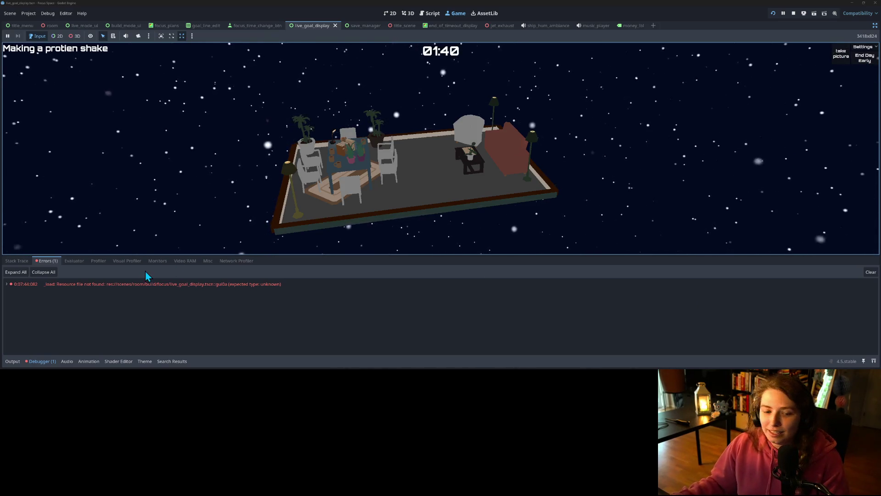
Collapse the Debugger panel and bring the Trello board window over the running game.
click(41, 361)
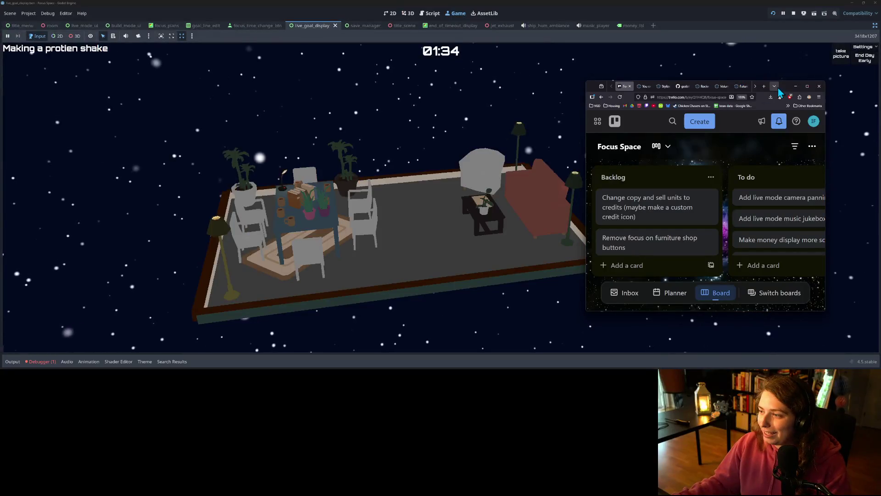
drag(783, 91, 527, 36)
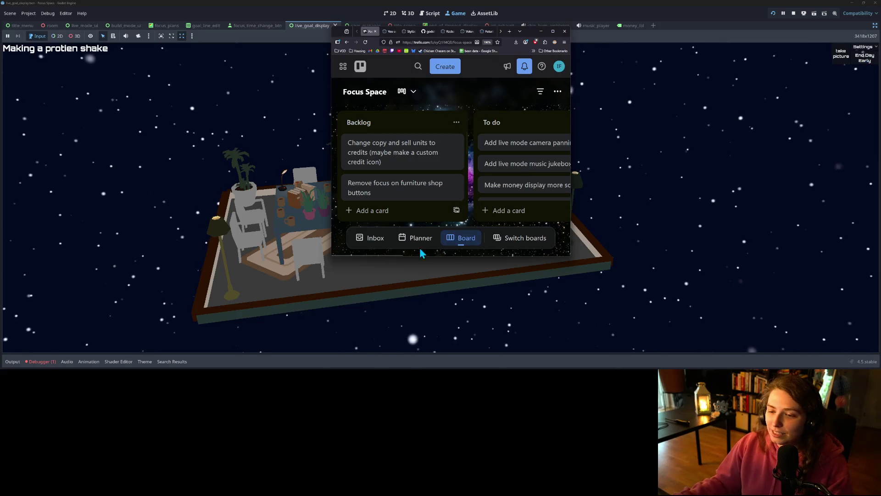
Add the Backlog card 'Change "end day early" text to fit theme' and minimize the browser.
click(403, 211)
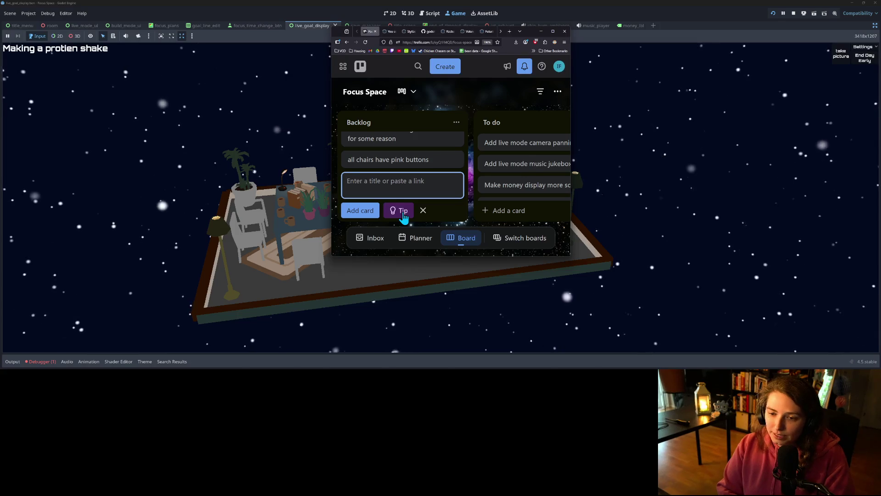
text(Change)
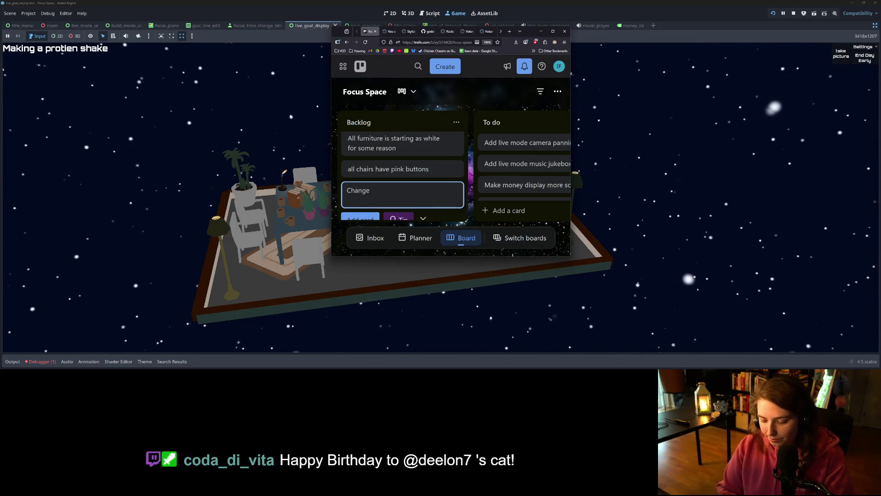
text( "end day ear)
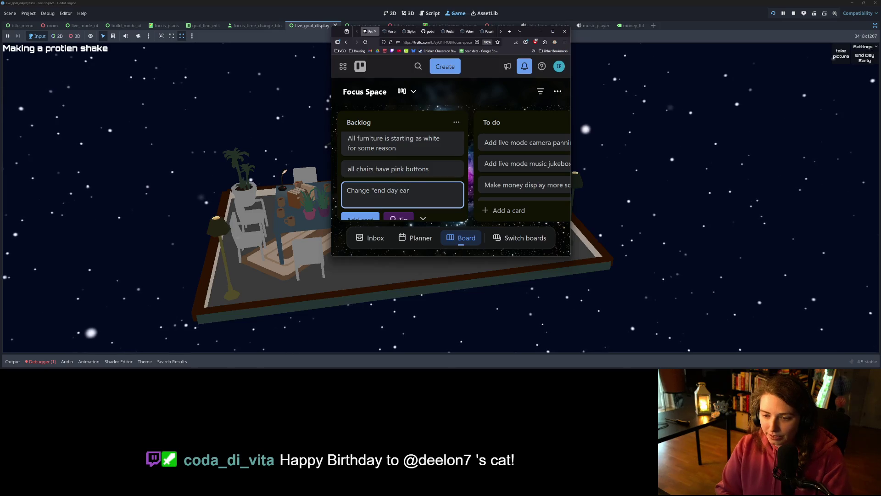
text(ly" tex)
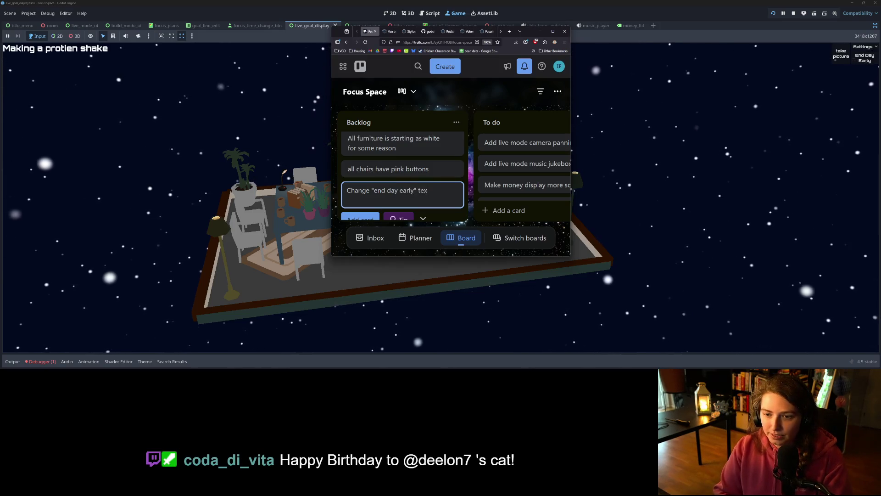
text(t to fit theme)
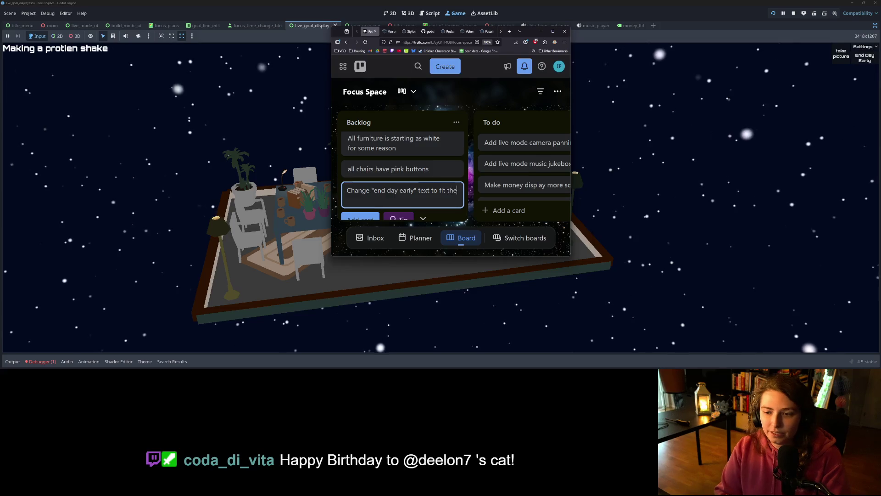
key(Return)
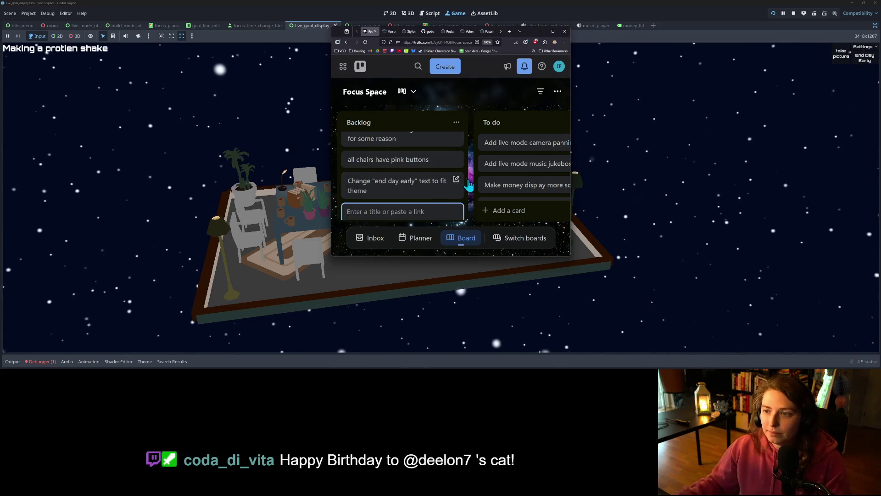
click(542, 32)
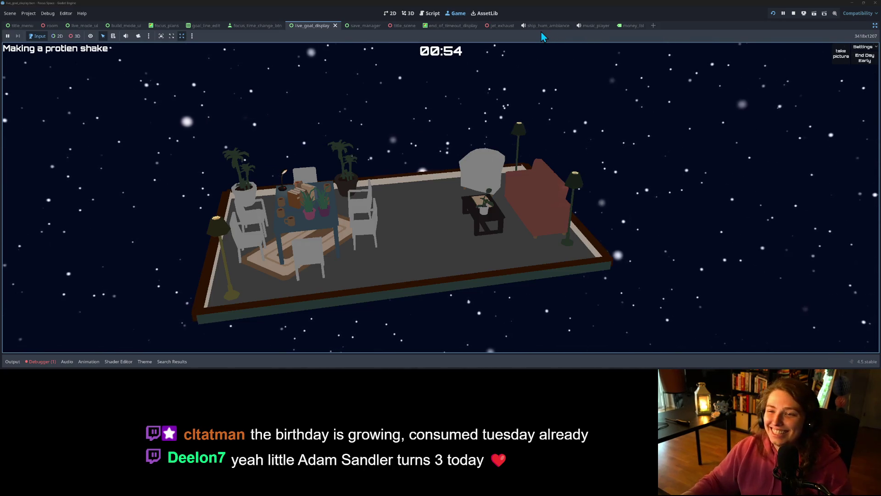
End the focus session with End Day Early and dismiss the Focus Finished summary.
click(865, 58)
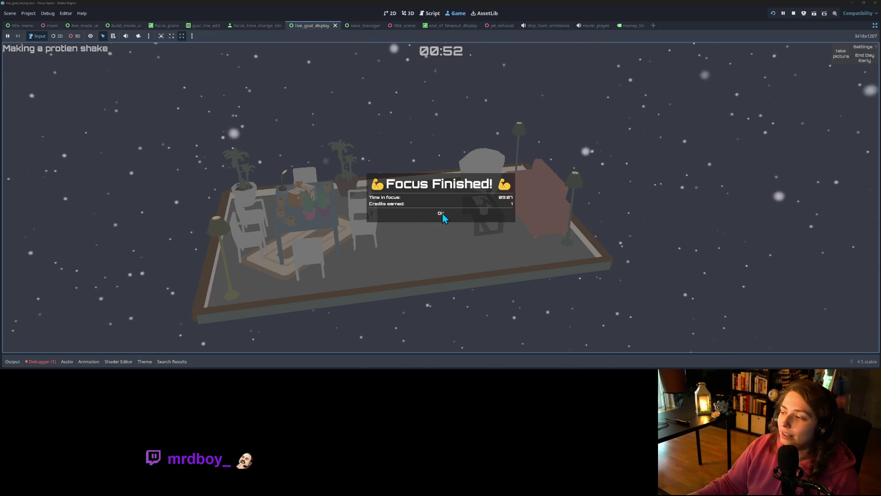
click(441, 214)
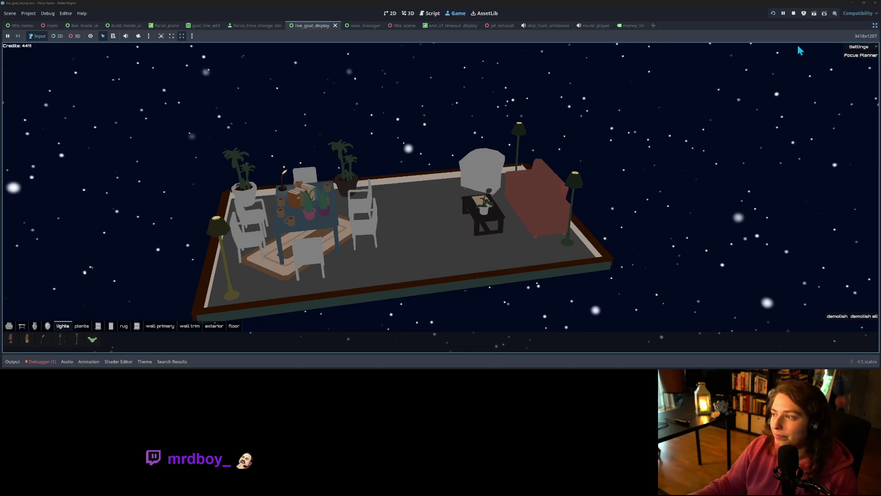
Open and close the game's Settings dropdown, briefly minimize and restore the editor, then stop the game.
click(863, 47)
click(858, 54)
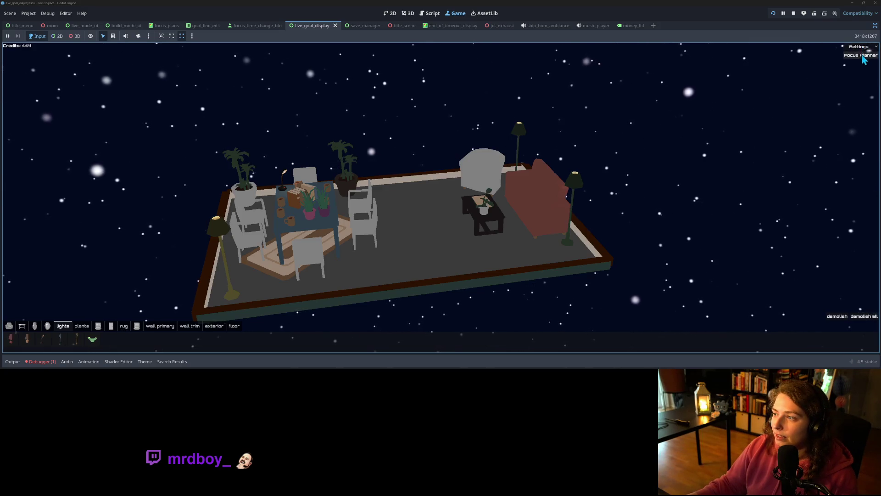
key(super+Down)
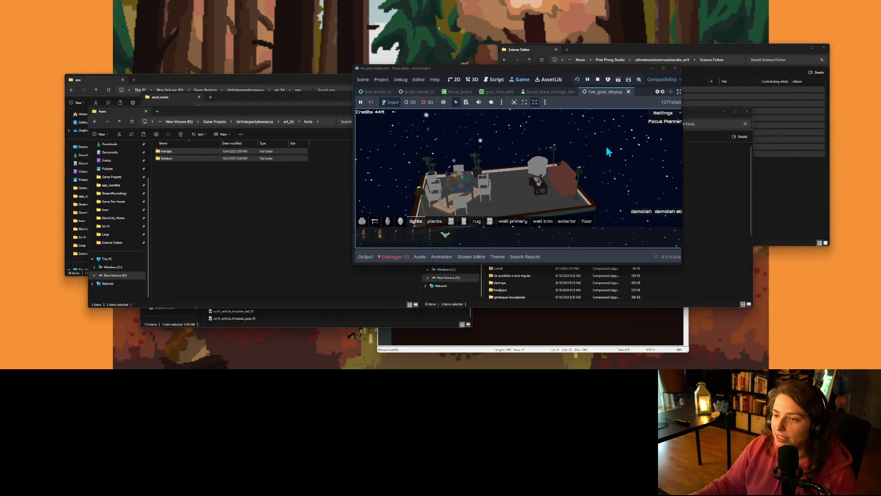
click(664, 69)
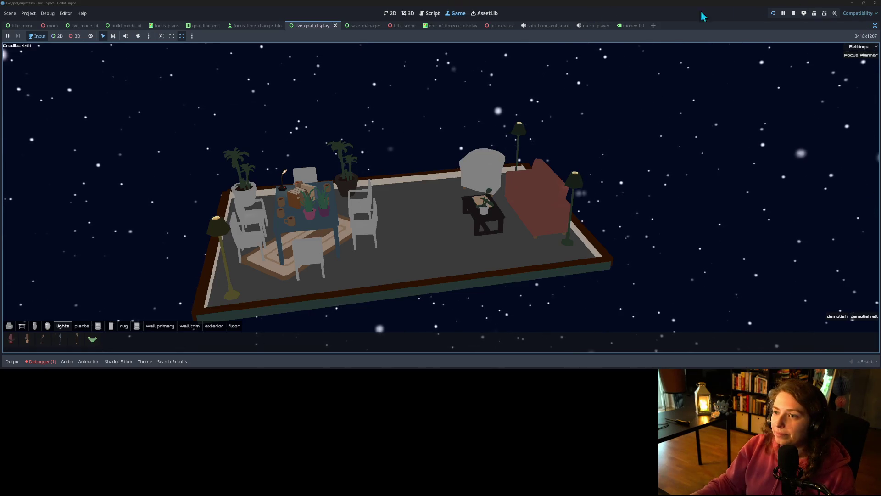
click(794, 13)
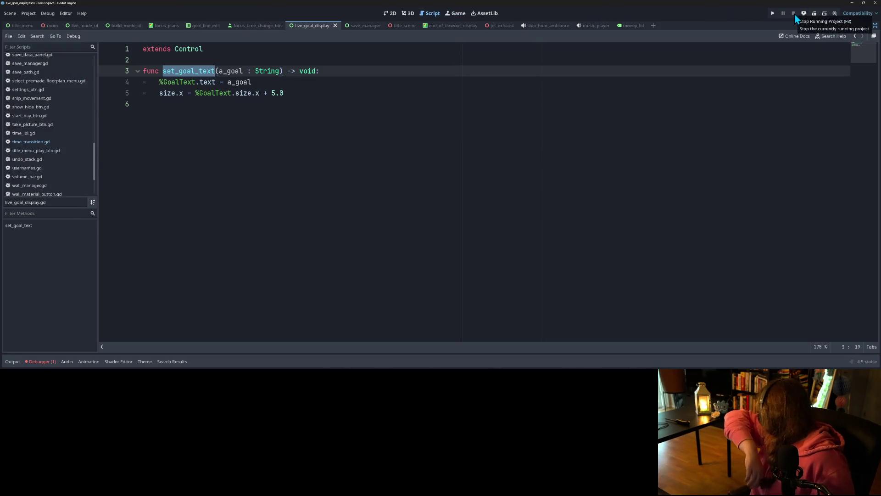
Restore the editor panels and expand the load error under Debugger > Errors.
click(309, 128)
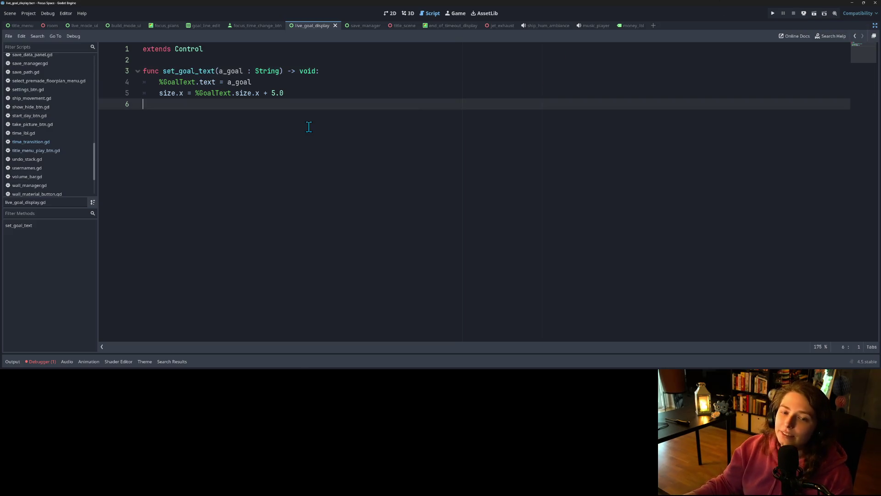
click(876, 26)
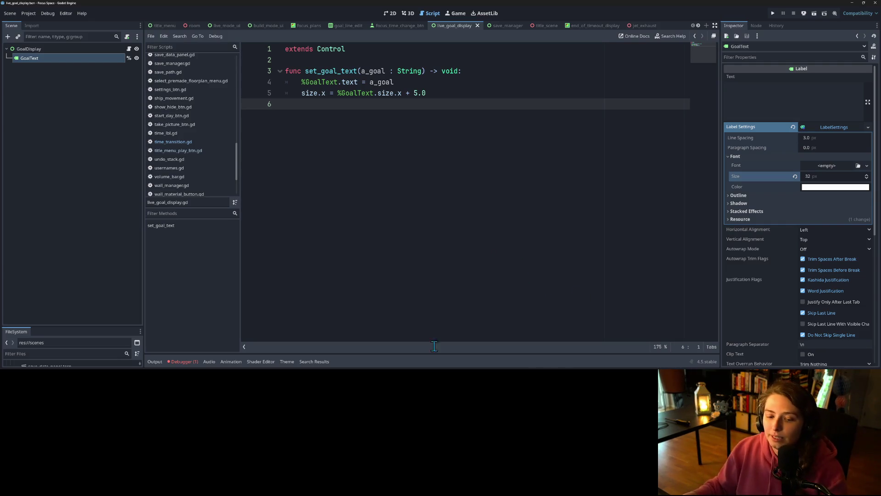
click(181, 362)
click(316, 291)
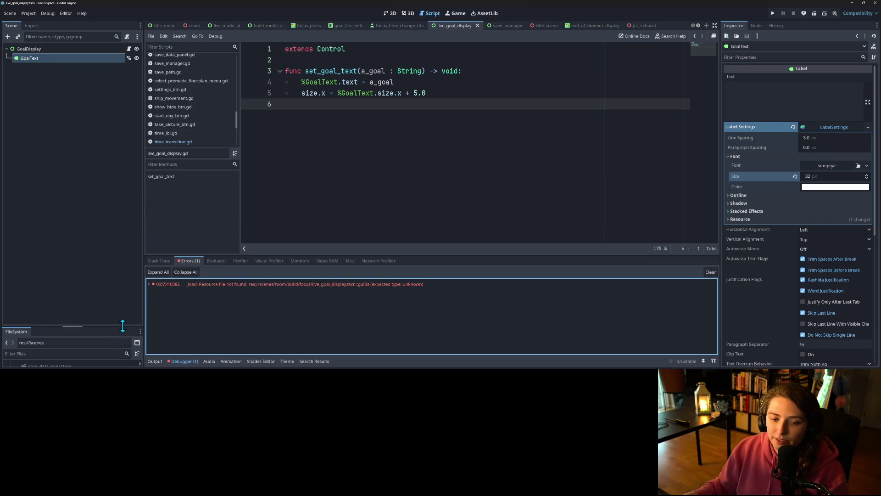
drag(123, 326, 136, 191)
click(150, 285)
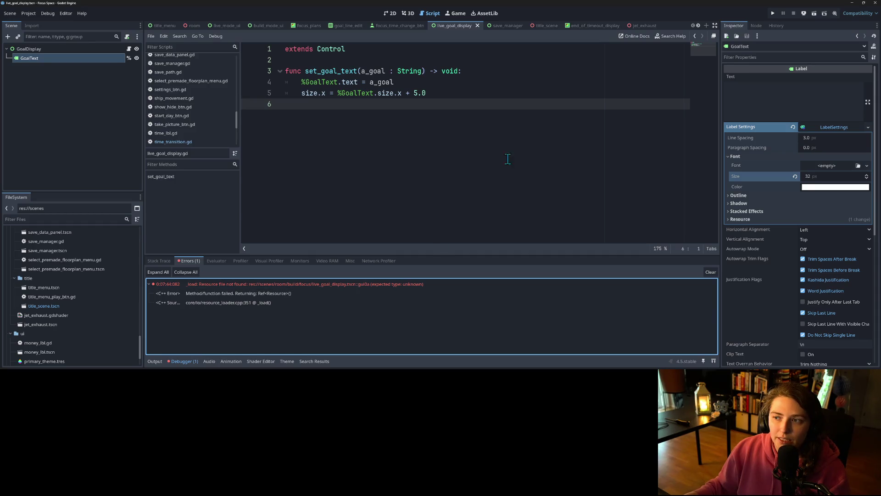
In the live_goal_display scene, check the theme shared by GoalDisplay and GoalText, then select GoalText.
click(457, 28)
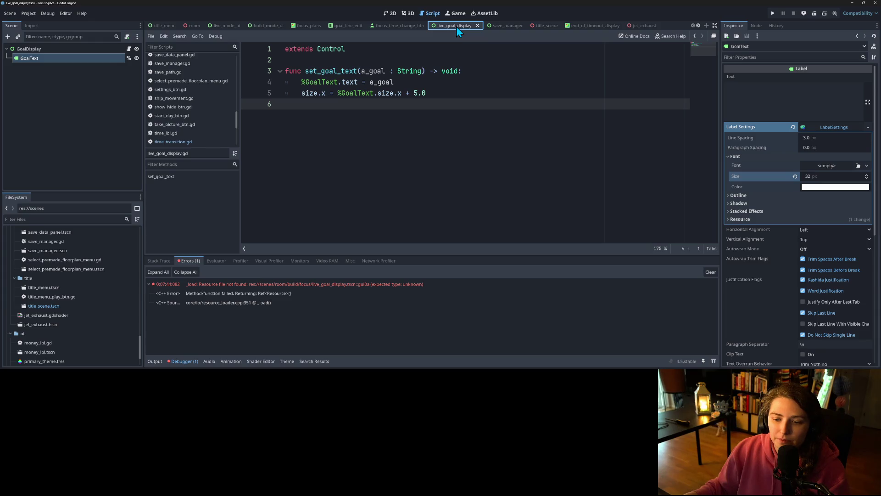
click(76, 48)
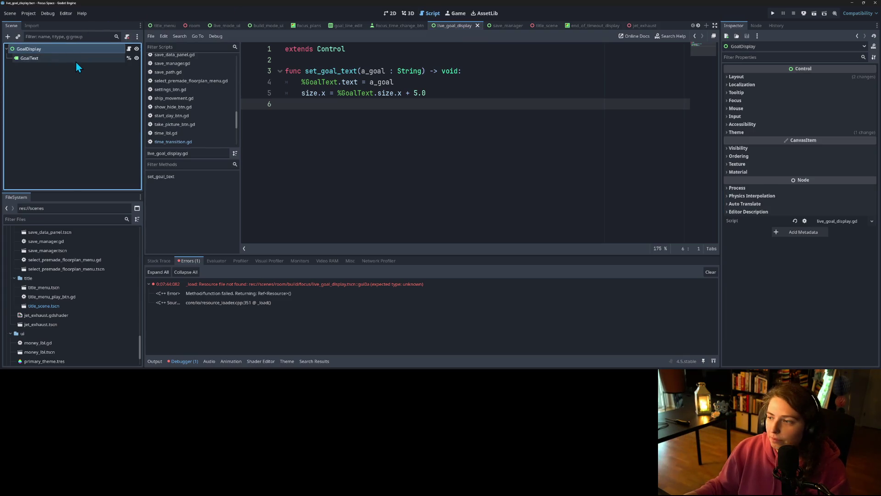
shift+click(76, 58)
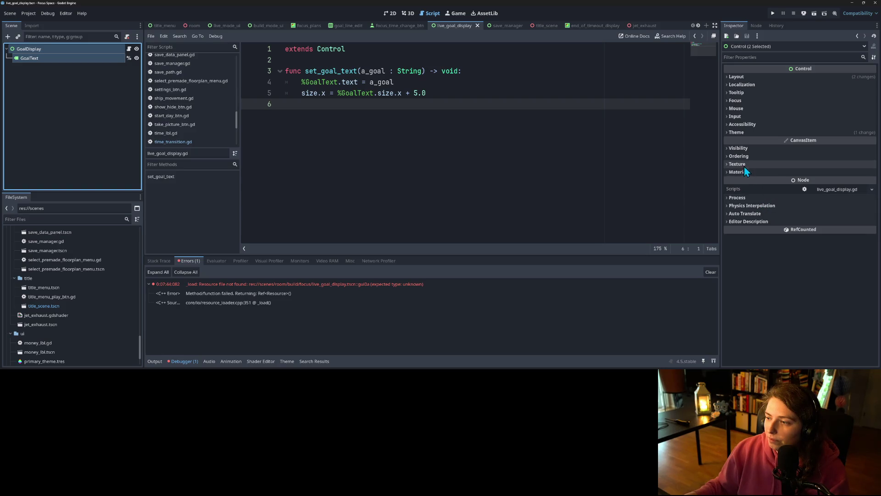
click(739, 131)
click(871, 142)
key(Escape)
click(40, 65)
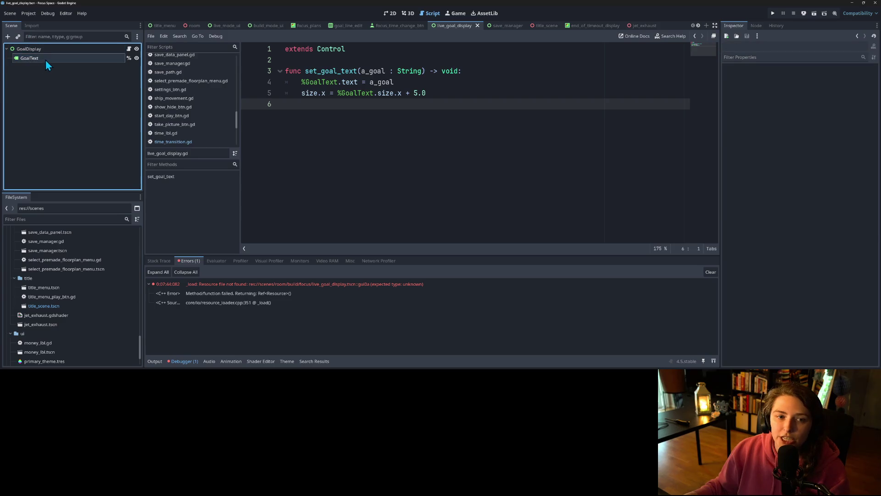
click(45, 60)
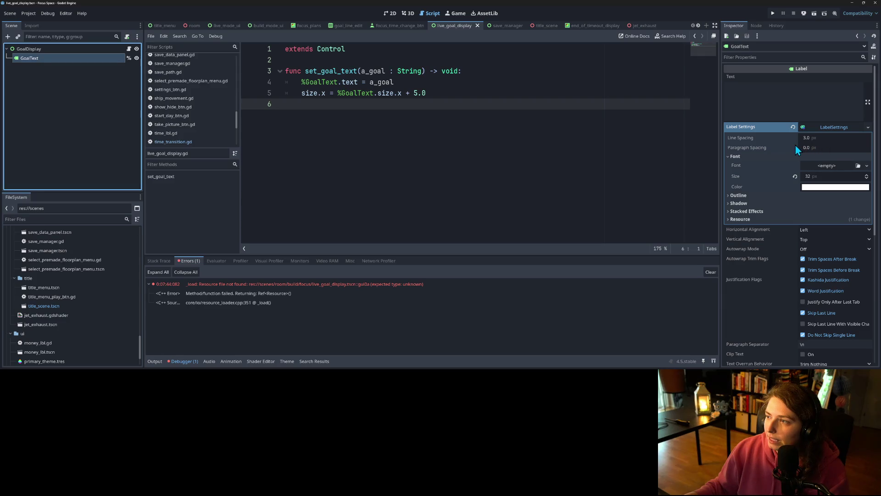
Inspect GoalText's Theme Overrides font and font size entries.
scroll(753, 243, down, 5)
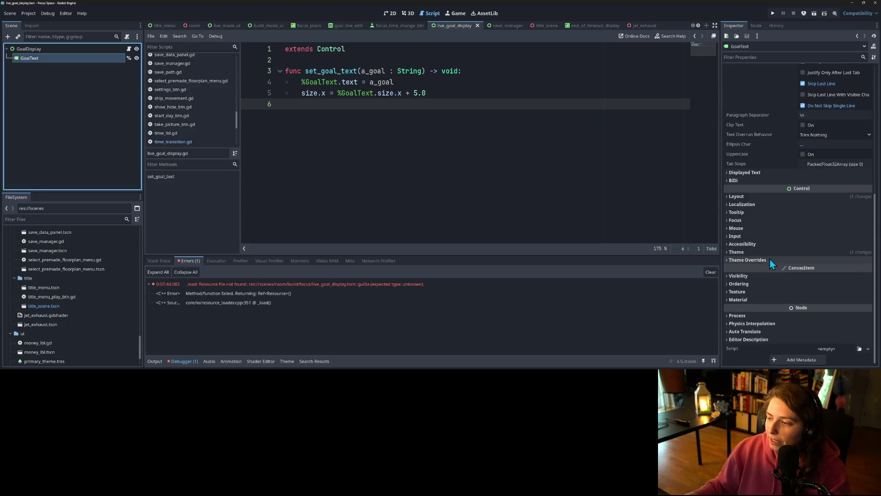
click(774, 261)
click(755, 285)
click(756, 285)
click(755, 294)
click(754, 296)
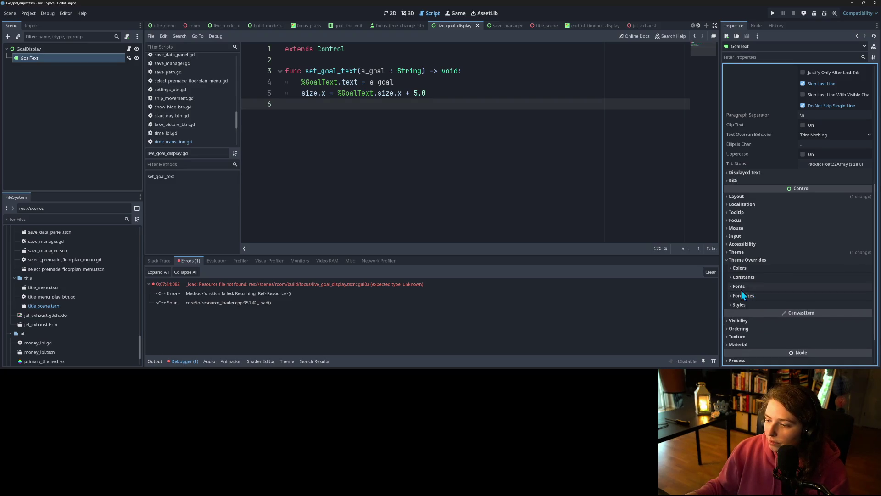
Save the live_goal_display scene and run the game again.
click(471, 208)
key(ctrl+s)
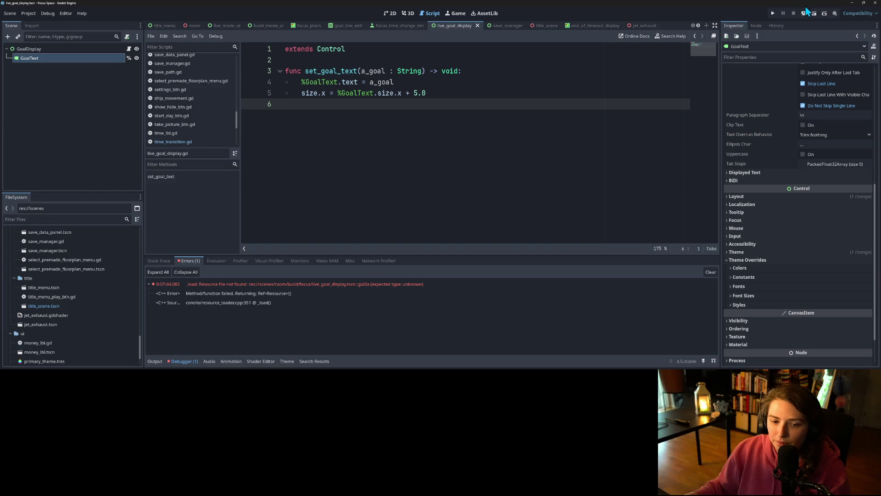
click(772, 13)
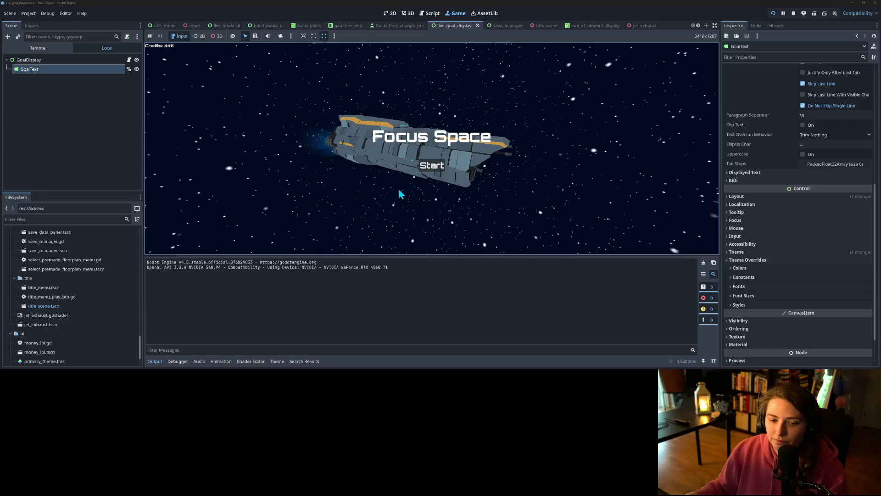
Start the game, open the saved room, and run a focus session that ends early.
click(437, 166)
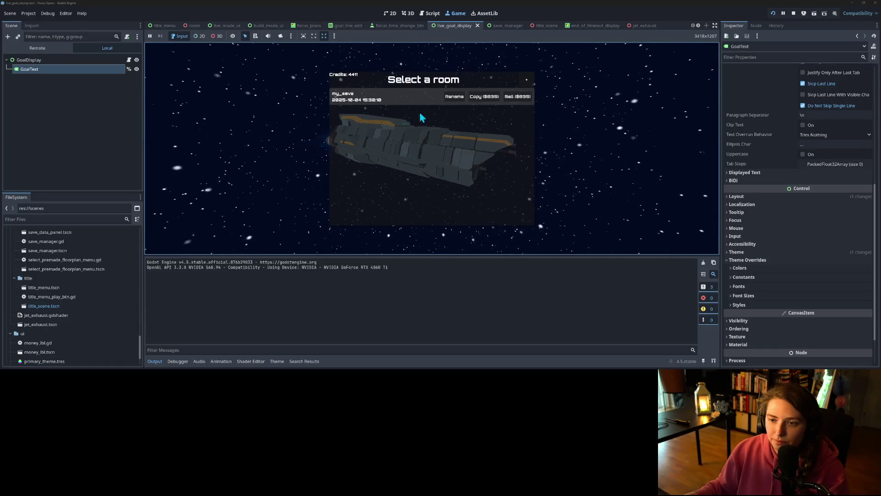
click(420, 98)
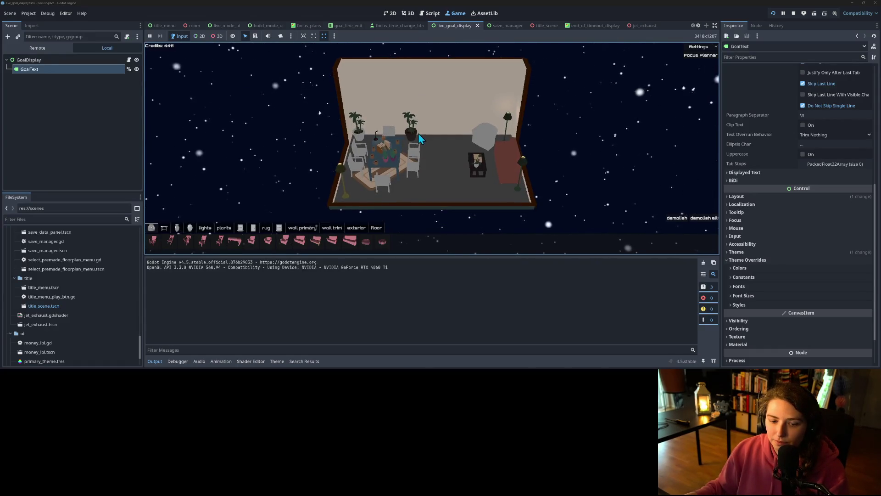
click(693, 55)
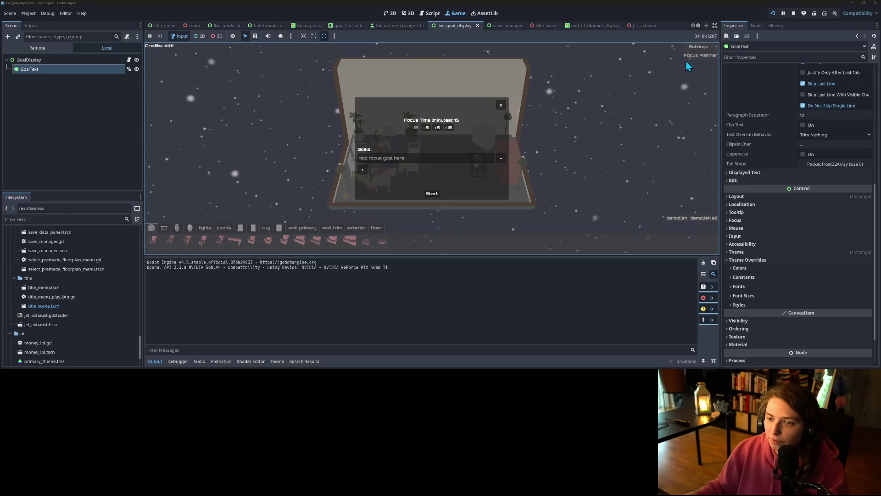
click(433, 195)
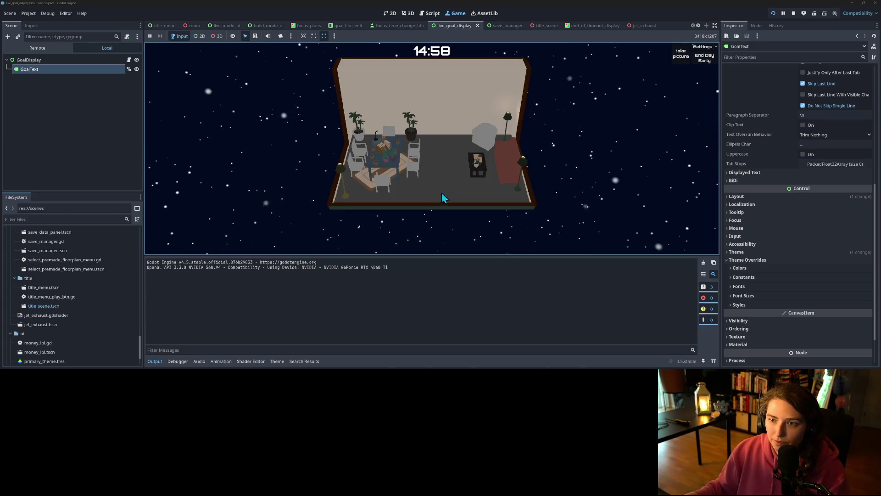
click(704, 57)
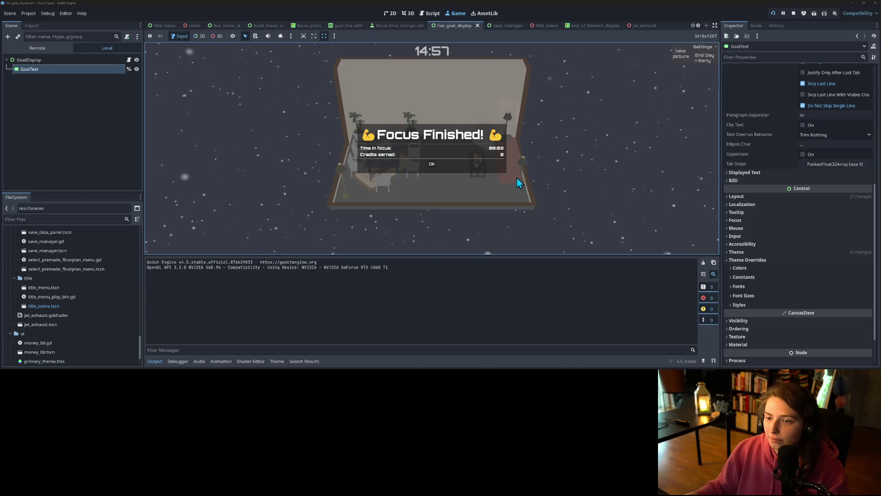
click(431, 164)
Run a second session with the goal 'fsfdsfds', end it early, and stop the game.
click(699, 55)
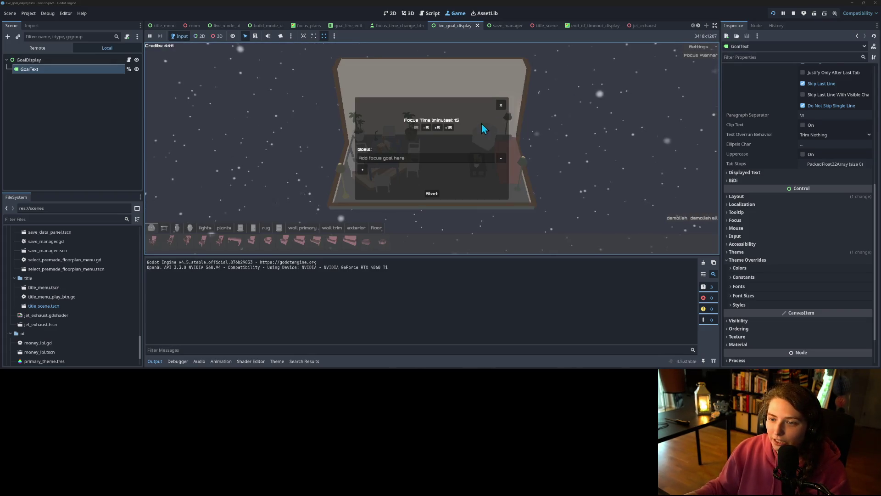
click(377, 158)
text(fsfdsfds)
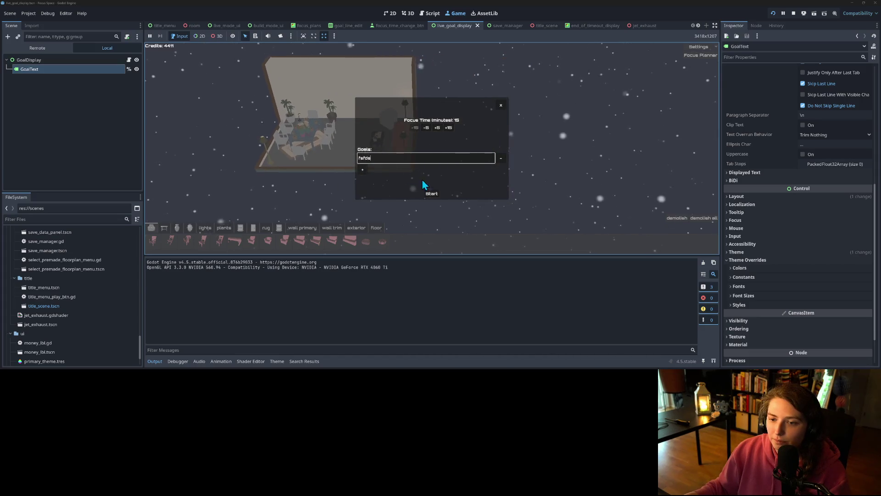
click(431, 193)
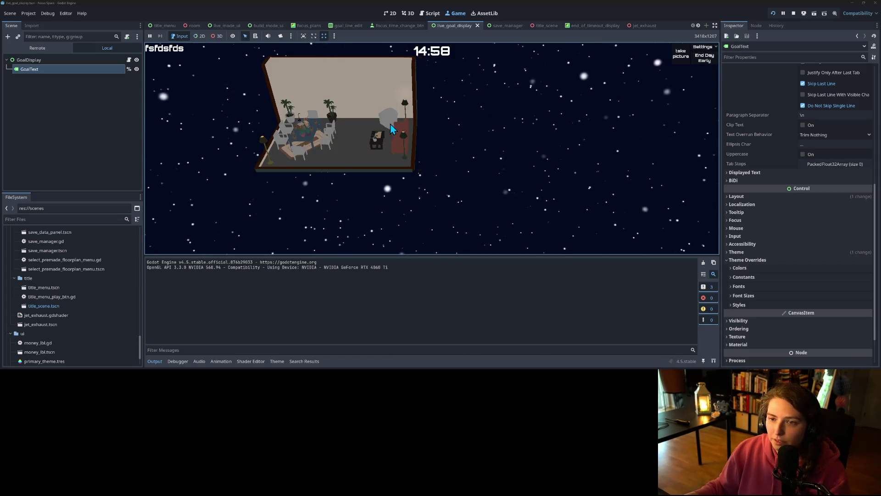
click(706, 62)
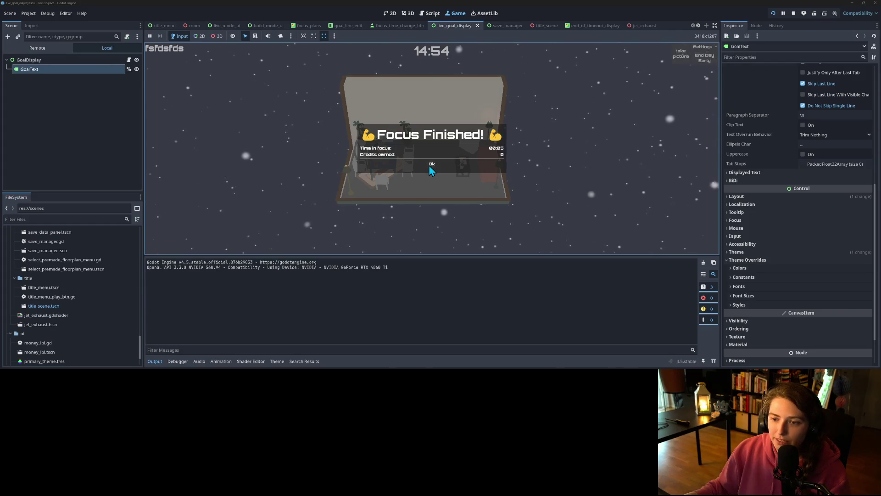
click(429, 164)
click(793, 13)
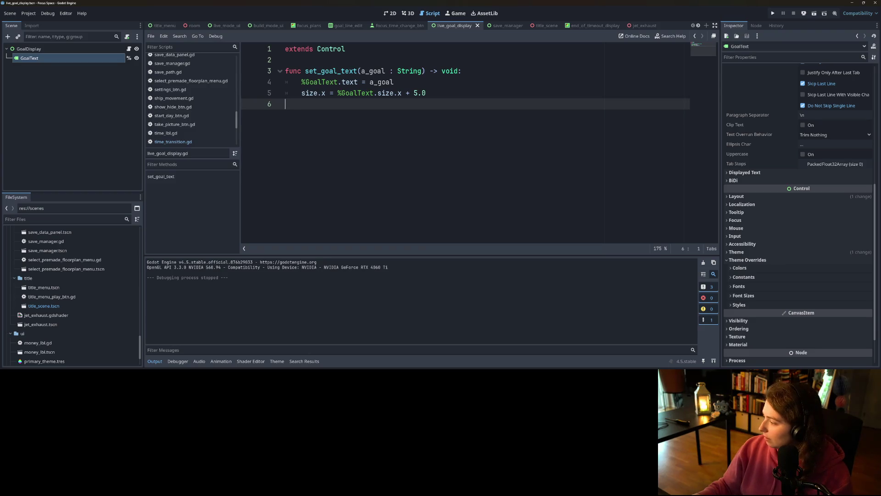
In GitHub Desktop, review the primary_theme.tres, money_lbl.tscn and title_menu.tscn diffs.
key(alt+Tab)
scroll(252, 187, down, 5)
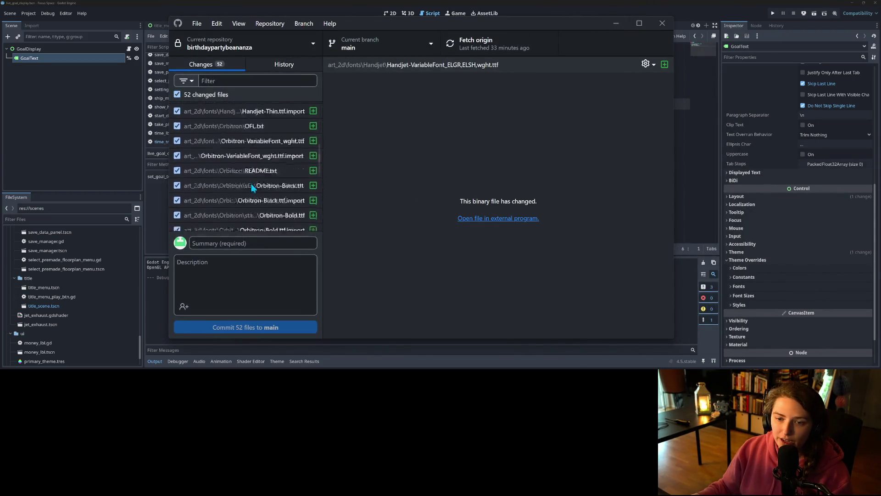
scroll(252, 187, down, 10)
click(265, 225)
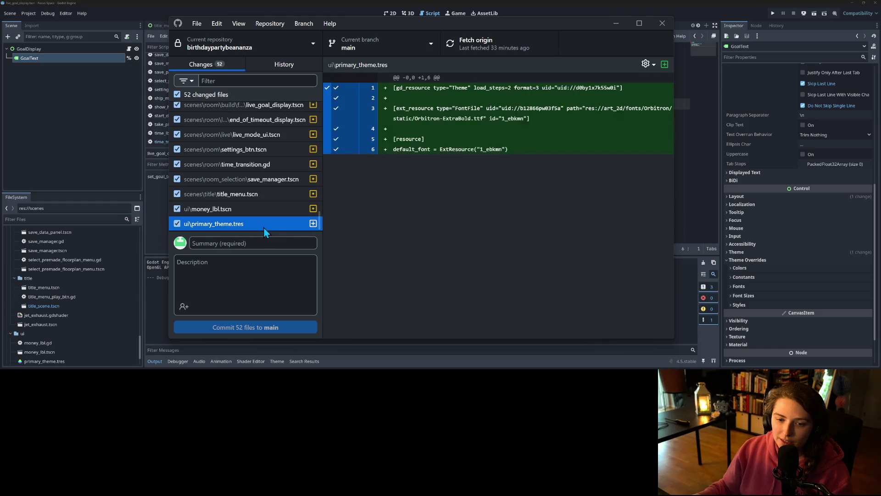
click(260, 212)
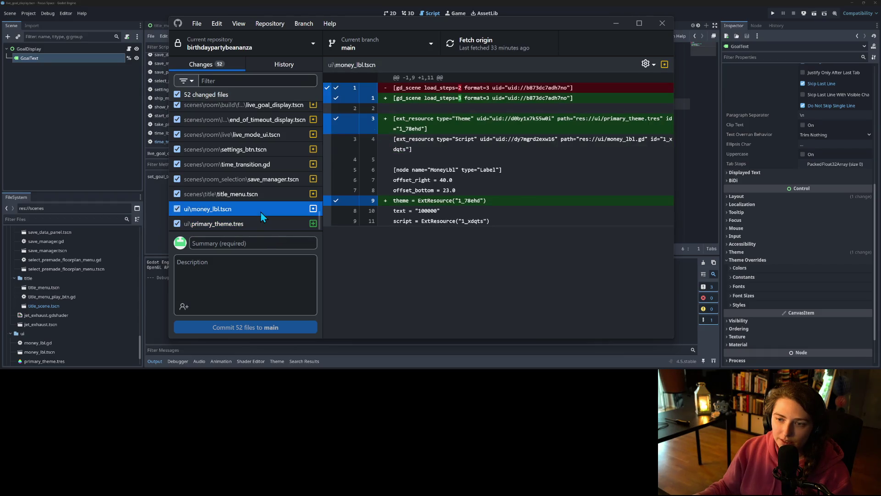
click(259, 193)
Draft the commit summary 'adds font and primary theme' and return to Godot.
click(260, 243)
text(adds font and primary theme)
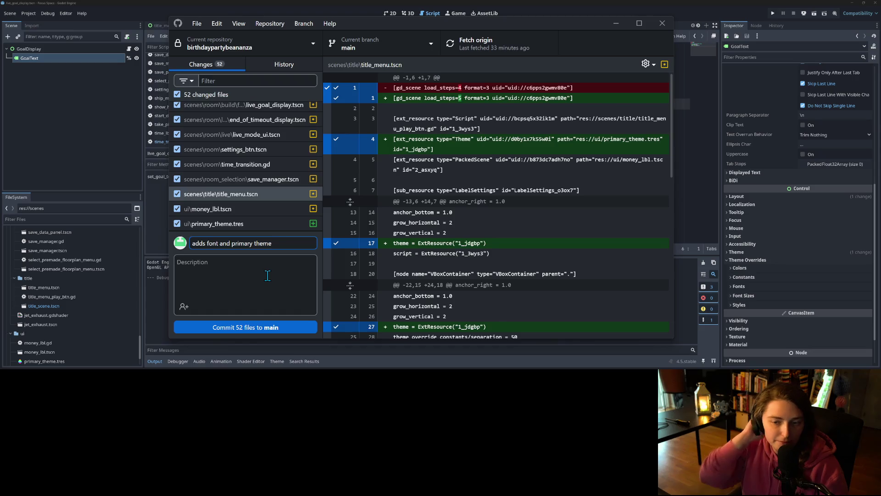
scroll(282, 175, up, 10)
scroll(280, 172, up, 5)
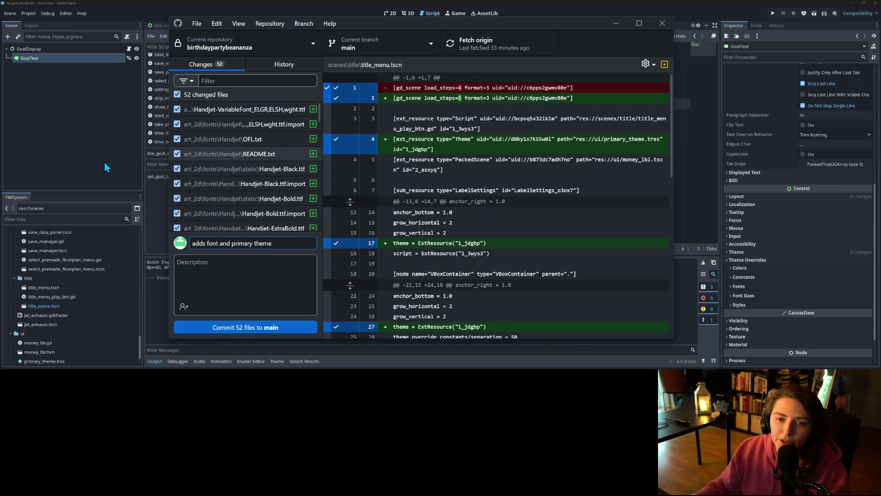
click(84, 158)
drag(101, 191, 96, 95)
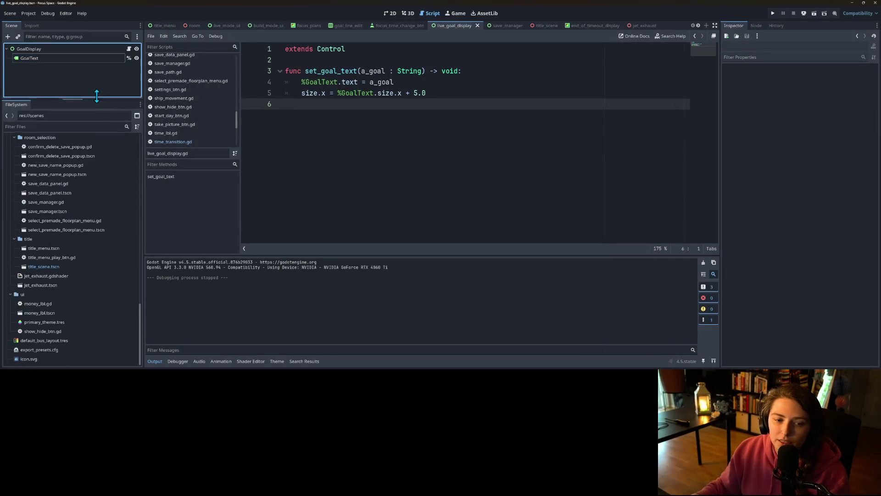
scroll(87, 193, up, 15)
scroll(82, 203, up, 1)
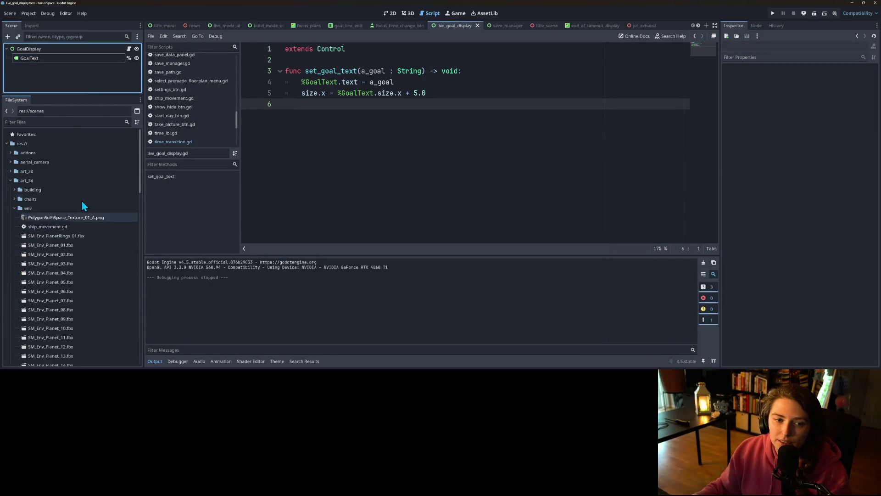
Expand res://art_2d/fonts/Orbitron in the FileSystem dock, collapsing the env and art_3d folders.
click(14, 208)
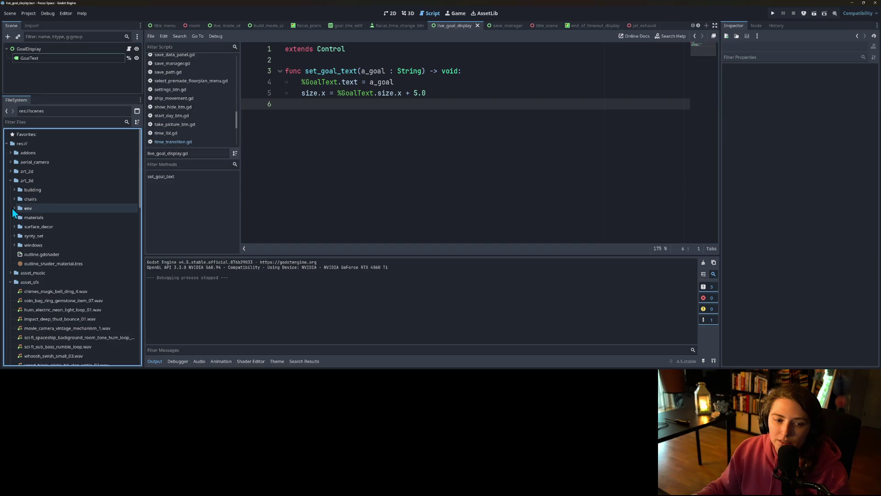
click(10, 171)
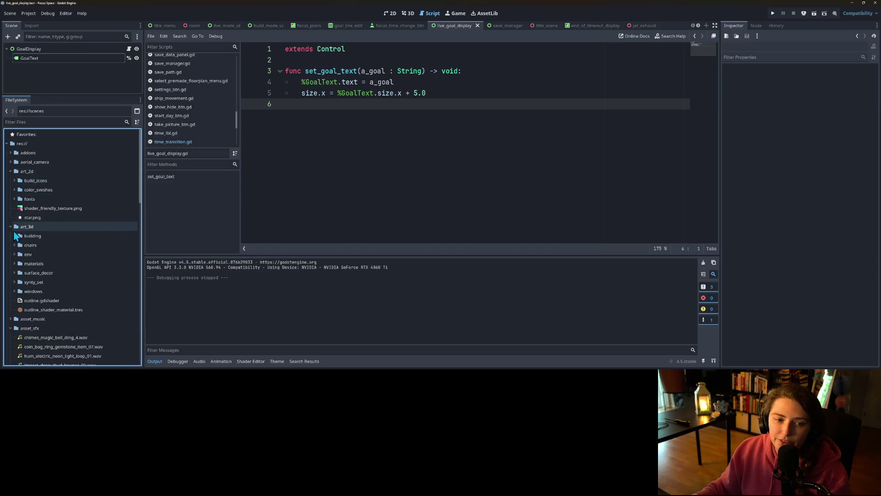
click(10, 227)
click(14, 199)
click(18, 217)
click(22, 226)
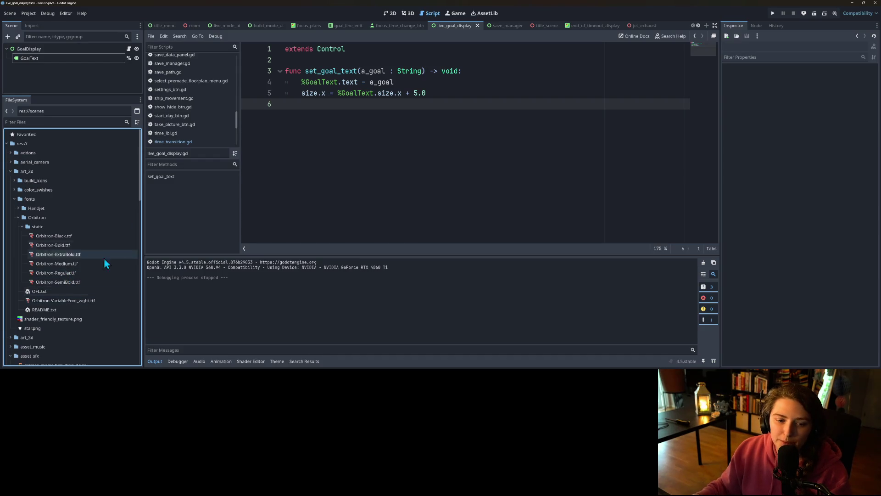
Set Orbitron-VariableFont_wght as primary_theme's default font on GoalText via Quick Load.
click(48, 59)
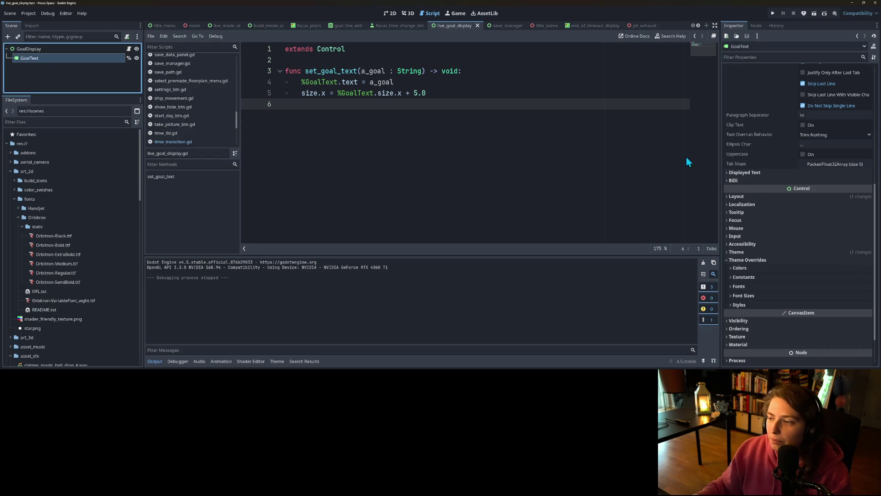
click(744, 252)
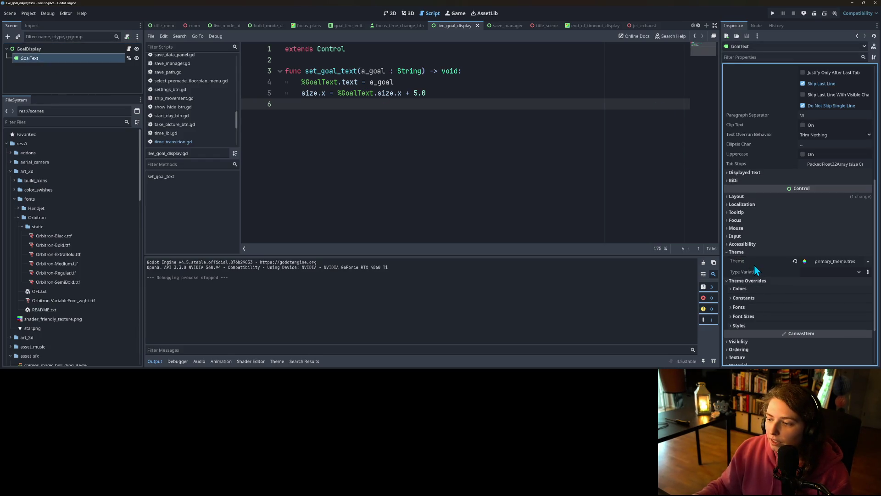
click(819, 261)
scroll(795, 253, down, 3)
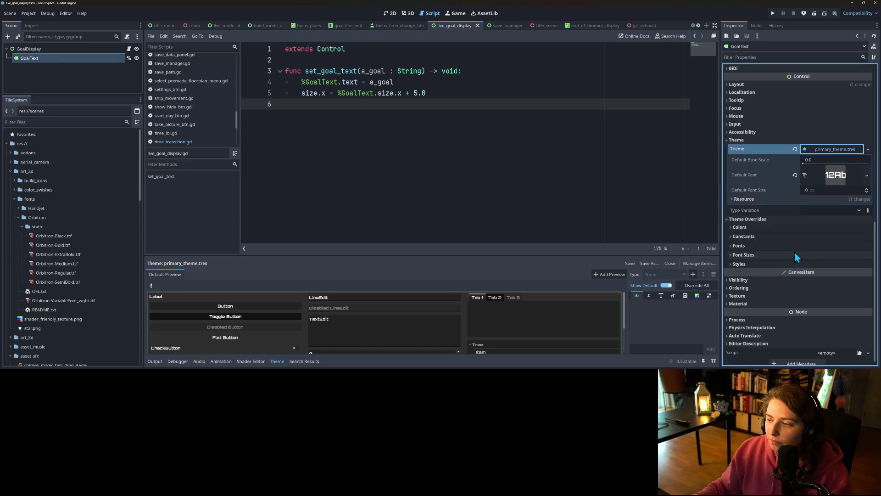
click(867, 176)
click(830, 230)
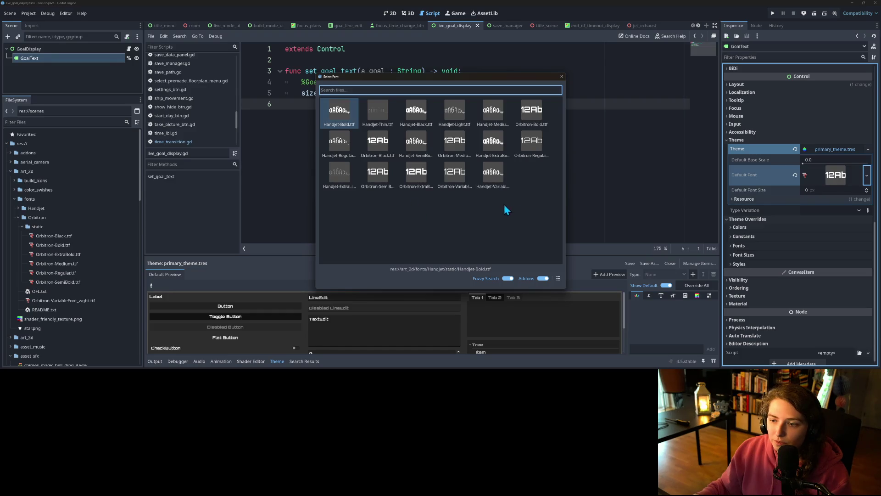
mouse_move(567, 172)
mouse_down()
mouse_move(715, 183)
mouse_move(628, 189)
mouse_up()
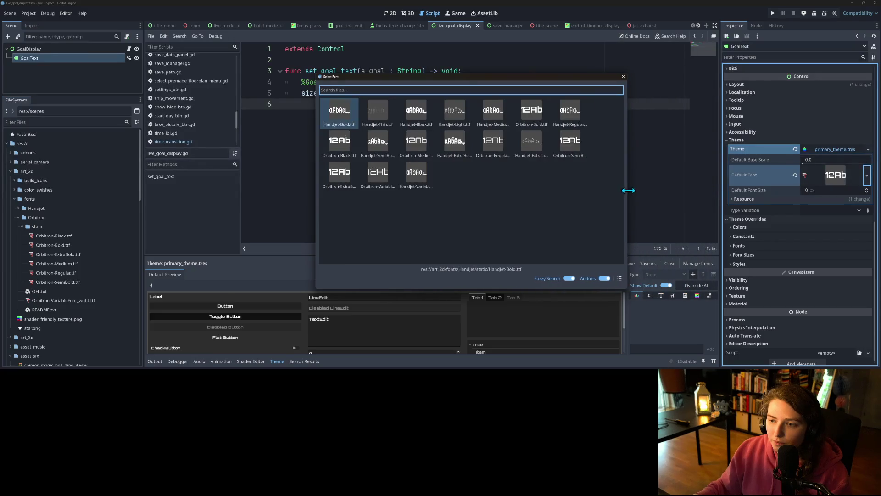
click(619, 278)
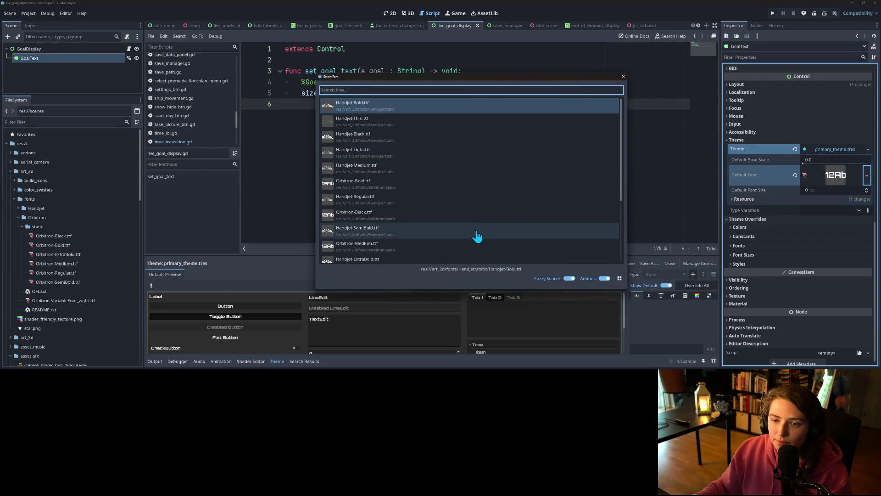
scroll(413, 198, down, 2)
scroll(415, 202, down, 3)
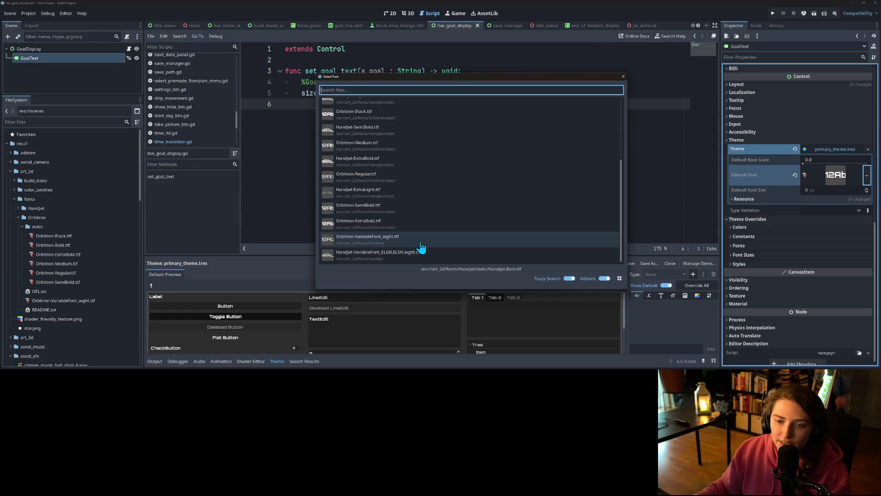
double_click(420, 247)
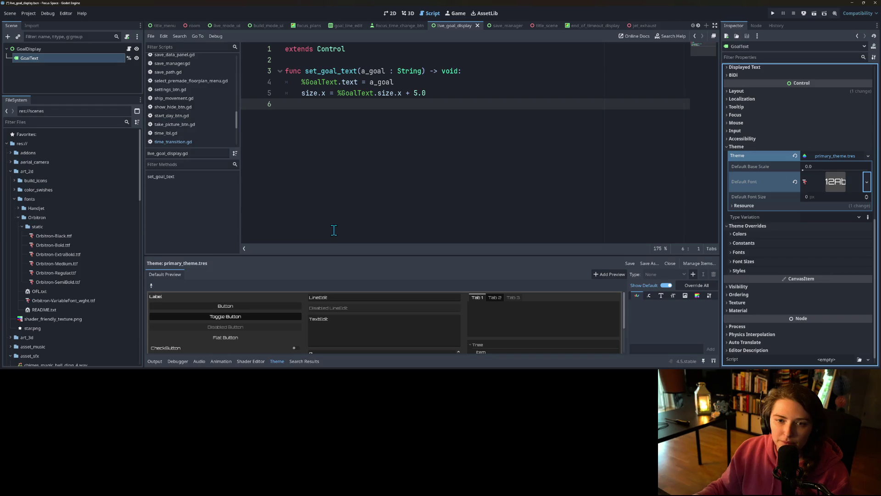
Save the live_goal_display scene and open the title_menu scene.
click(394, 14)
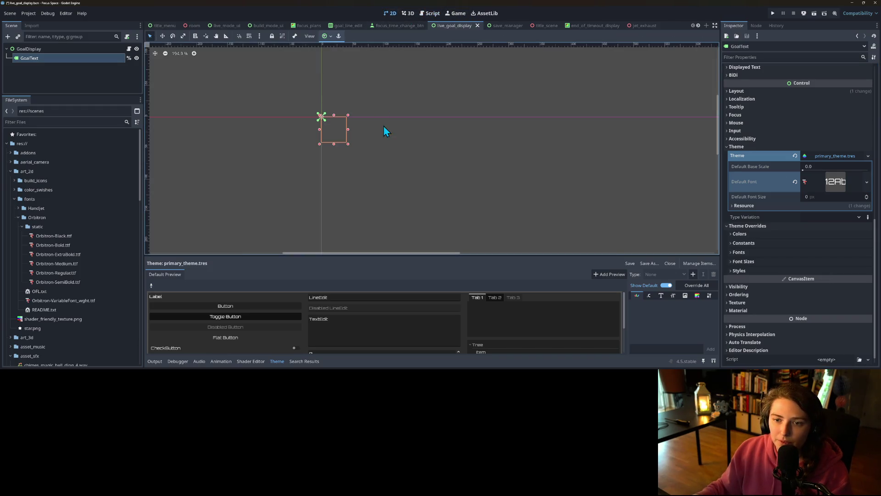
key(ctrl+s)
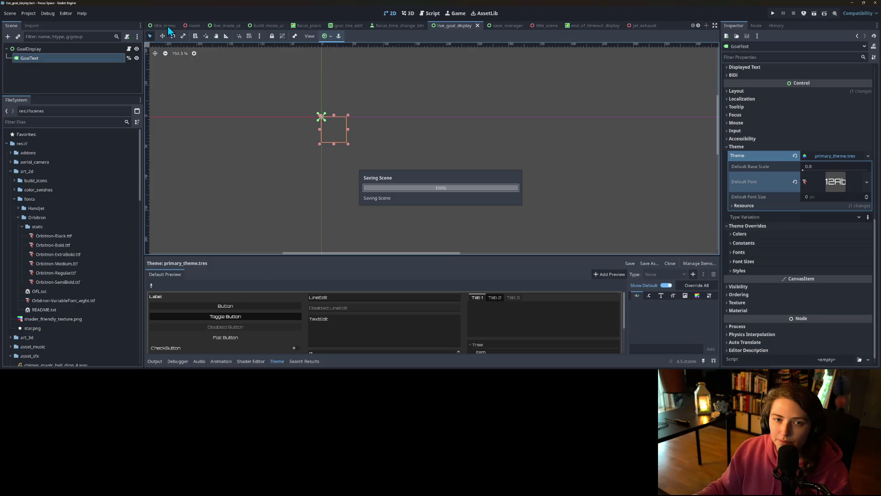
click(166, 26)
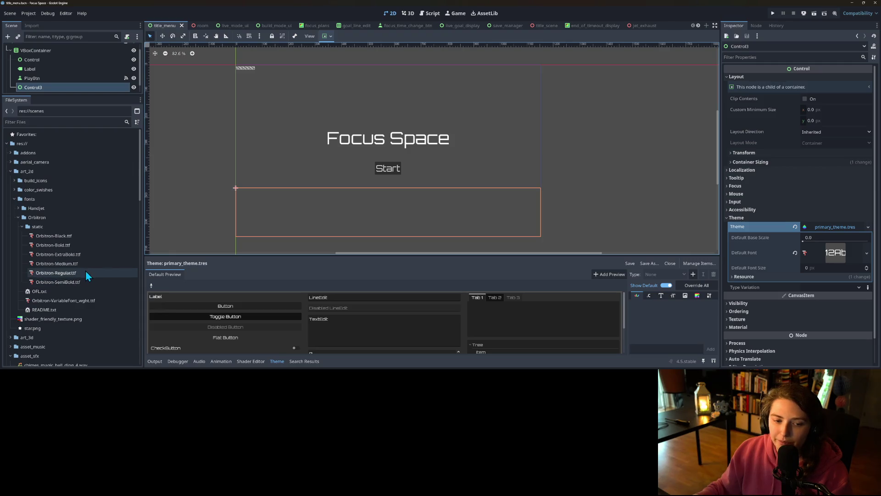
Try Orbitron-Regular as the theme's default font, then undo back to Orbitron ExtraBold.
click(828, 255)
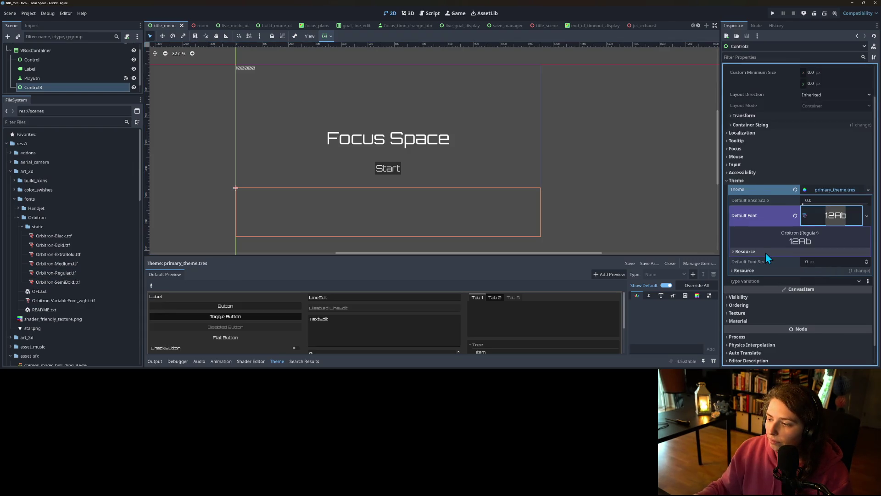
click(766, 252)
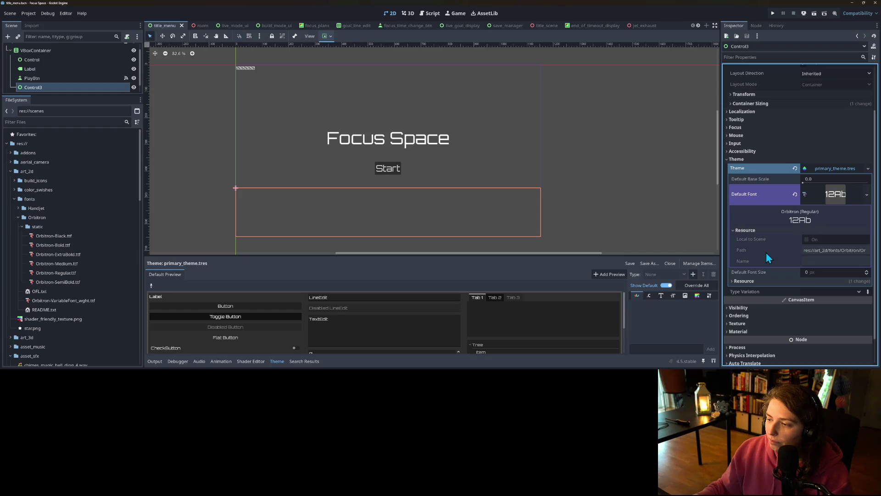
click(867, 200)
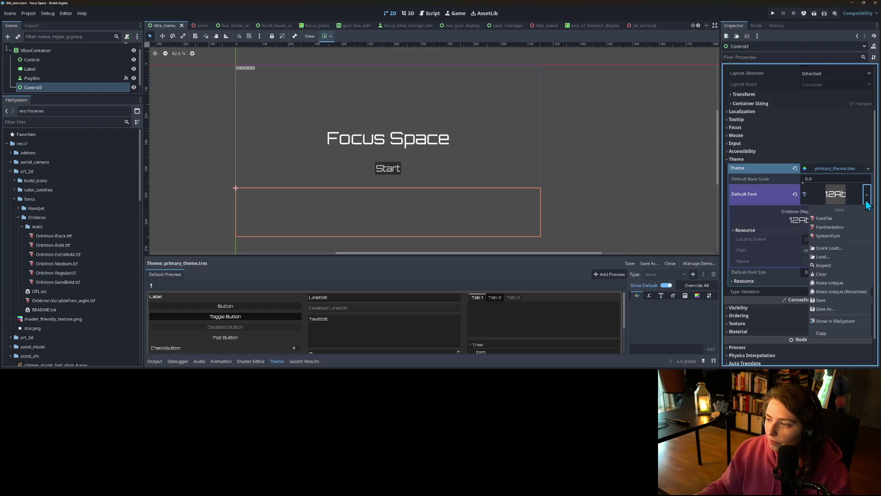
click(825, 251)
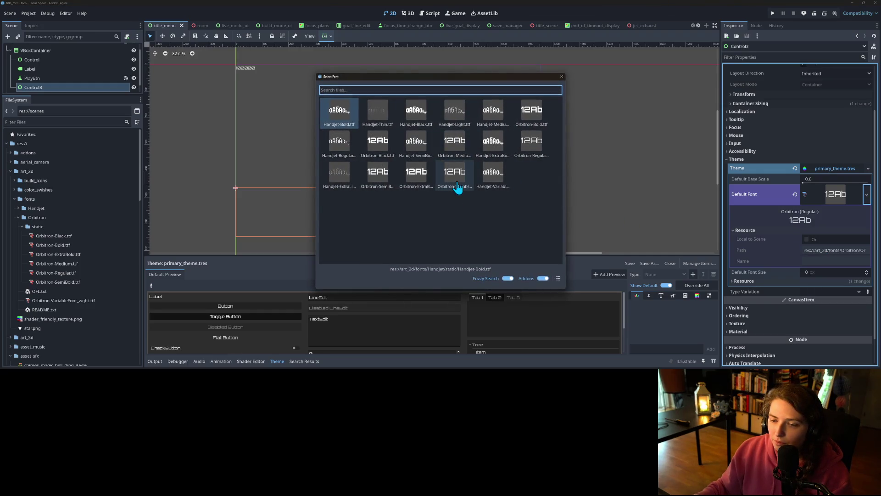
click(557, 278)
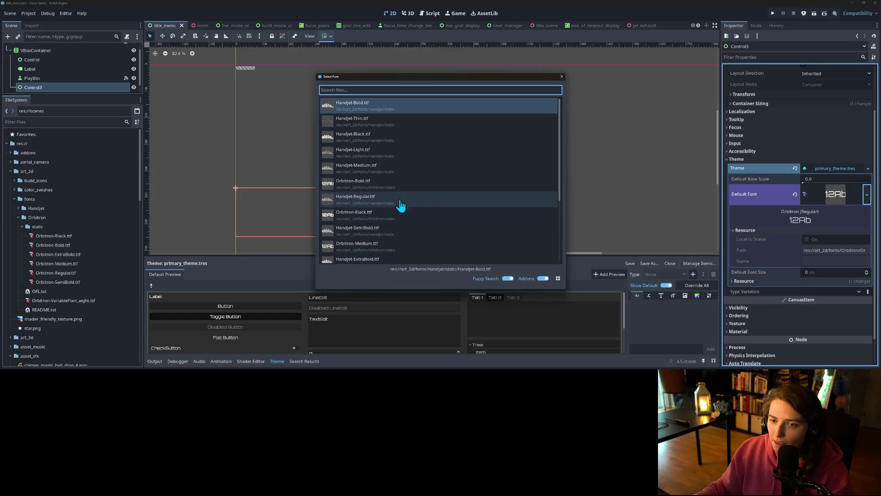
scroll(380, 191, down, 5)
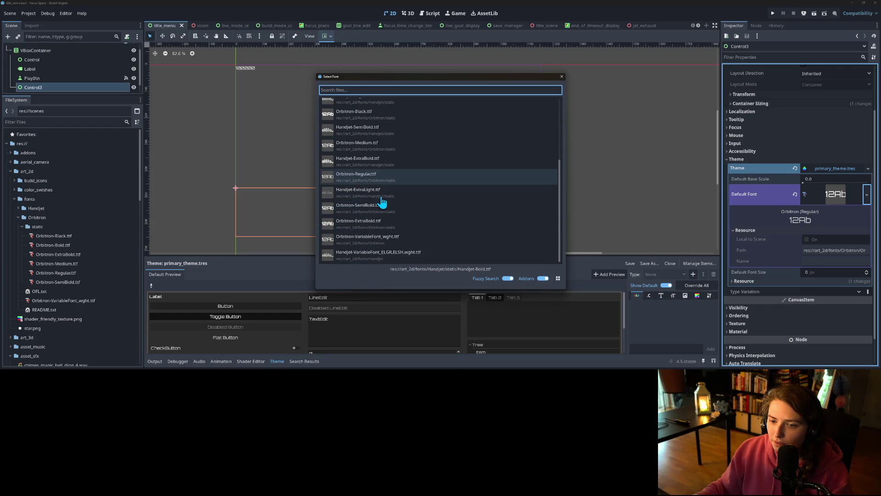
double_click(378, 180)
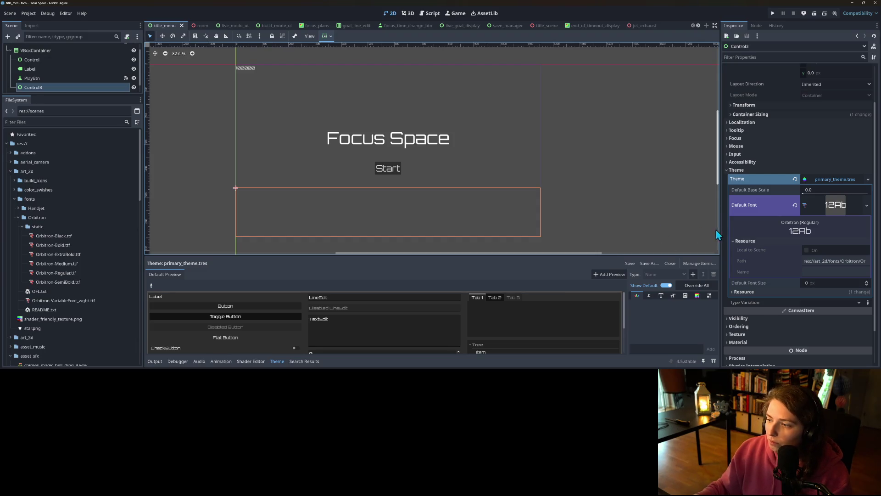
key(ctrl+z)
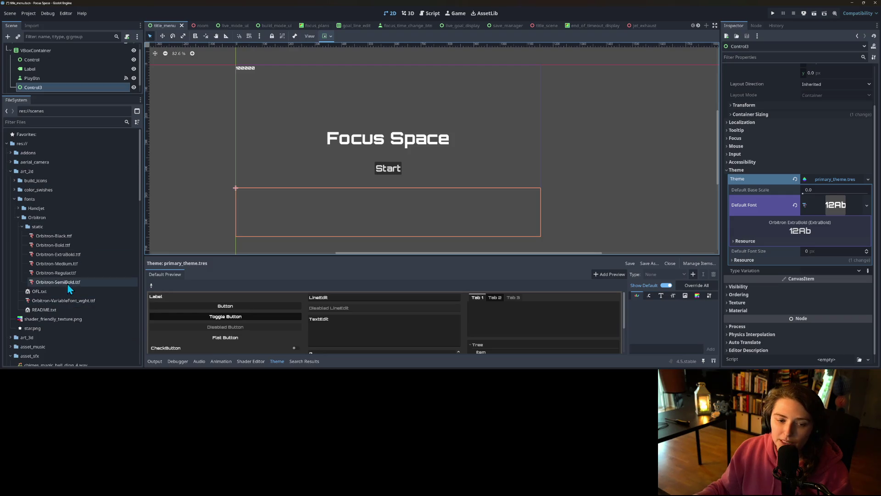
Open the Orbitron font's OFL.txt license file.
scroll(73, 290, down, 3)
scroll(73, 290, up, 1)
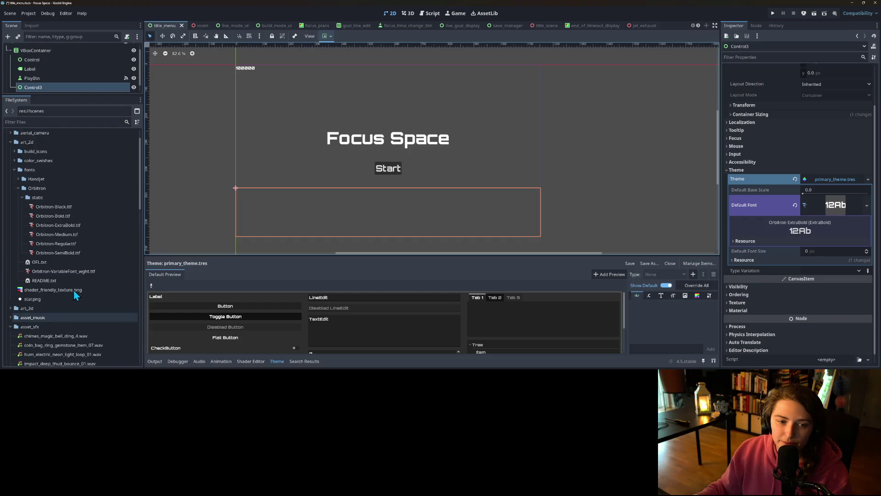
double_click(42, 264)
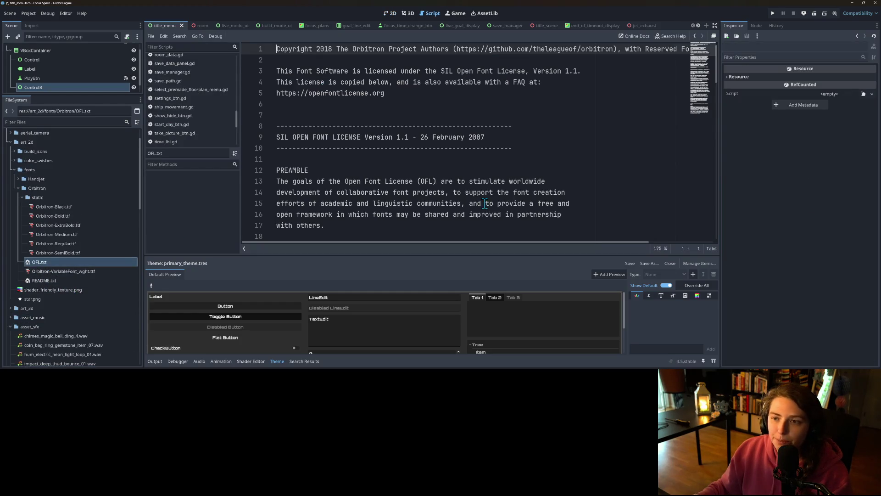
Scroll through OFL.txt, highlighting the passages on using, modifying and redistributing the fonts.
ctrl+scroll(487, 203, down, 3)
ctrl+scroll(487, 203, down, 2)
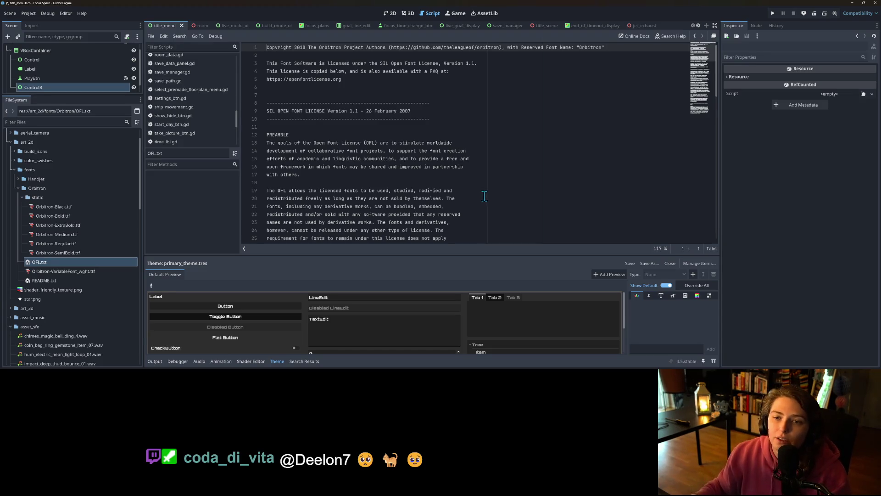
scroll(374, 170, down, 3)
scroll(374, 166, down, 1)
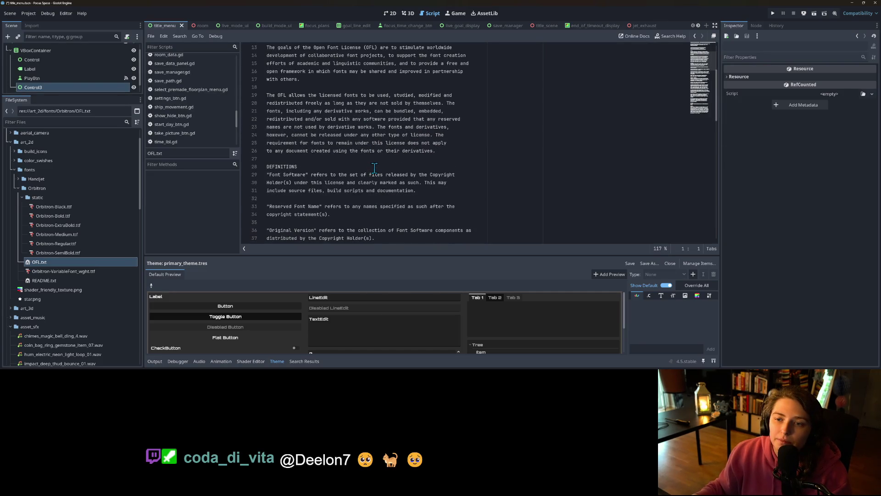
mouse_move(294, 98)
mouse_down()
mouse_move(420, 97)
mouse_move(328, 103)
mouse_move(345, 103)
mouse_up()
mouse_move(439, 103)
mouse_down()
mouse_move(450, 103)
mouse_move(402, 114)
mouse_move(422, 114)
mouse_move(332, 119)
mouse_move(451, 120)
mouse_move(342, 133)
mouse_move(373, 130)
mouse_up()
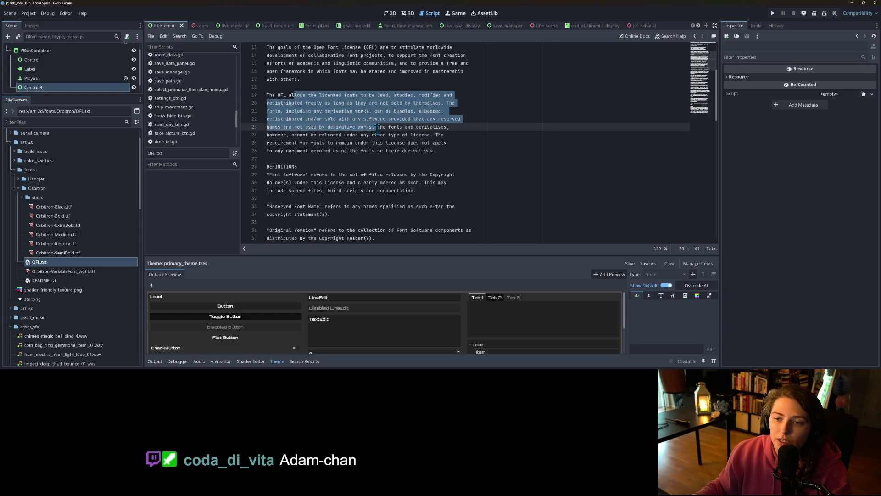
mouse_move(377, 130)
mouse_down()
mouse_move(333, 135)
mouse_move(430, 136)
mouse_move(419, 146)
mouse_move(439, 154)
mouse_up()
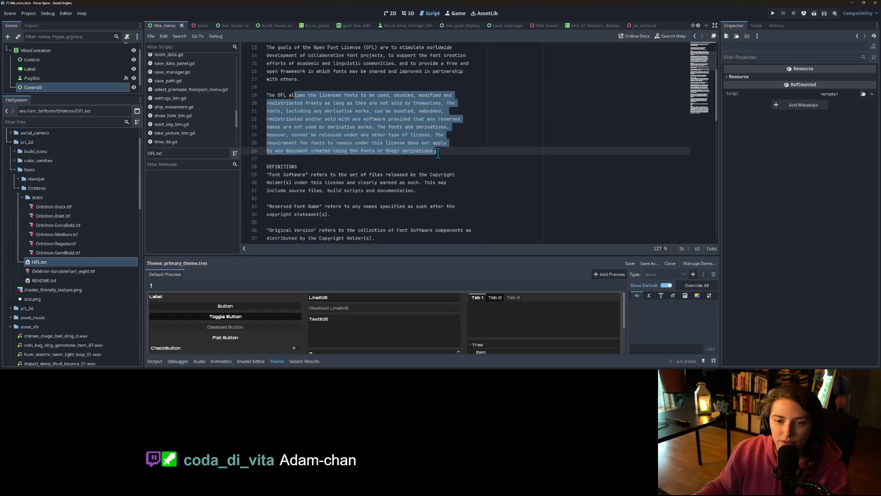
scroll(439, 154, down, 1)
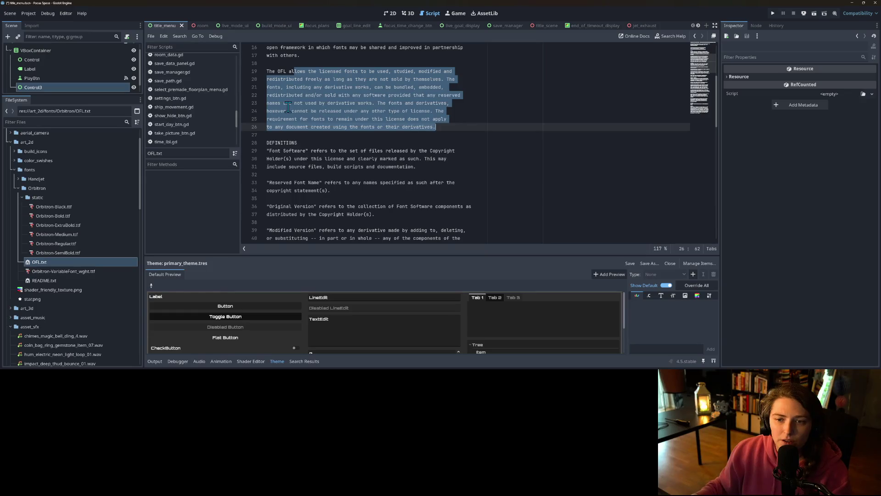
mouse_move(378, 103)
mouse_down()
mouse_move(381, 111)
mouse_move(298, 118)
mouse_move(287, 112)
mouse_up()
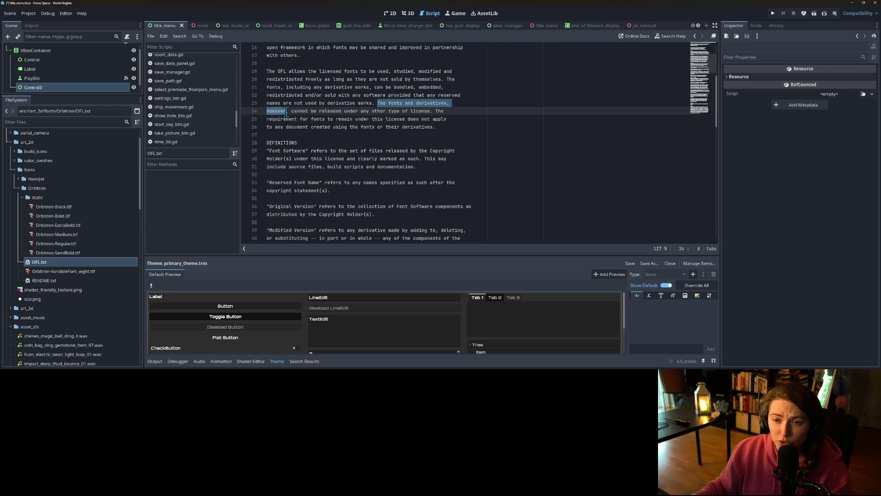
scroll(313, 163, up, 1)
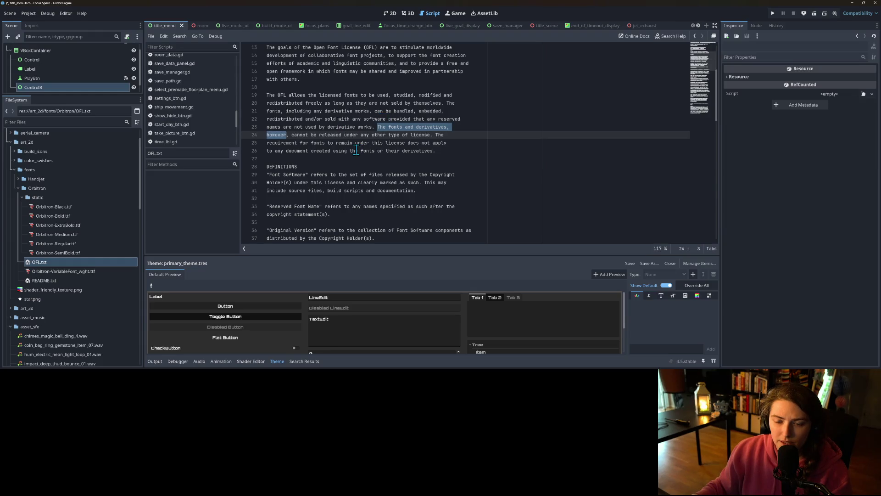
scroll(356, 151, down, 1)
Scroll through the Orbitron OFL.txt licence text.
scroll(340, 120, down, 1)
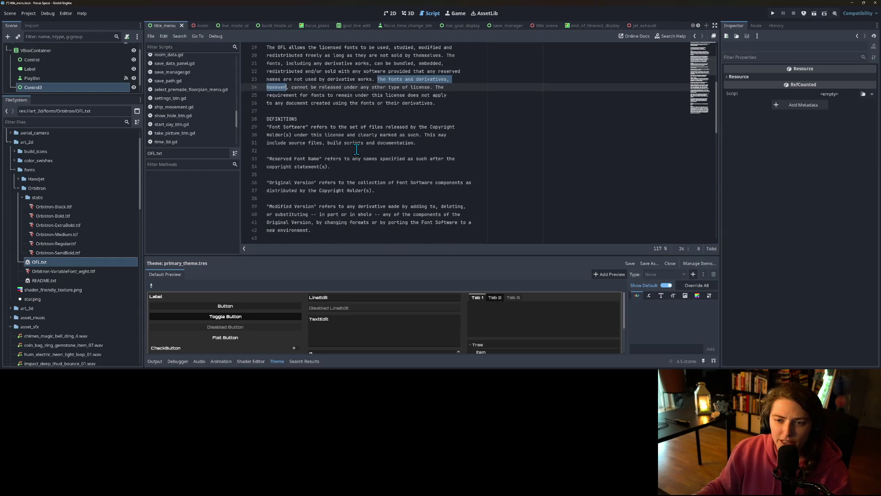
scroll(336, 112, down, 1)
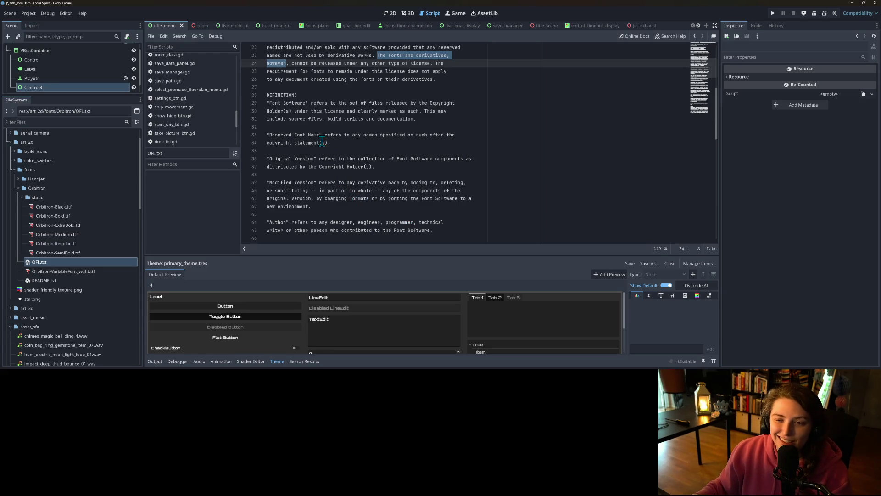
scroll(323, 143, down, 1)
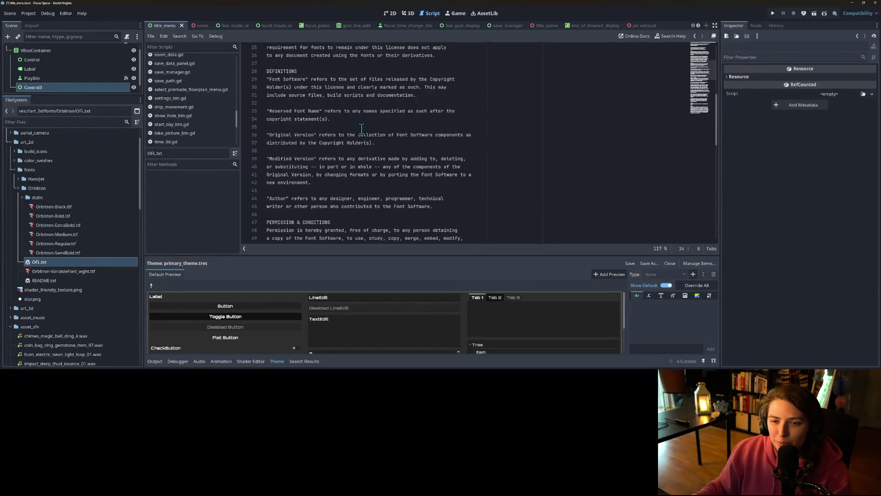
scroll(302, 132, down, 3)
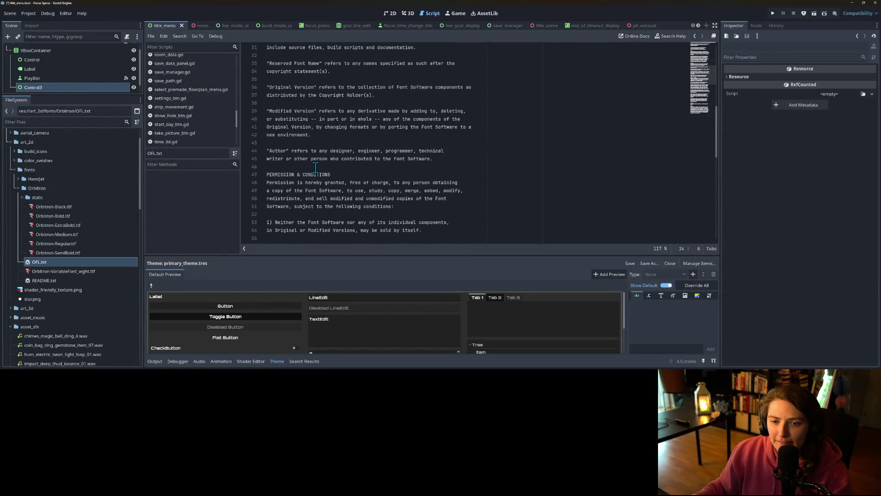
scroll(312, 151, up, 3)
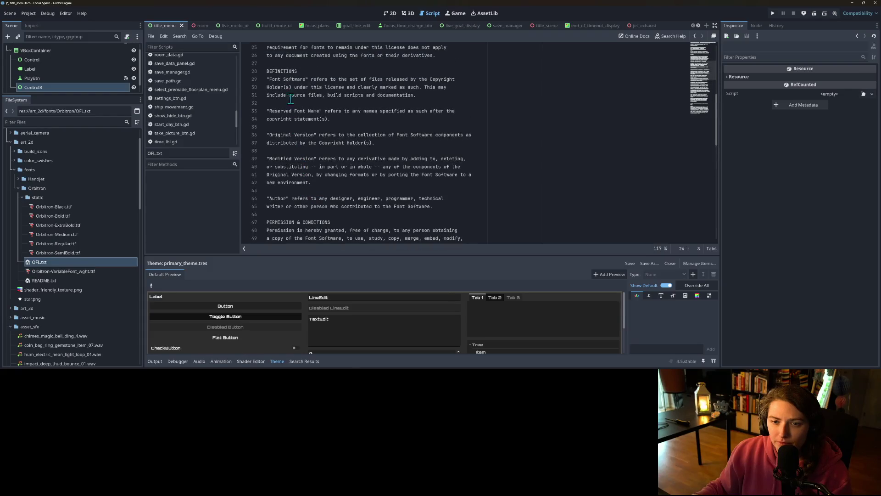
scroll(299, 179, down, 6)
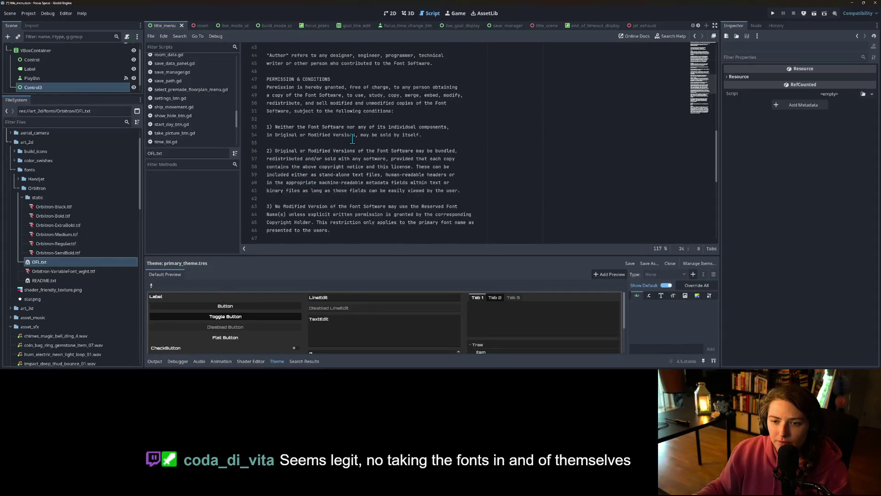
scroll(298, 138, down, 1)
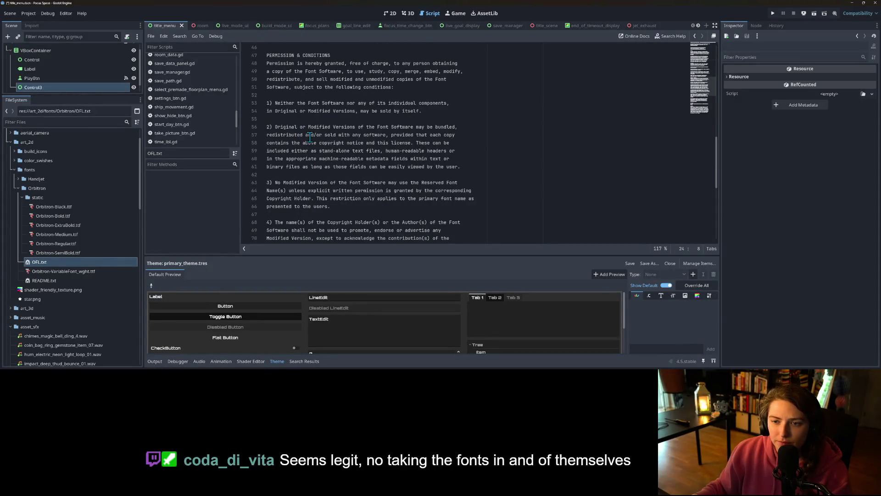
scroll(392, 134, down, 1)
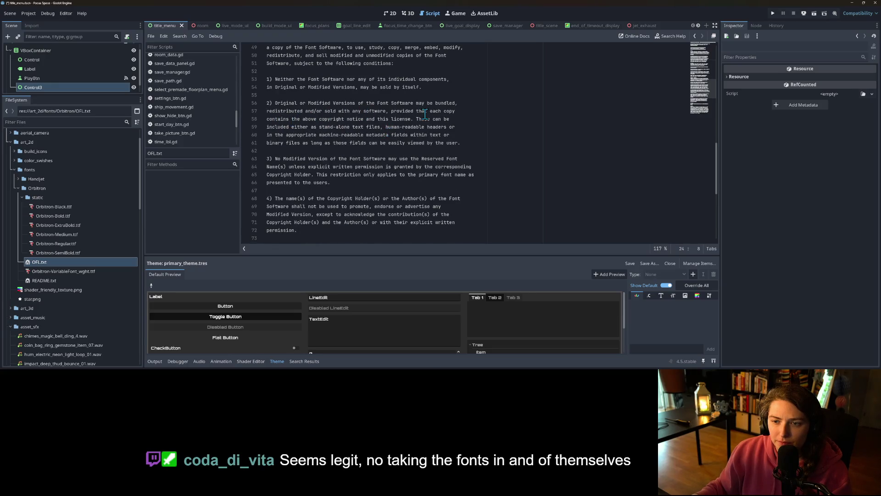
scroll(315, 143, down, 4)
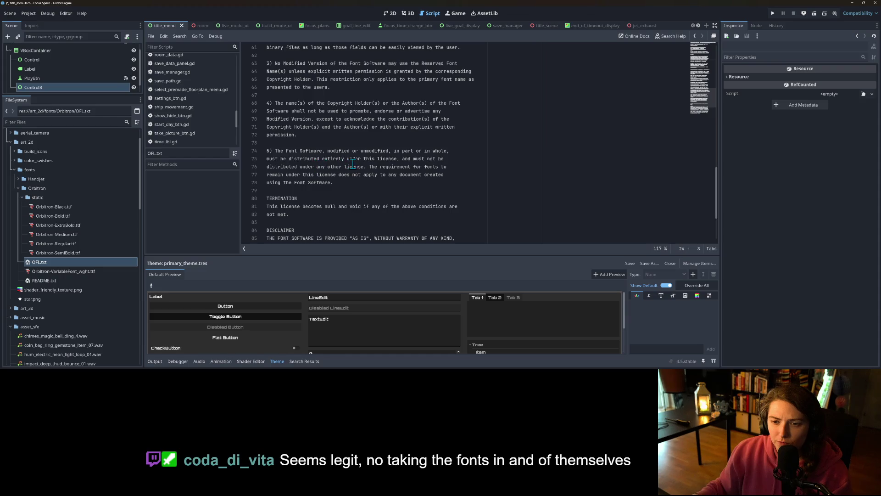
scroll(341, 178, down, 1)
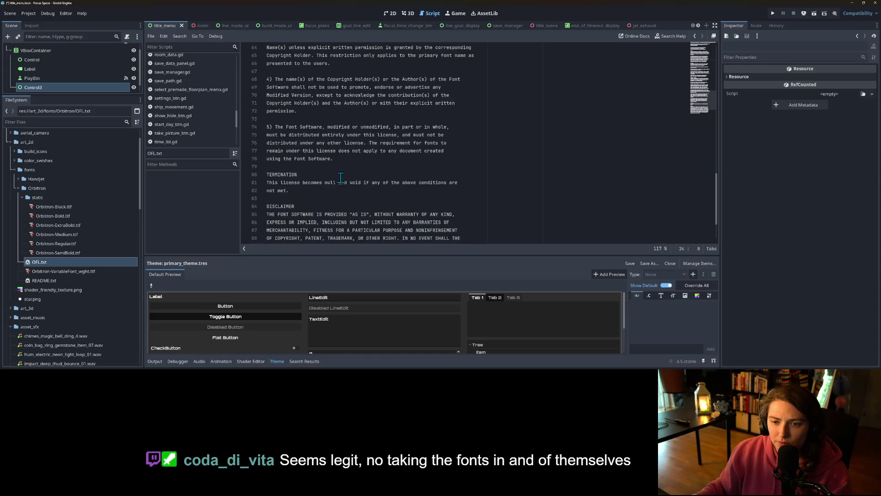
scroll(359, 166, down, 1)
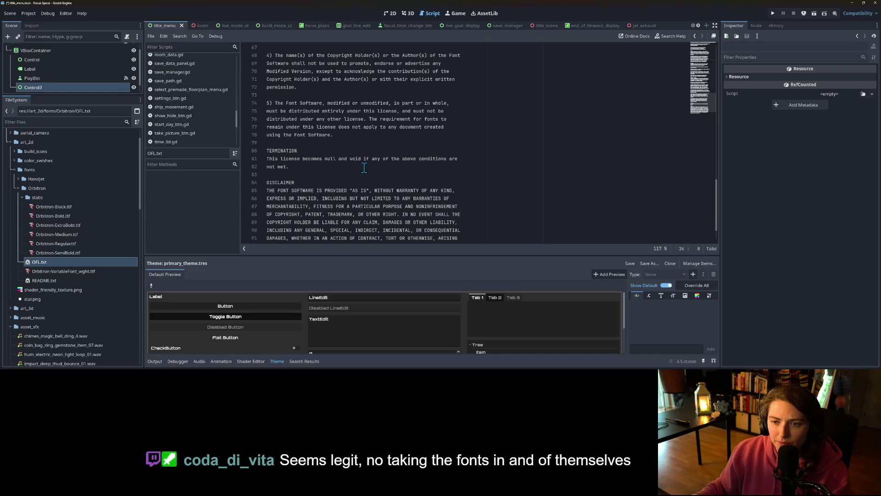
scroll(315, 166, up, 1)
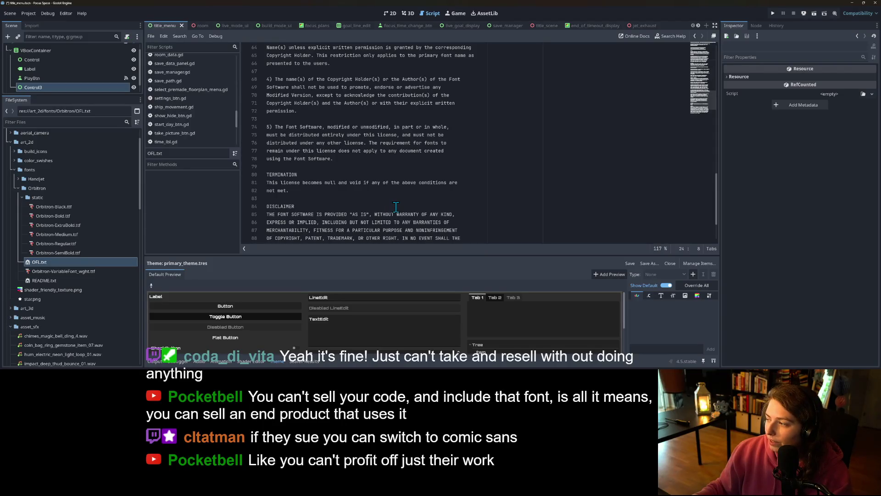
scroll(392, 210, down, 2)
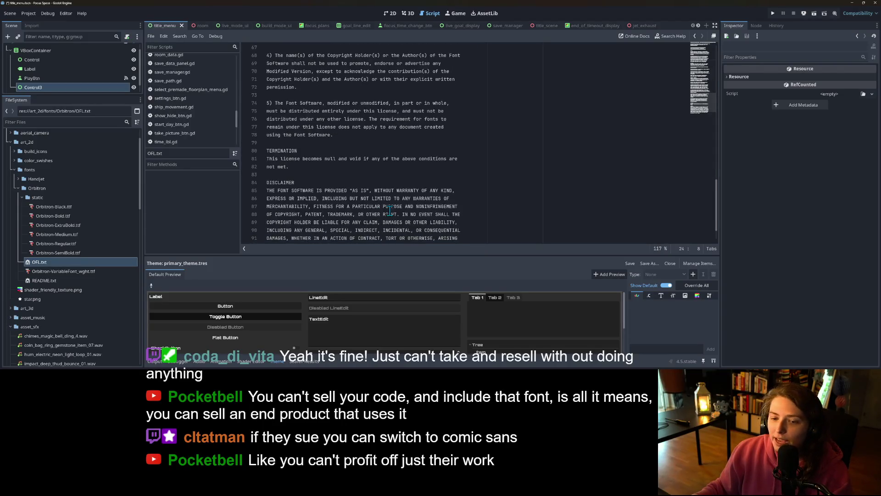
scroll(370, 231, up, 8)
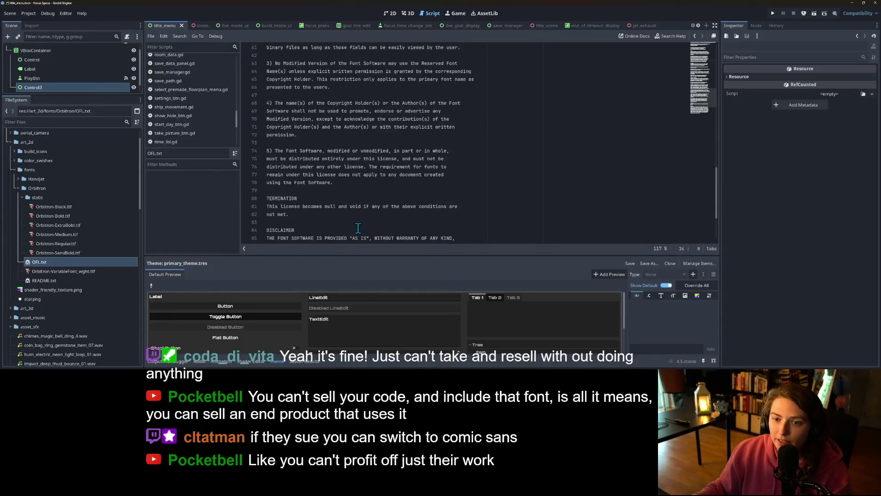
Collapse the Theme panel and reread the licence passages on derivatives and bundling.
click(278, 361)
scroll(348, 226, up, 8)
scroll(349, 226, up, 7)
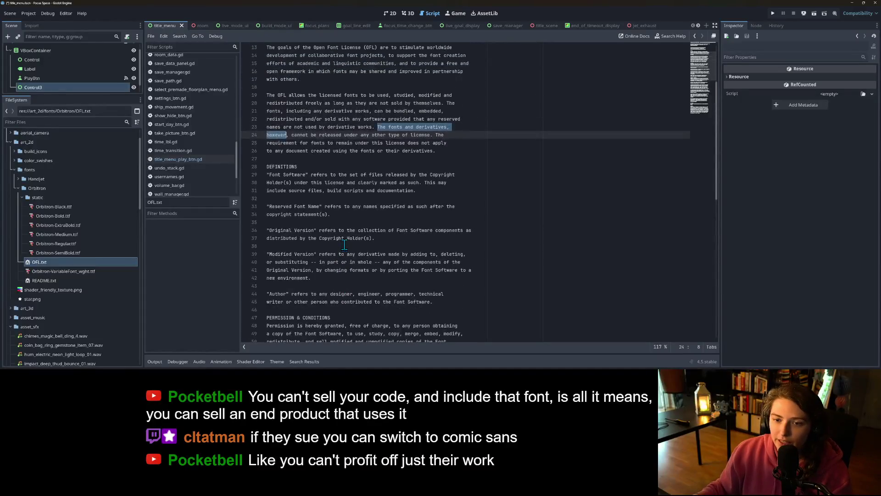
click(406, 229)
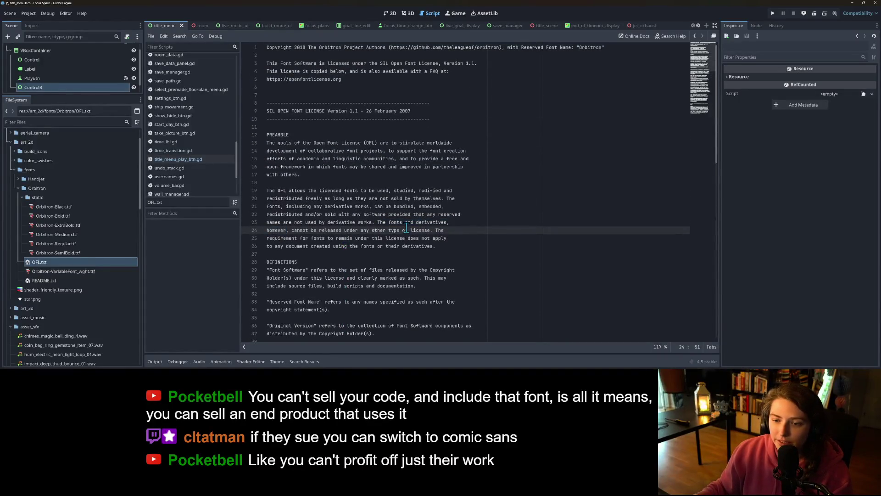
click(377, 223)
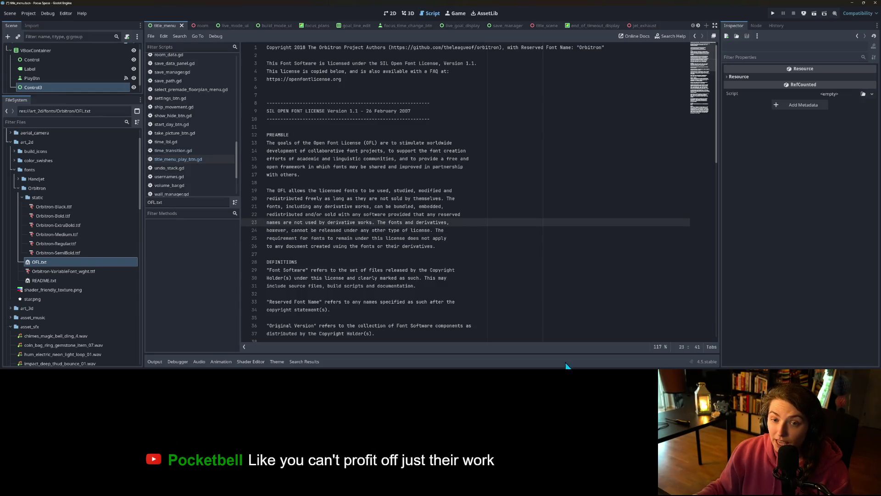
click(456, 239)
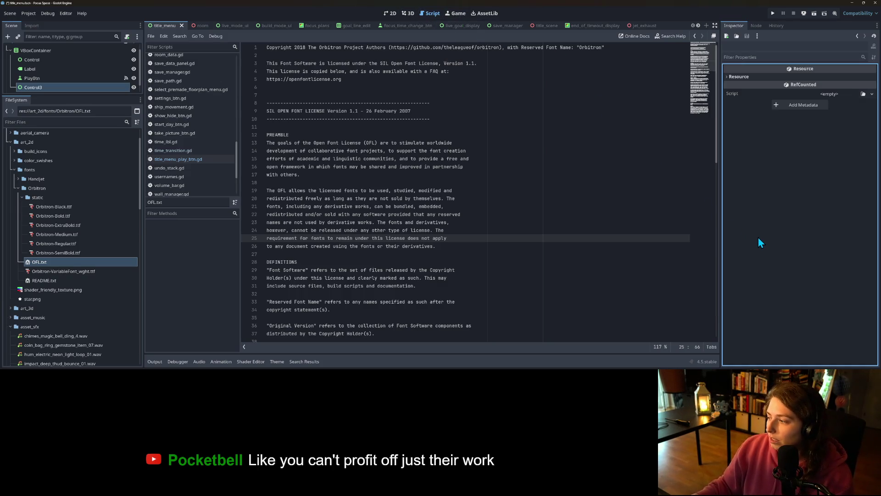
click(529, 213)
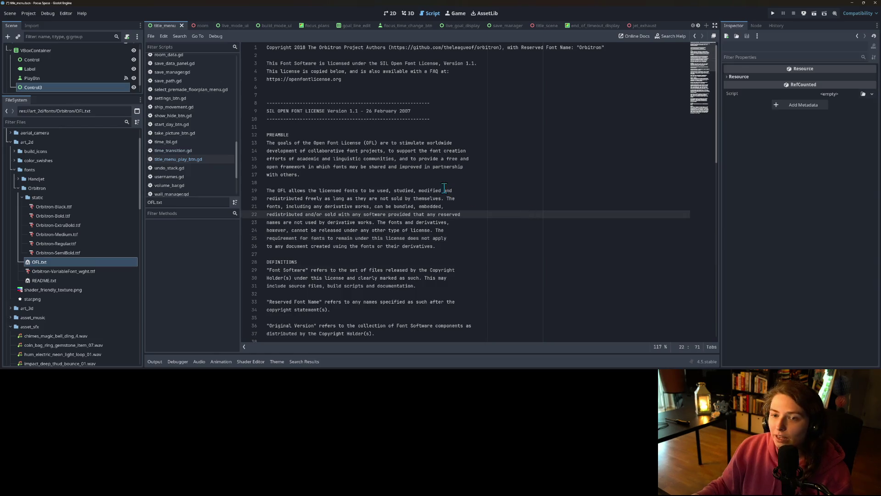
click(331, 166)
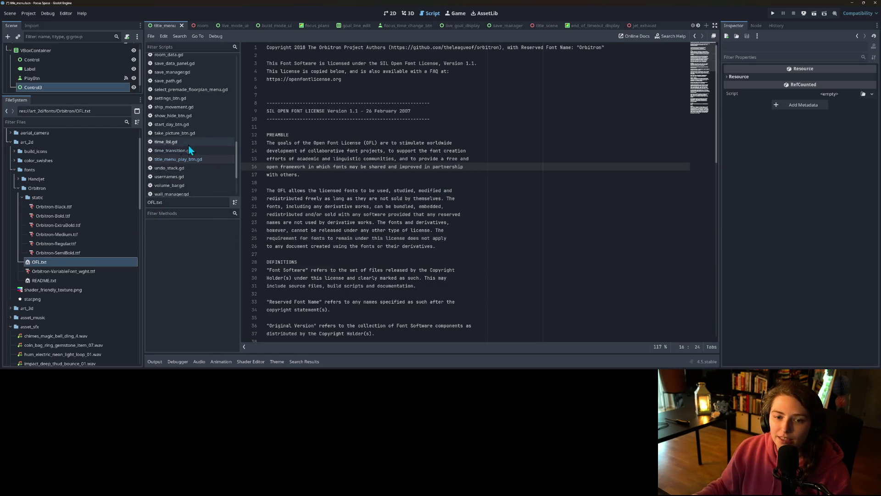
scroll(197, 144, up, 5)
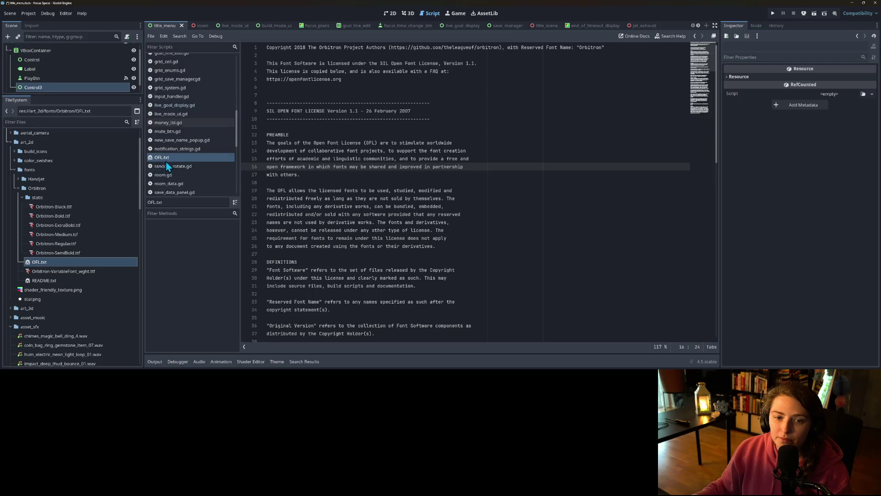
Close OFL.txt from the Scripts list and switch to GitHub Desktop.
right_click(167, 159)
click(184, 181)
click(229, 276)
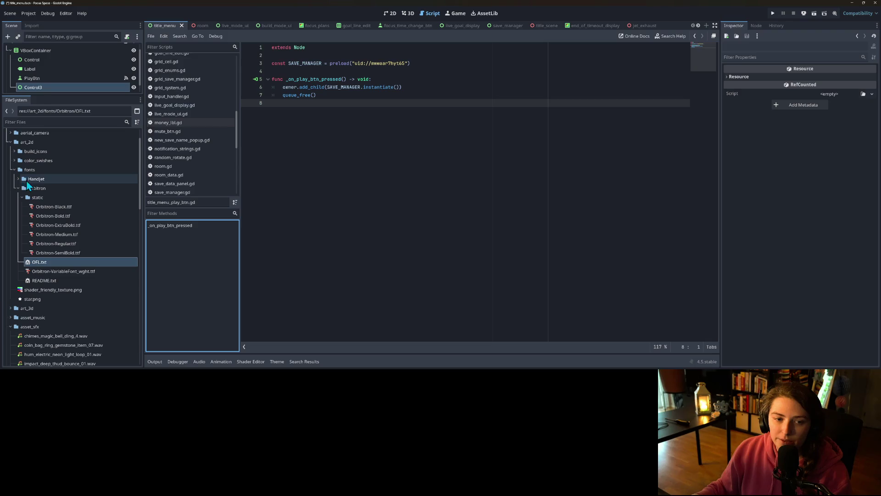
key(alt+Tab)
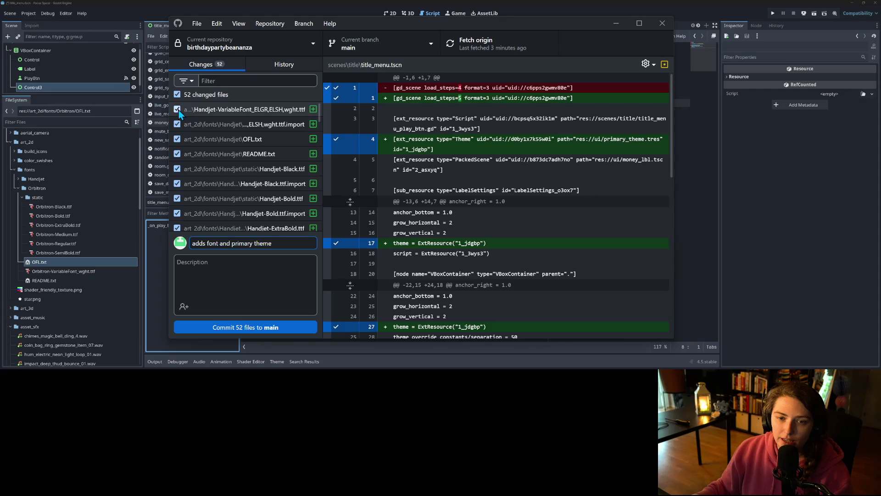
Exclude the Handjet variable font, OFL.txt, README.txt and Black files from the commit.
drag(323, 114, 437, 117)
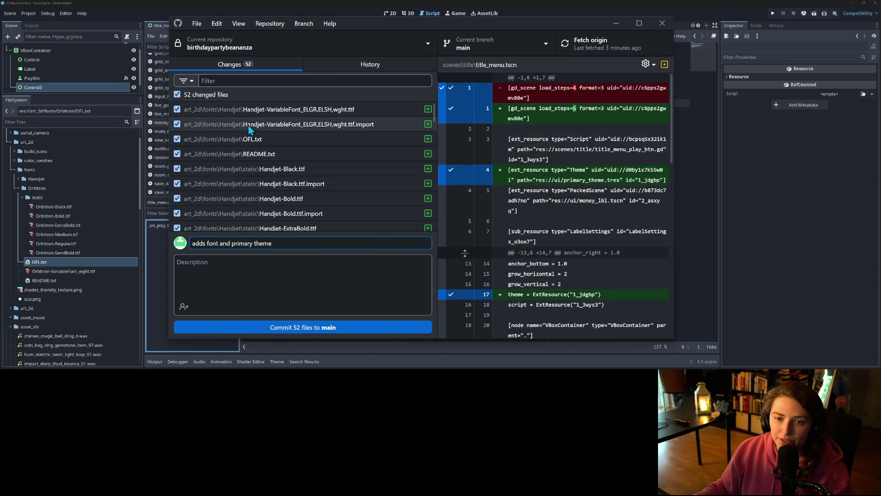
click(177, 110)
click(180, 124)
click(176, 125)
click(176, 139)
click(176, 154)
click(177, 168)
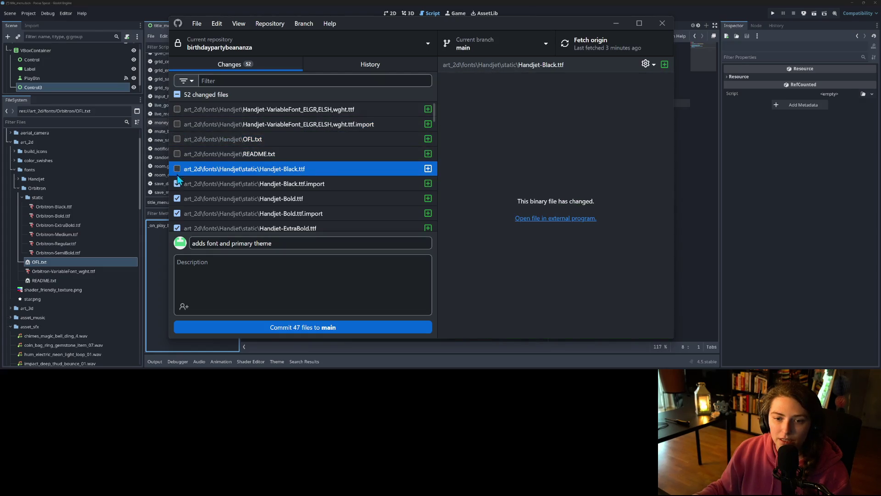
click(178, 184)
Exclude the Handjet Bold, ExtraBold and ExtraLight font and import files.
scroll(177, 184, down, 1)
click(177, 147)
click(177, 162)
click(177, 177)
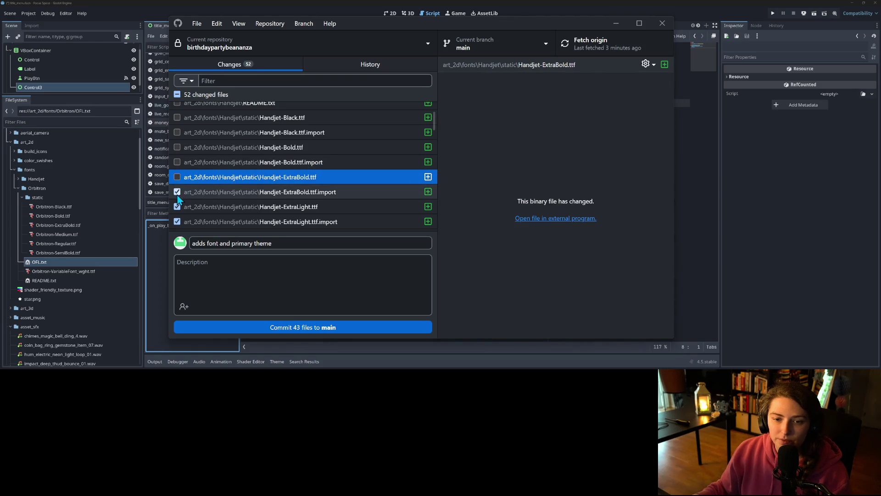
click(177, 191)
scroll(179, 184, down, 1)
click(177, 173)
click(177, 187)
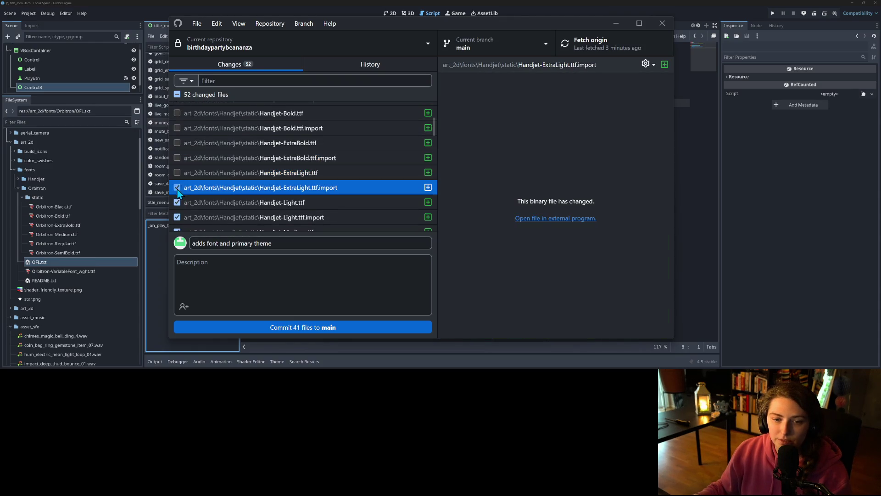
Select the Handjet files from Light to Thin and uncheck Handjet-Thin.ttf.import.
scroll(179, 191, down, 1)
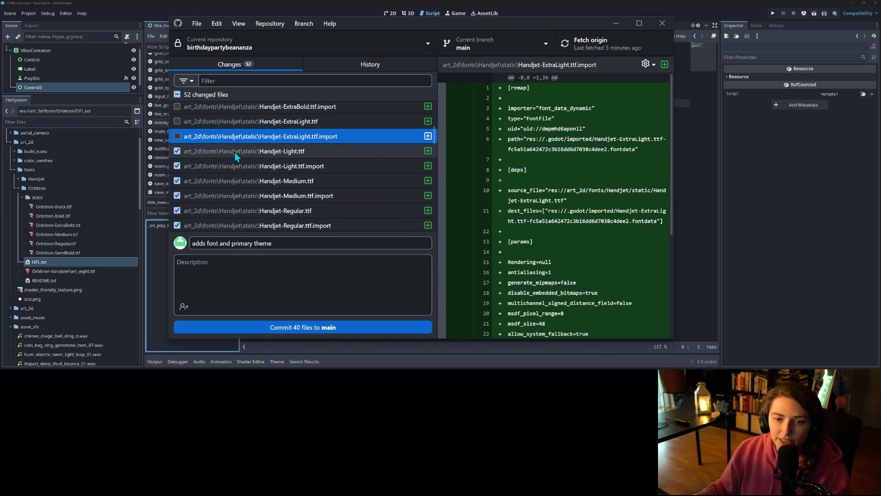
click(233, 152)
scroll(325, 227, down, 1)
scroll(312, 218, down, 3)
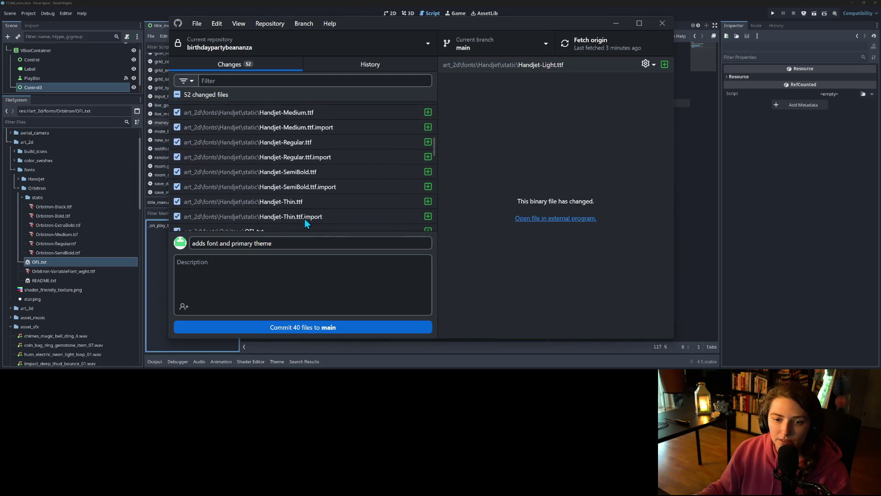
shift+click(228, 169)
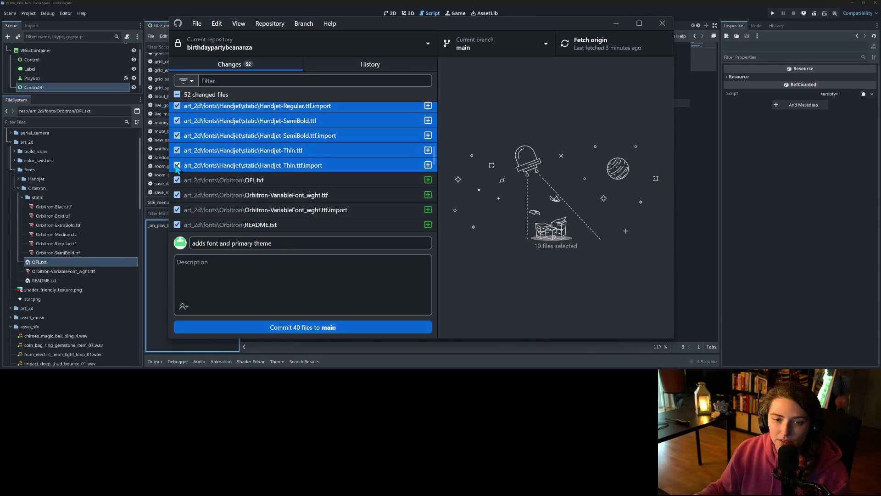
click(178, 166)
Exclude the nine selected Handjet files, Light through Thin, from the commit.
scroll(193, 158, up, 2)
scroll(199, 169, up, 2)
click(199, 201)
scroll(201, 189, up, 2)
scroll(200, 188, up, 1)
shift+click(200, 152)
right_click(205, 157)
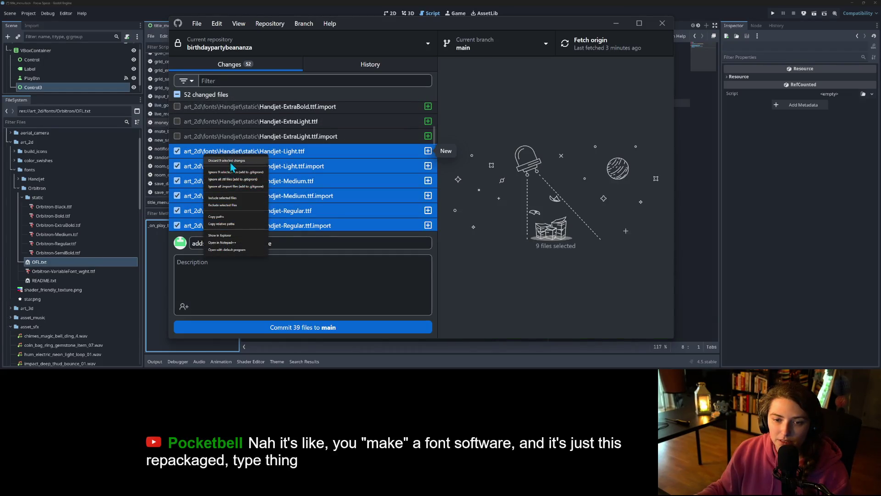
click(230, 209)
Commit the 30 checked files to main as 'adds font and primary theme'.
scroll(232, 205, down, 4)
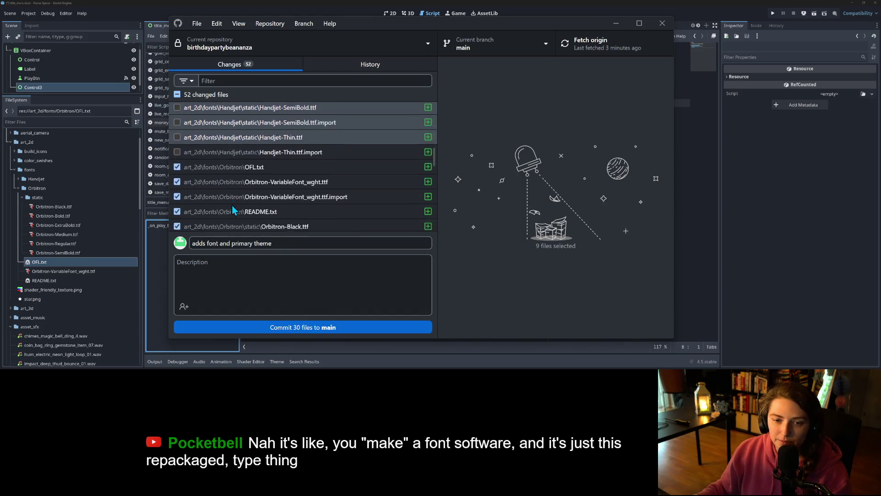
scroll(232, 205, down, 5)
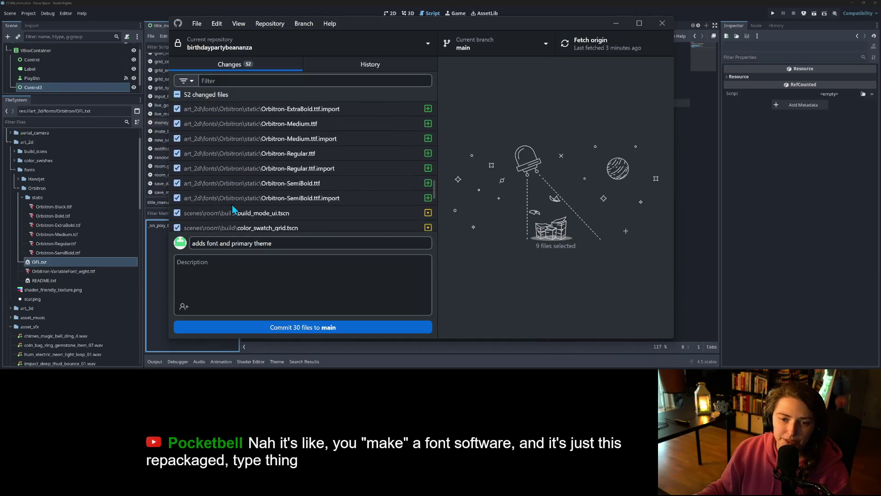
scroll(235, 206, down, 5)
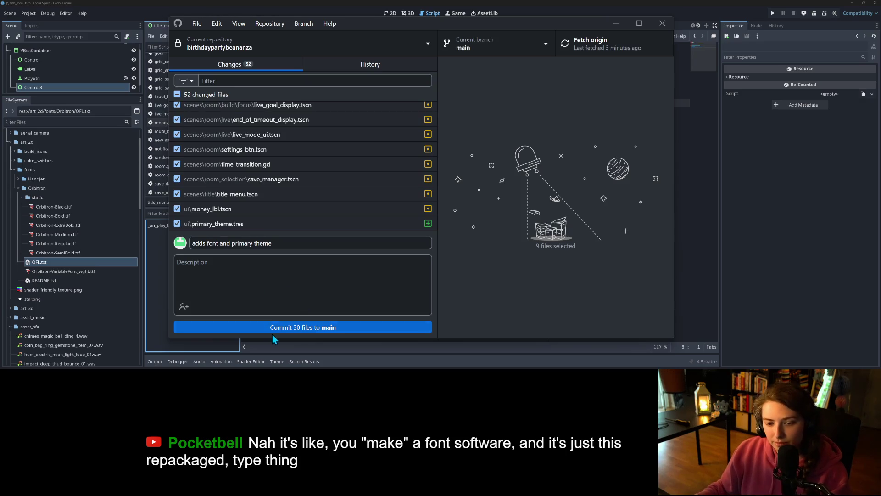
click(285, 327)
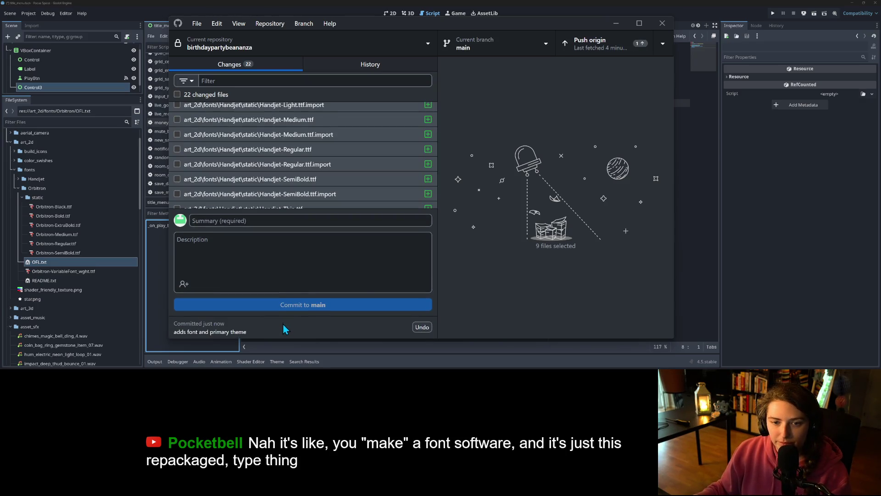
scroll(264, 193, up, 4)
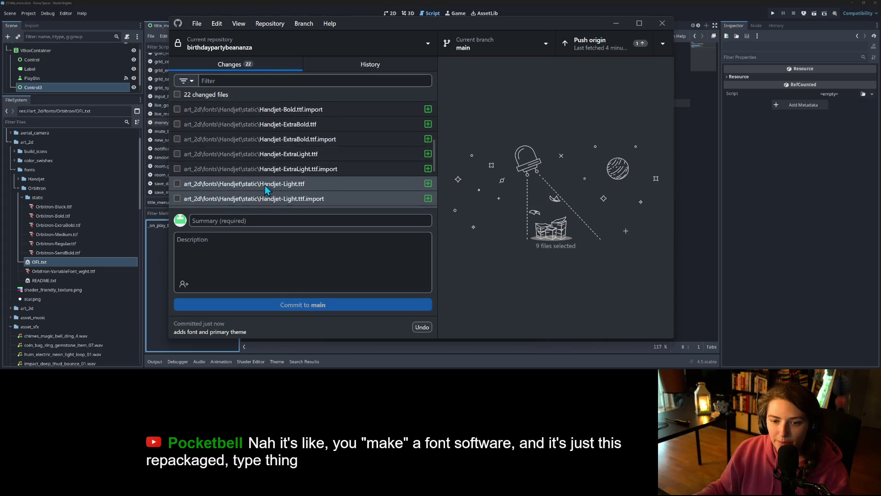
scroll(265, 191, down, 5)
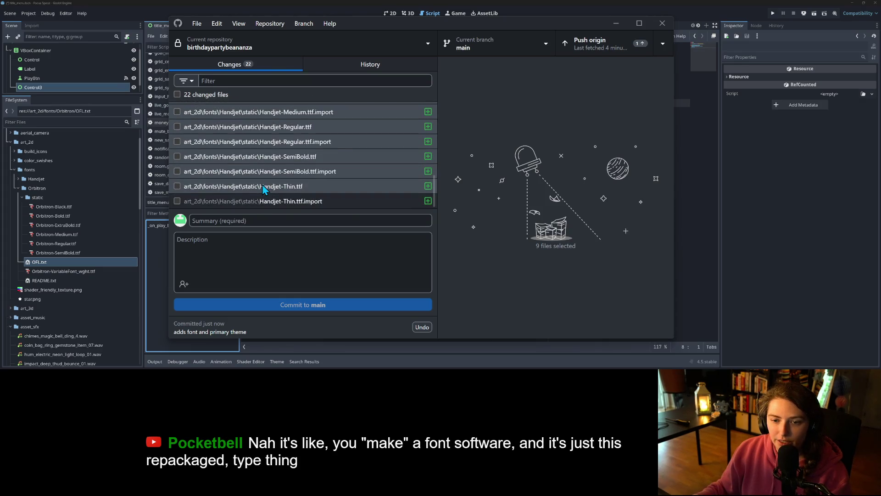
scroll(280, 193, up, 5)
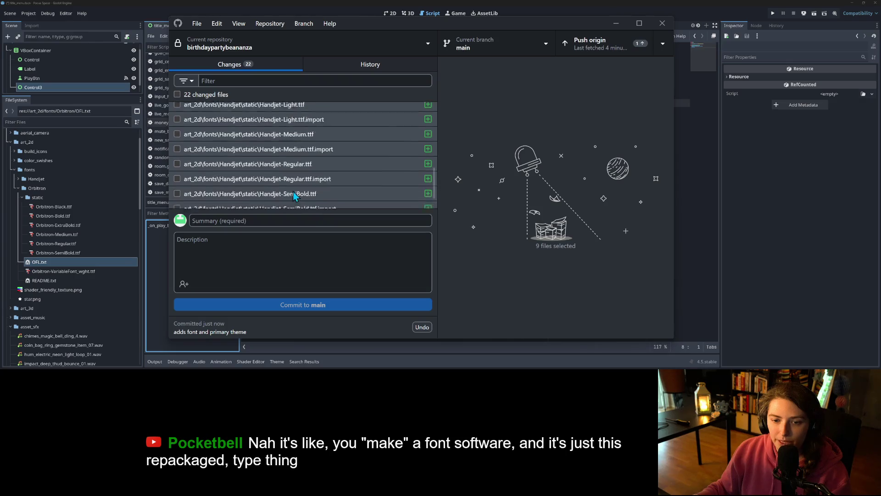
key(alt+Tab)
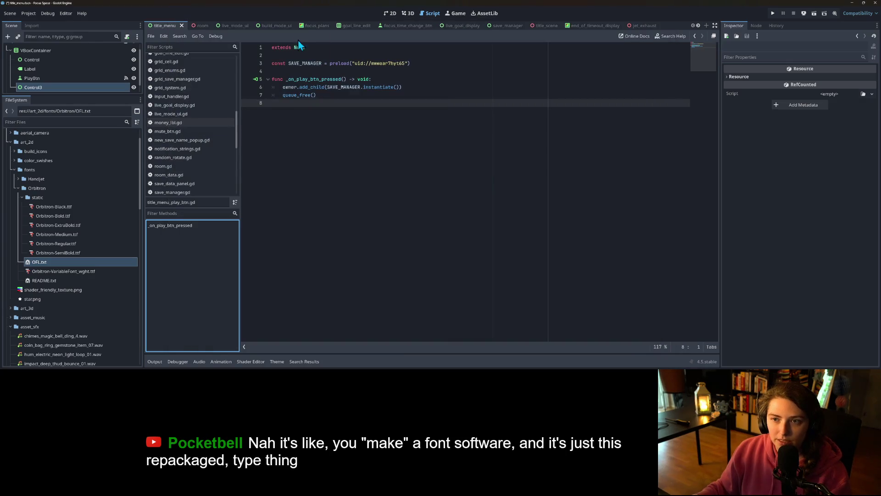
Save the project and close the jet_exhaust, ship_hum_ambiance and other unneeded scene tabs.
key(ctrl+s)
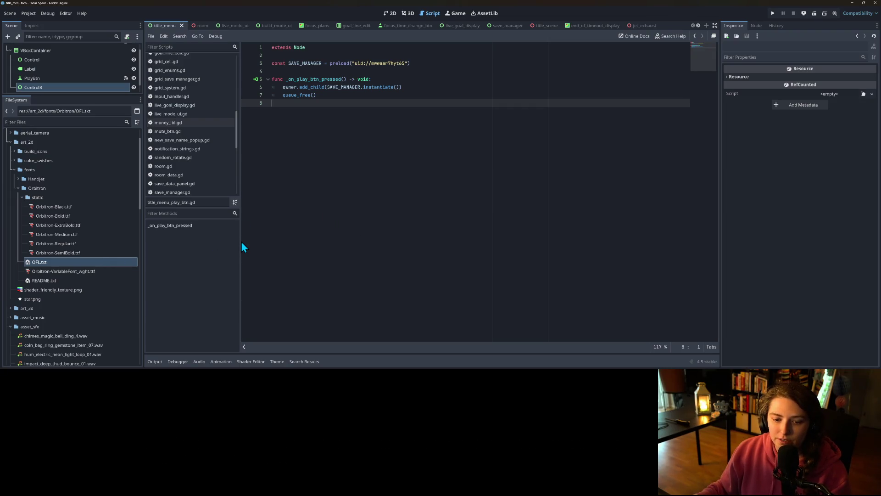
mouse_move(240, 240)
mouse_down()
mouse_move(181, 232)
mouse_move(242, 248)
mouse_up()
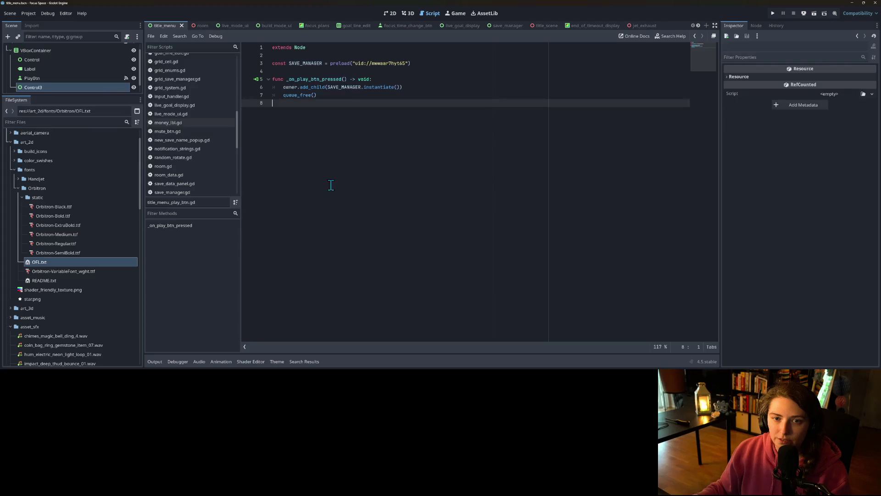
click(642, 24)
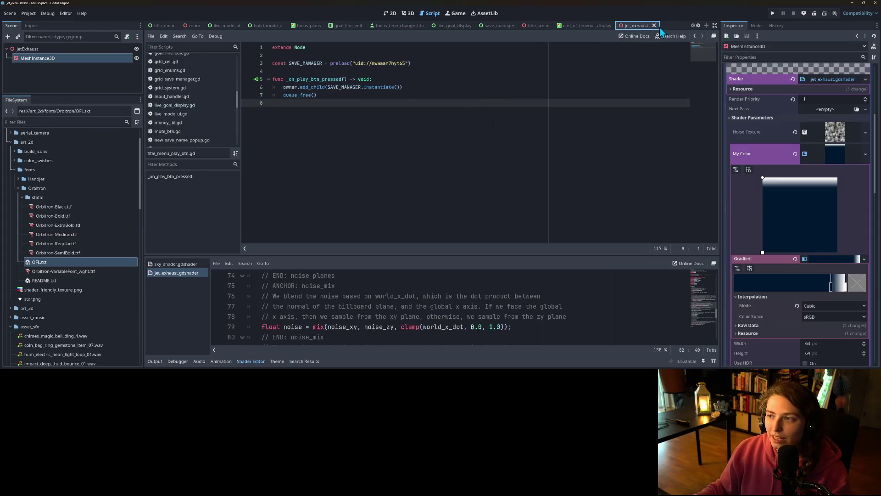
click(654, 26)
click(654, 26)
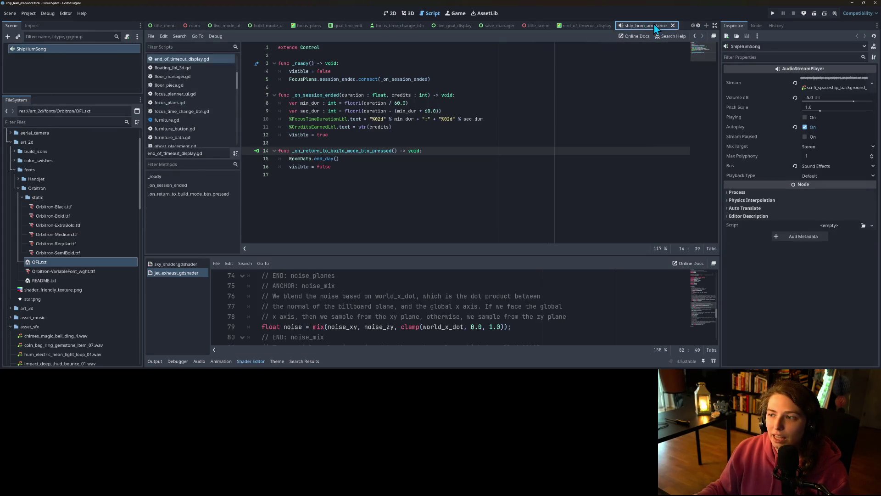
click(672, 26)
click(660, 25)
click(660, 25)
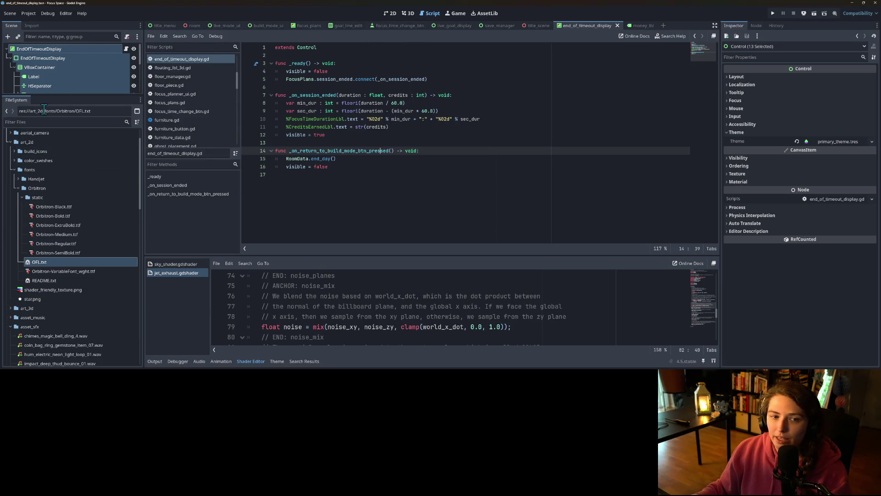
Enlarge the Scene tree, switch to the 2D view, and show the Output log.
drag(64, 97, 56, 201)
click(114, 167)
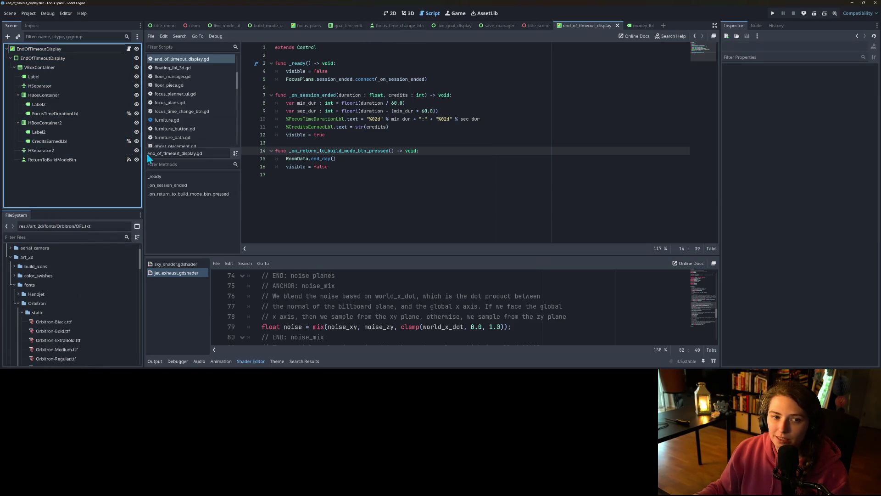
click(390, 13)
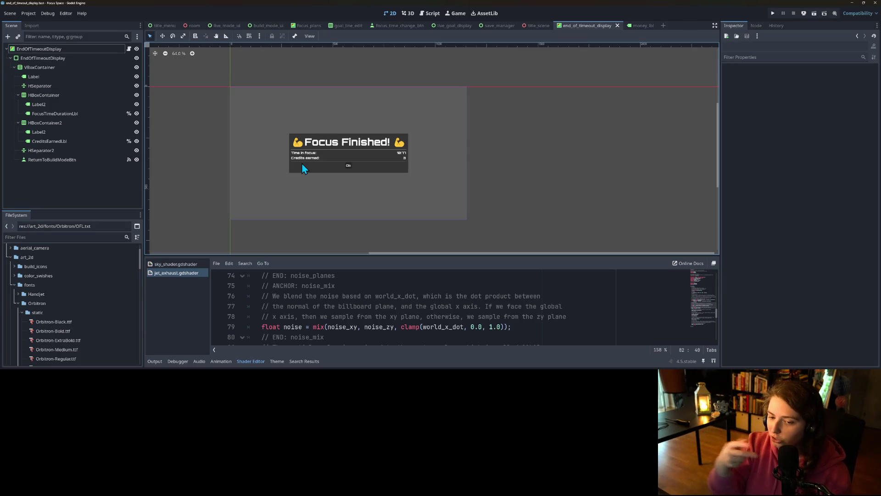
click(178, 361)
click(155, 362)
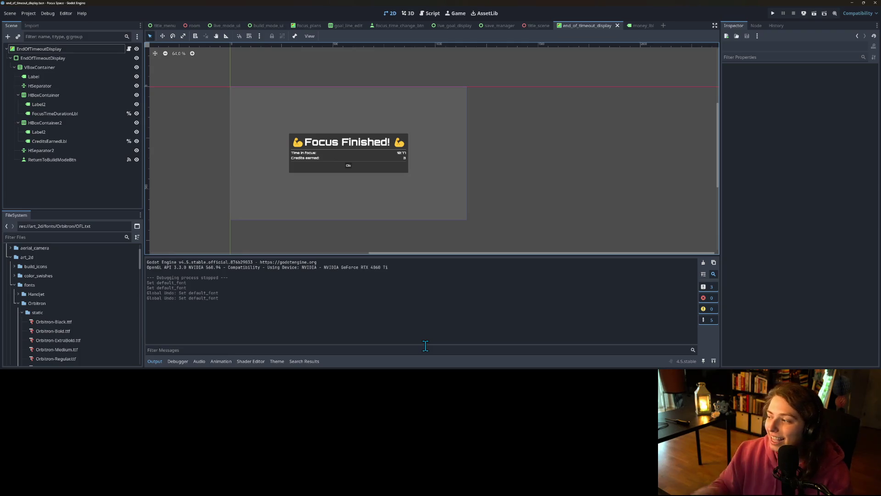
scroll(352, 197, up, 2)
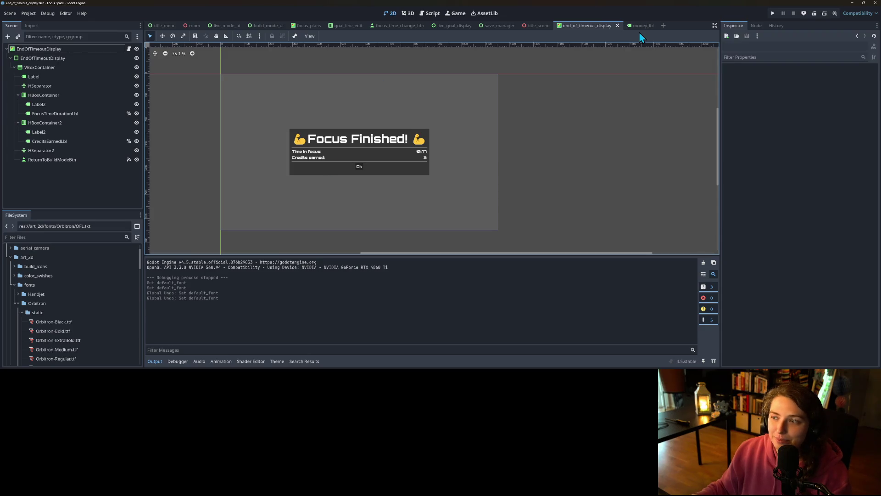
click(663, 25)
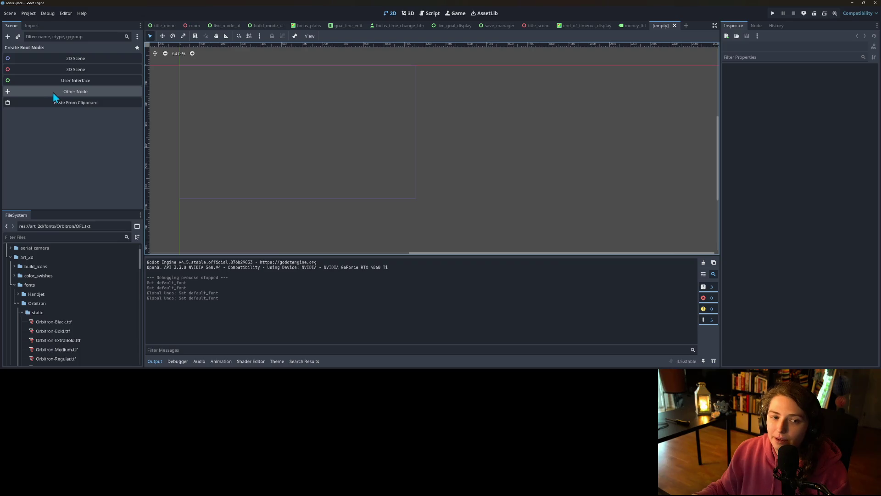
Create a User Interface Control root with a Label child node.
click(83, 82)
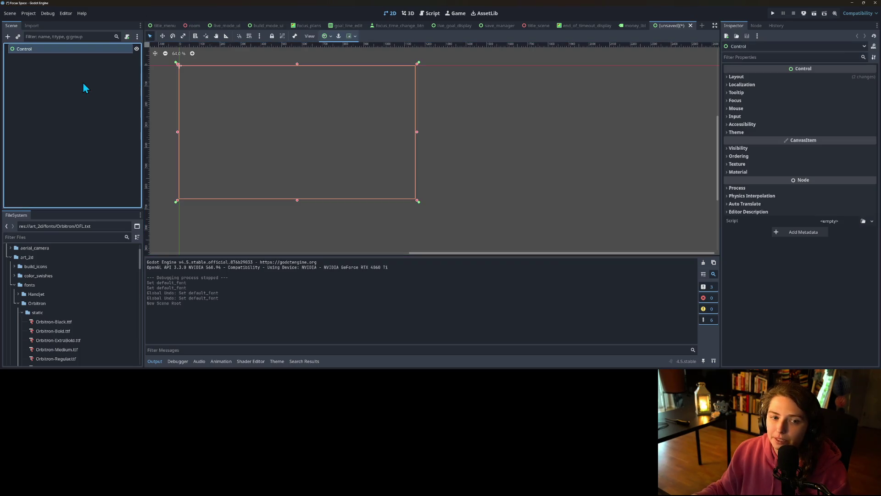
right_click(50, 48)
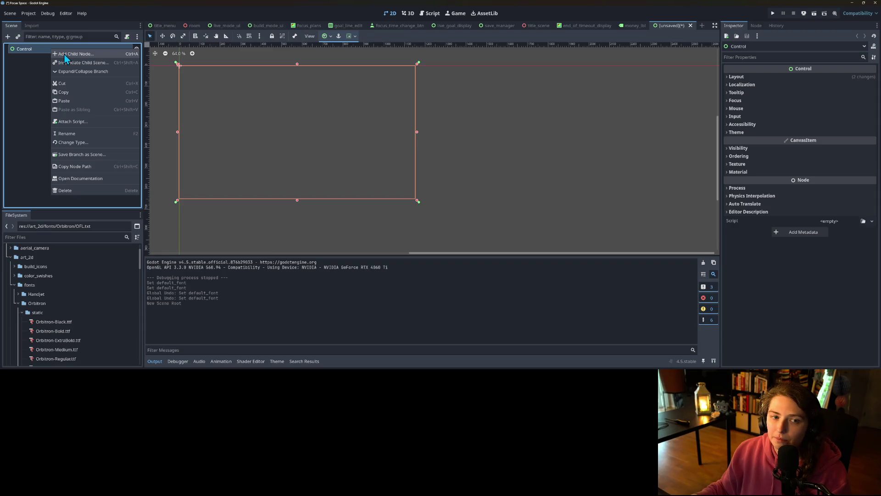
click(65, 54)
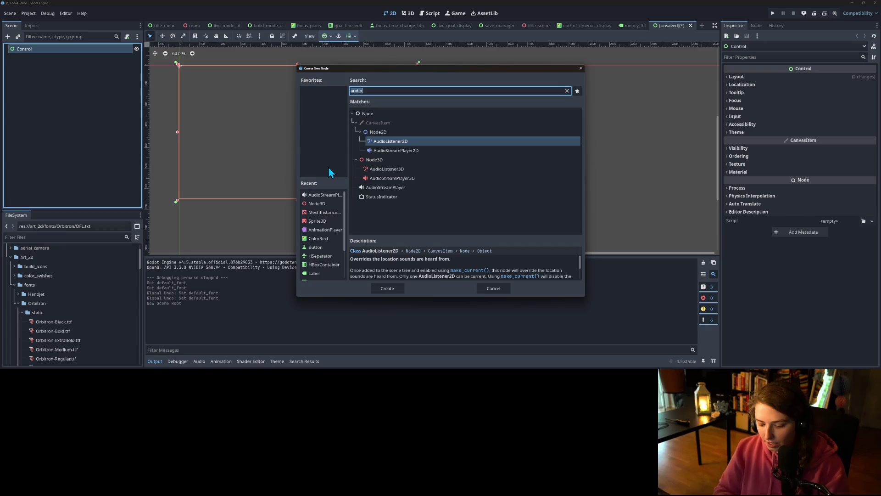
text(label)
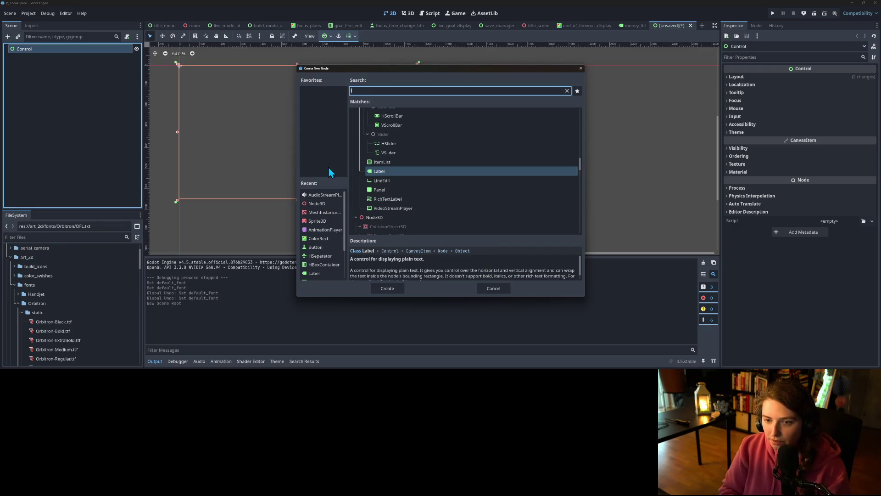
key(Return)
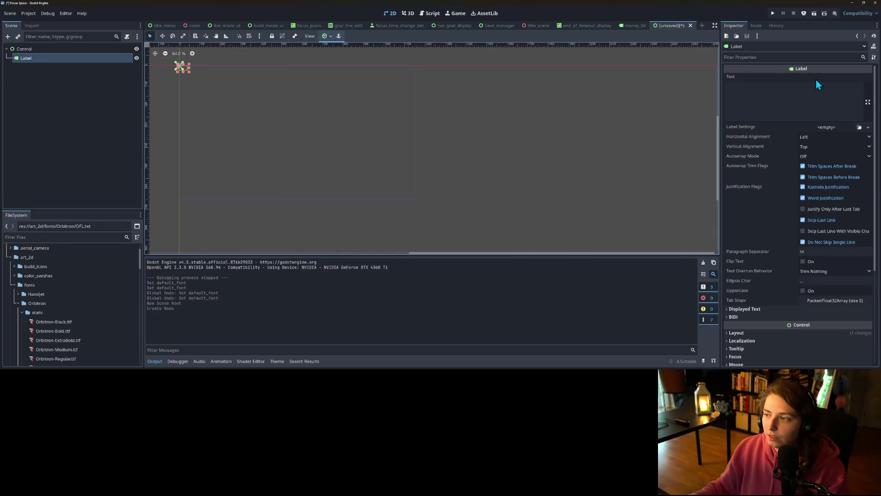
Give the Label new LabelSettings with a Handjet font and type 'This is a test of the'.
click(868, 127)
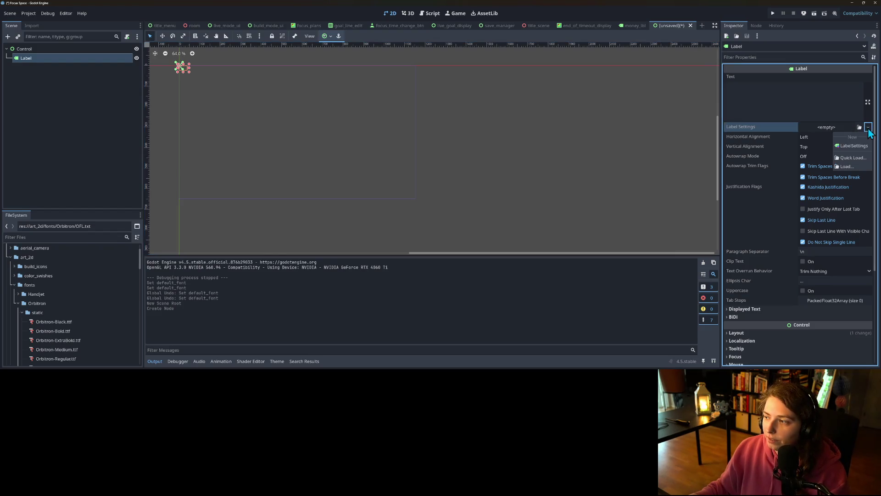
click(853, 146)
click(836, 126)
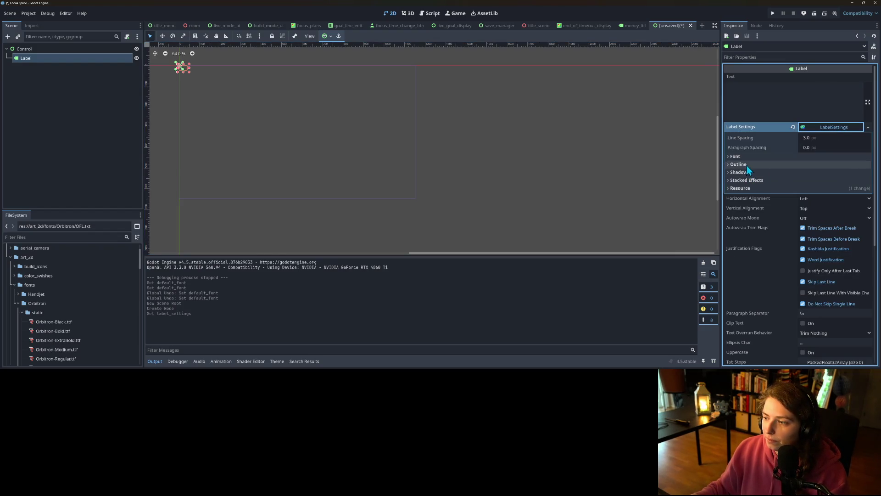
click(858, 165)
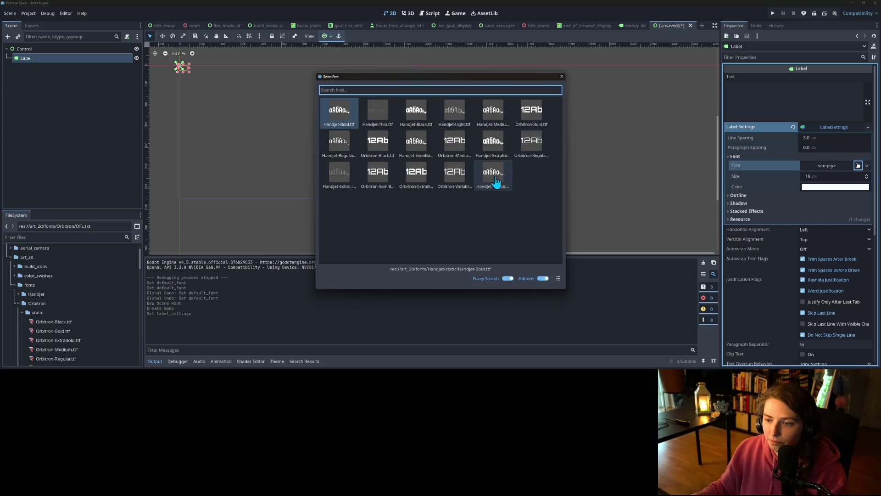
double_click(458, 112)
click(767, 95)
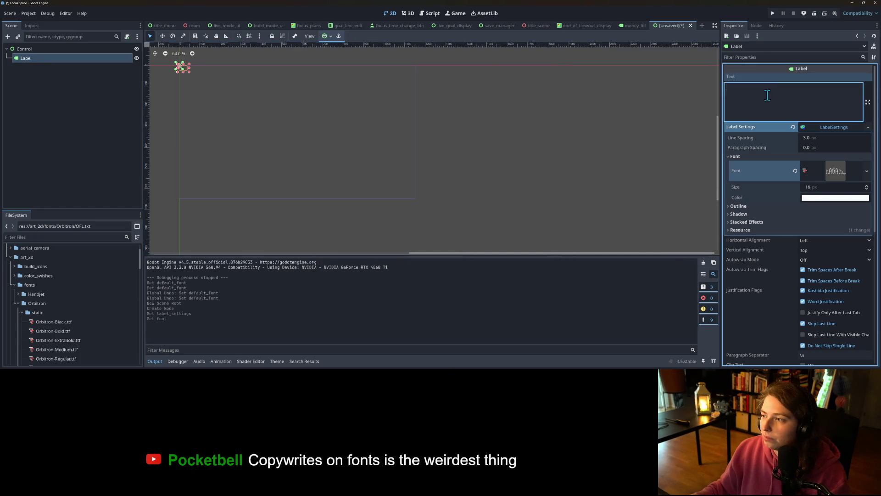
text(This is )
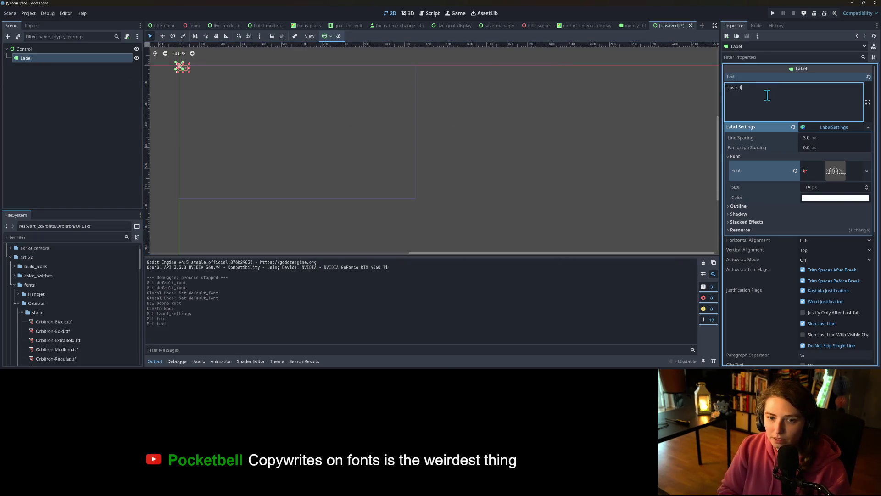
text(a test of the)
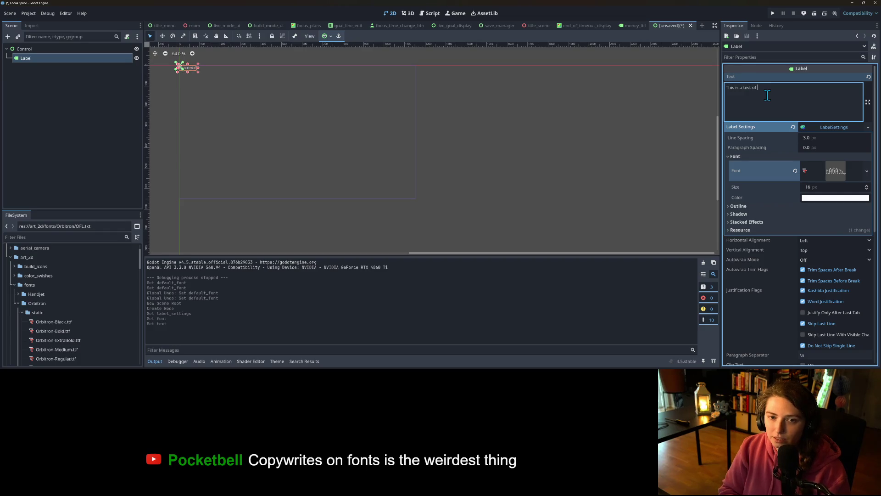
Add the second label line 'in game ui style' and hide the Output log to enlarge the canvas.
key(Return)
text(game )
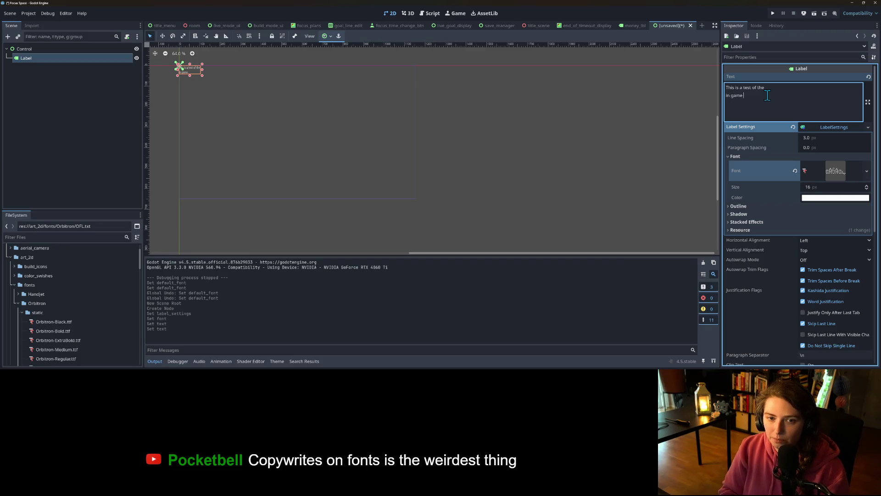
text(ui style)
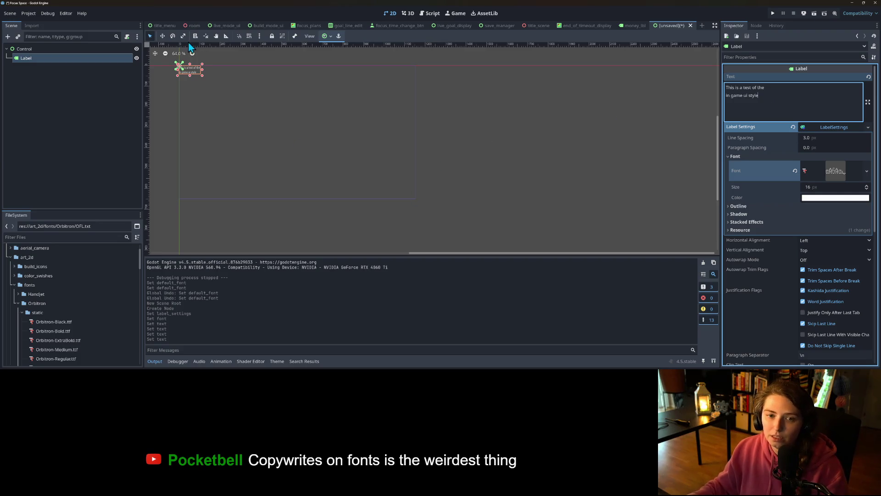
scroll(202, 112, up, 3)
click(154, 361)
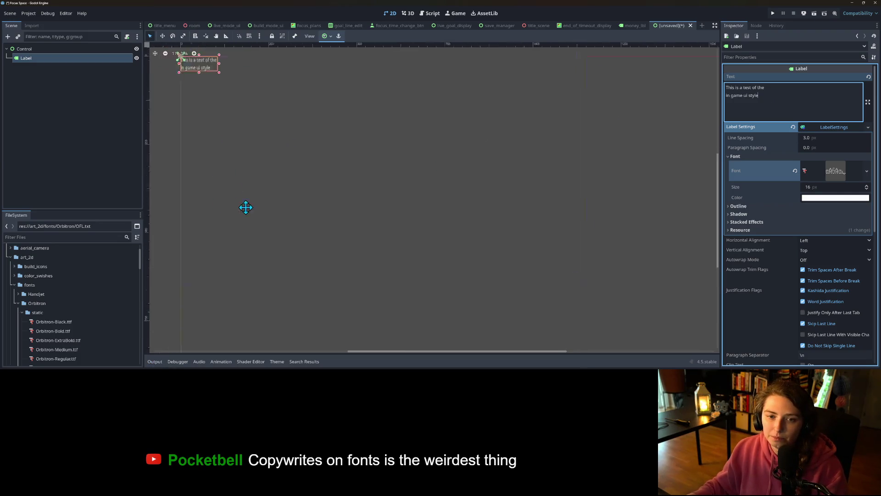
scroll(363, 225, up, 3)
scroll(391, 272, up, 1)
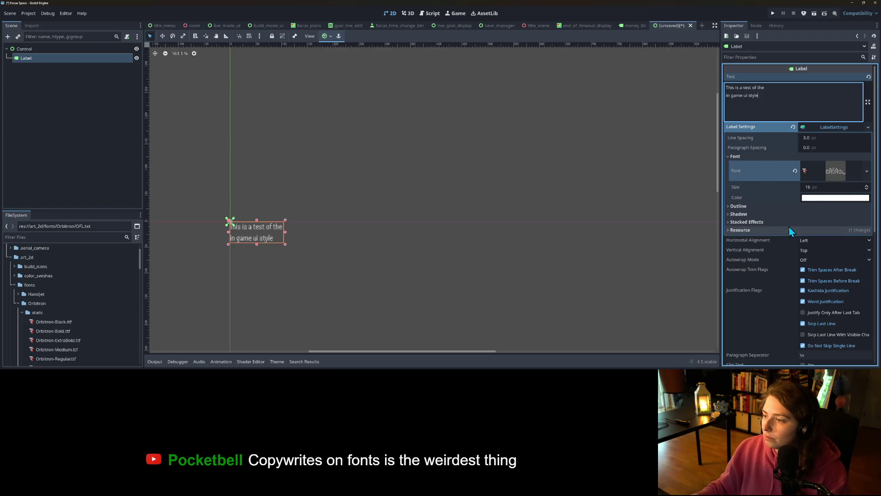
click(833, 186)
Set the LabelSettings font size to 32, then raise it to 48.
text(32)
key(Return)
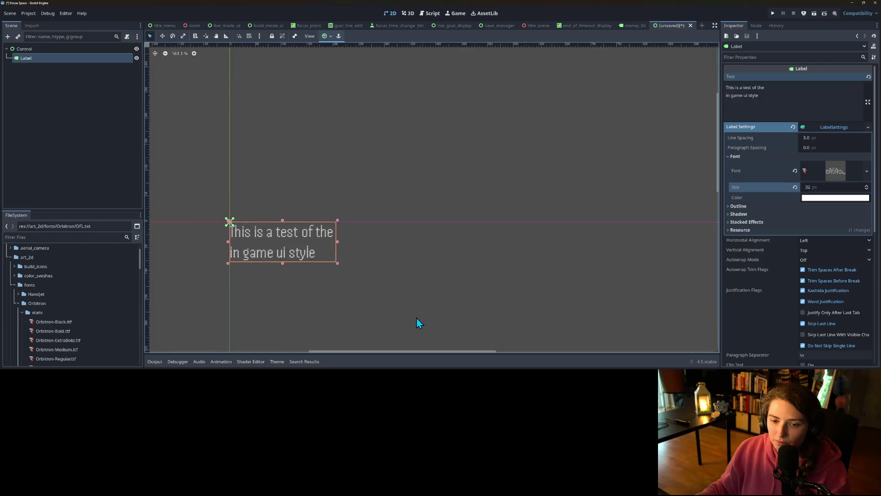
scroll(416, 316, up, 4)
scroll(304, 275, down, 1)
scroll(304, 274, down, 1)
scroll(338, 271, left, 3)
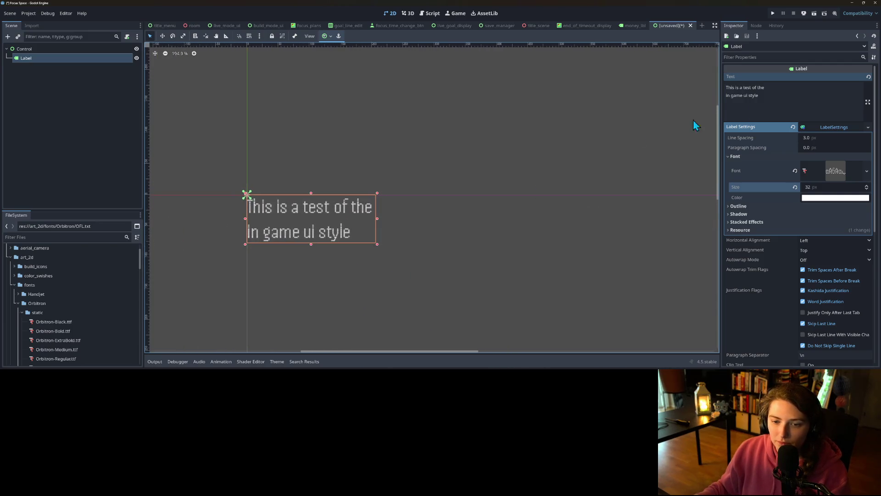
click(833, 187)
text(48)
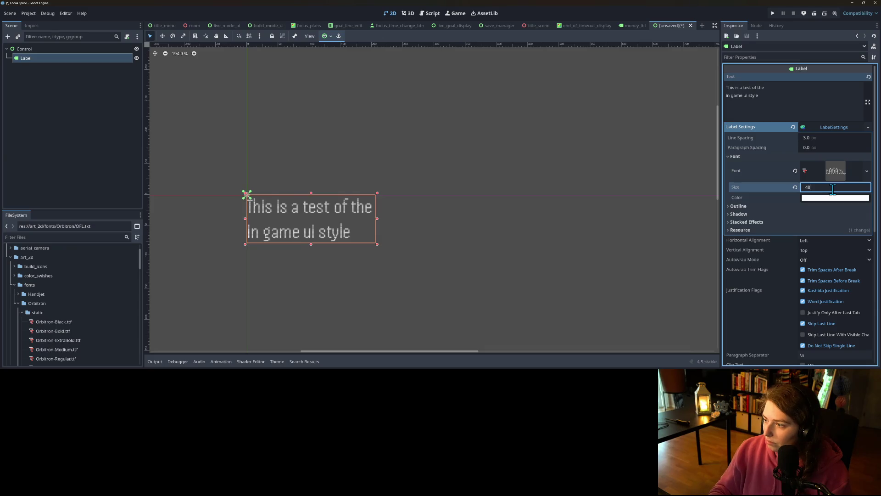
key(Return)
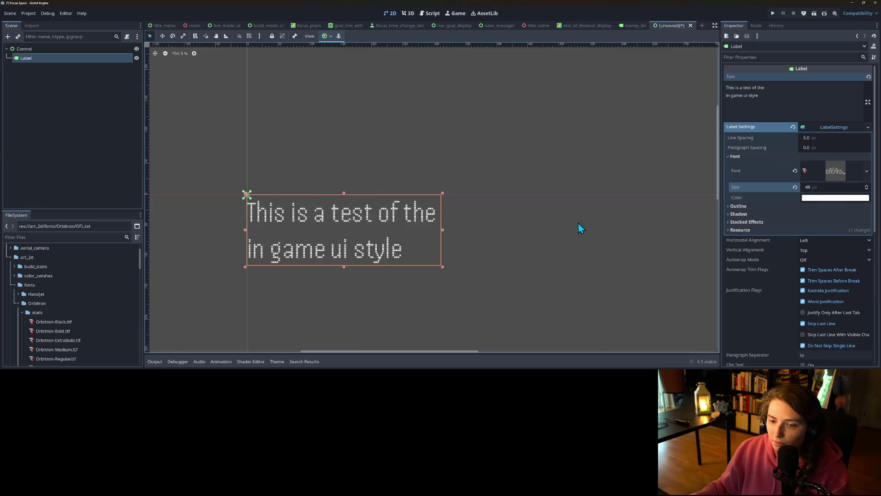
scroll(593, 211, down, 1)
scroll(592, 211, right, 1)
click(866, 171)
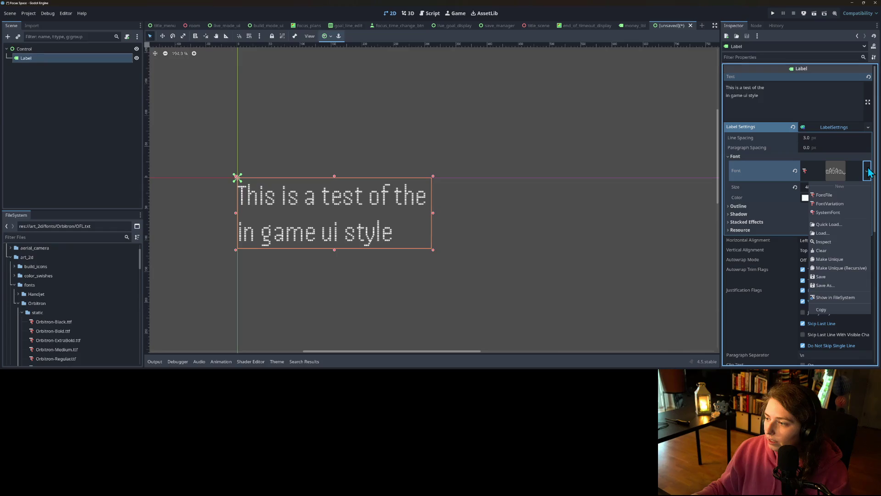
Try a bolder Handjet weight, then Handjet-Light, then Handjet-Thin on the label.
click(828, 229)
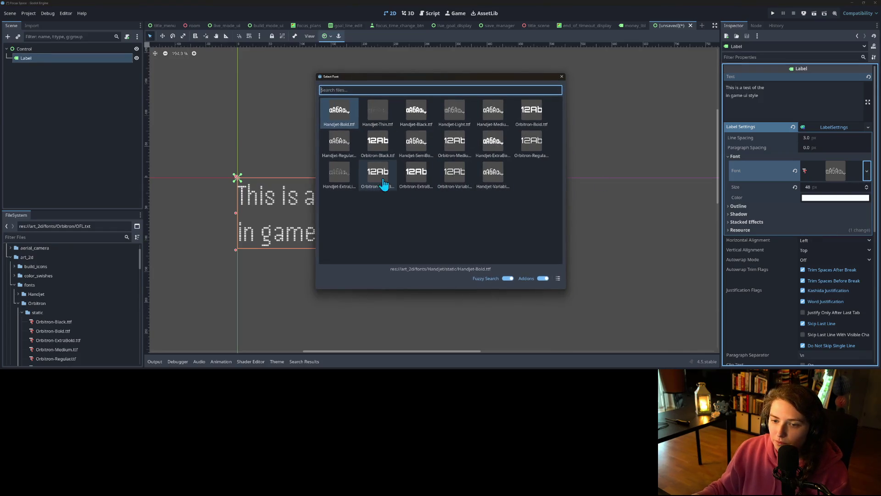
click(417, 148)
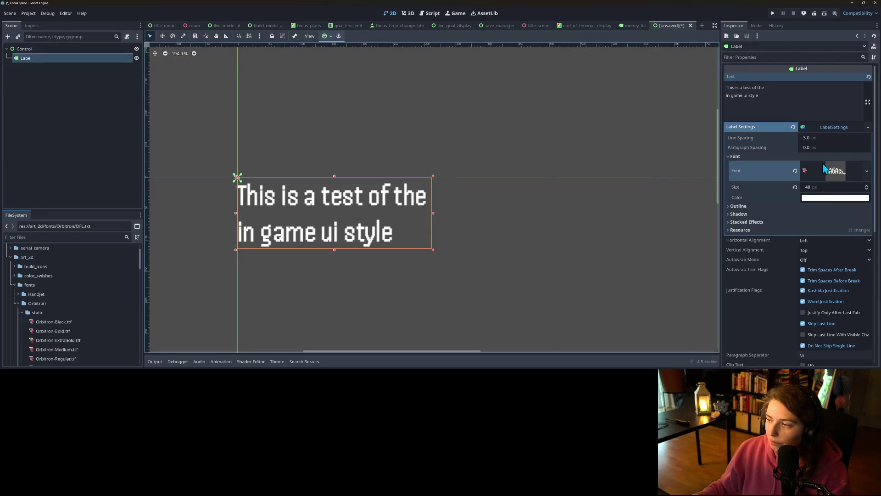
click(868, 172)
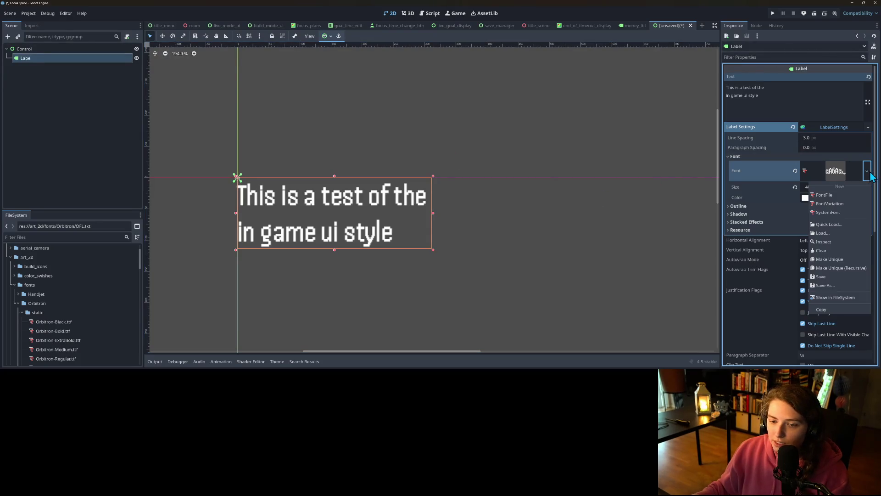
click(829, 225)
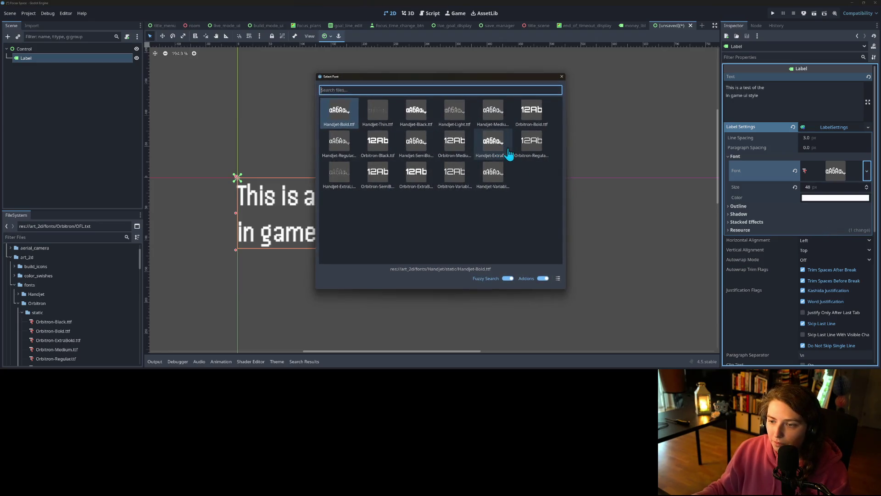
click(451, 122)
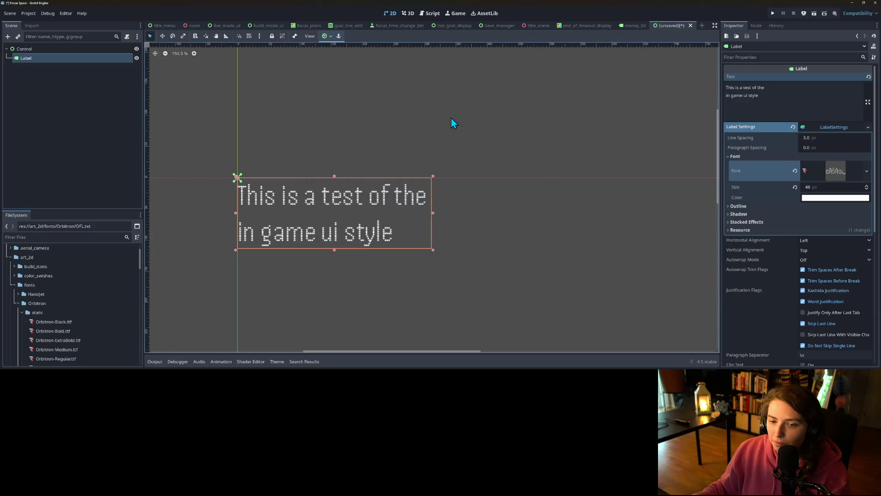
click(867, 171)
click(829, 224)
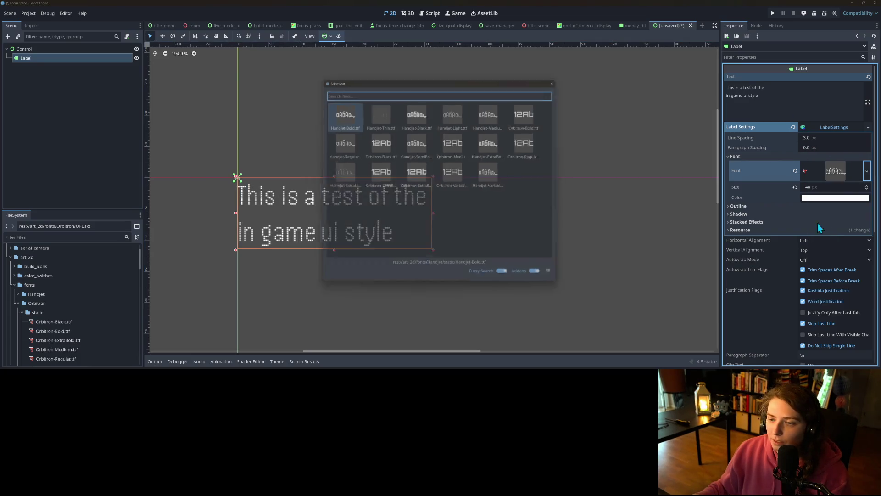
click(381, 117)
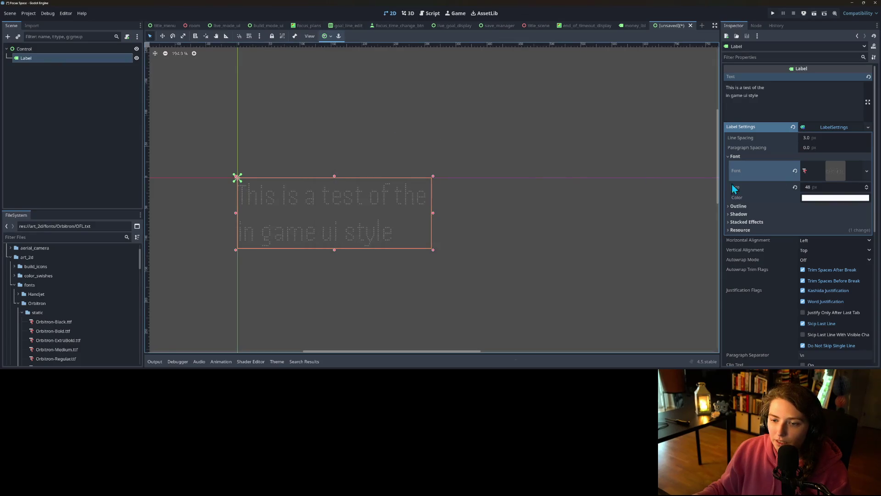
scroll(345, 239, up, 3)
scroll(345, 239, down, 4)
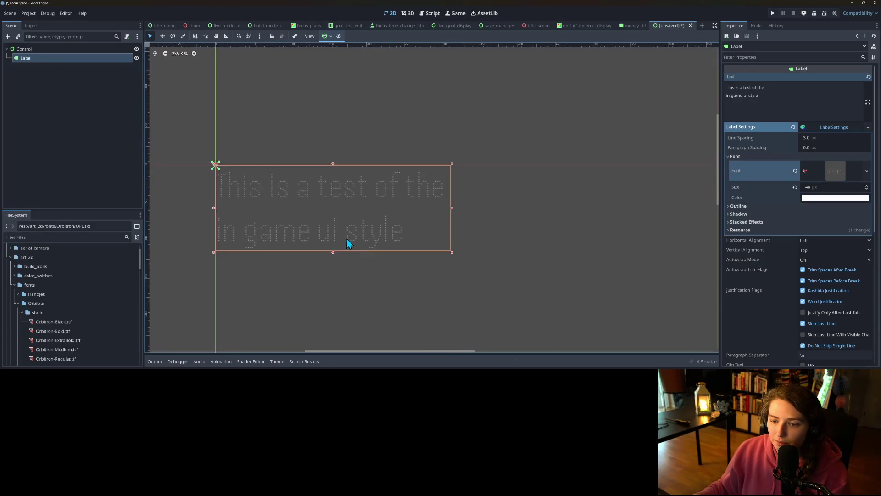
Apply Handjet-ExtraLight to the label and begin saving the scene.
click(867, 171)
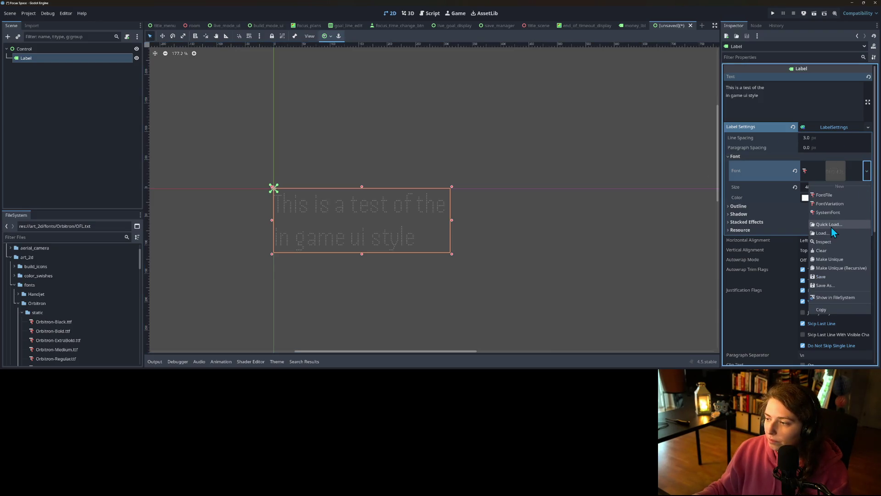
click(830, 224)
double_click(338, 177)
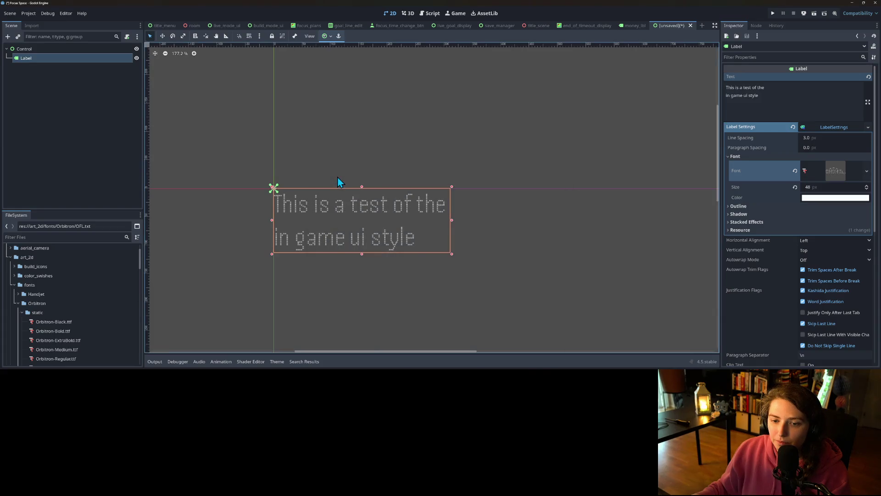
scroll(362, 250, up, 3)
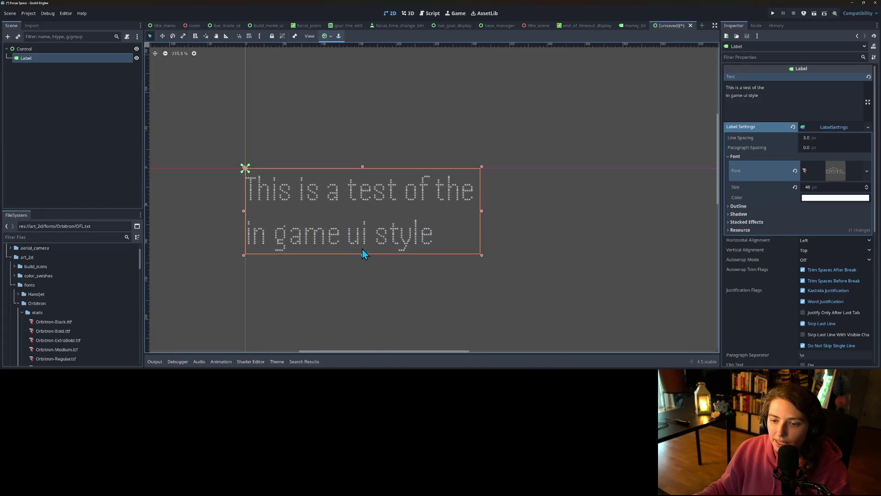
scroll(362, 251, down, 3)
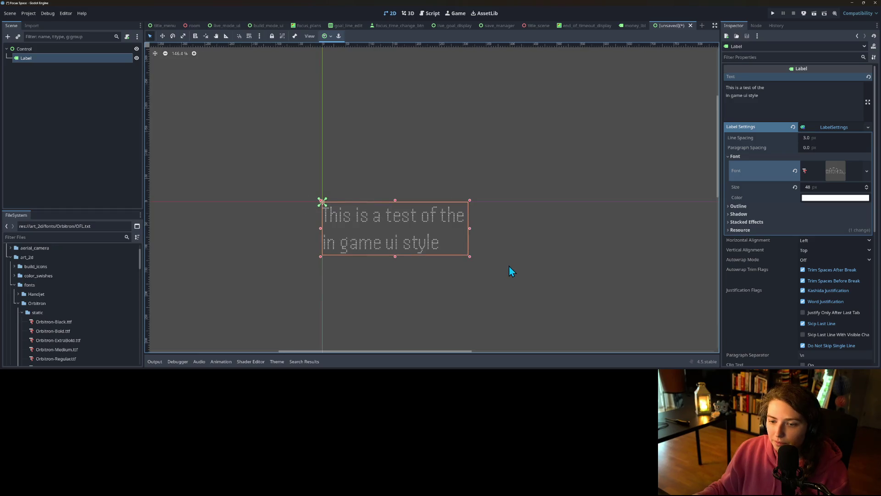
click(509, 267)
click(414, 249)
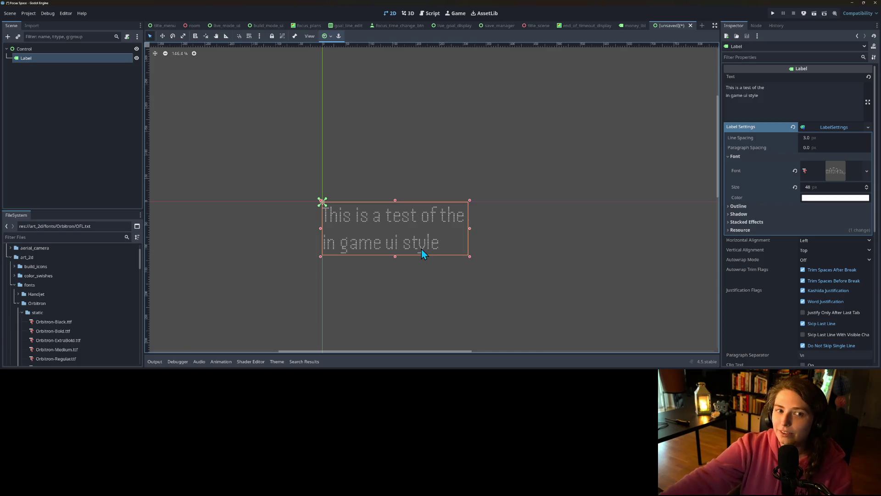
key(ctrl+s)
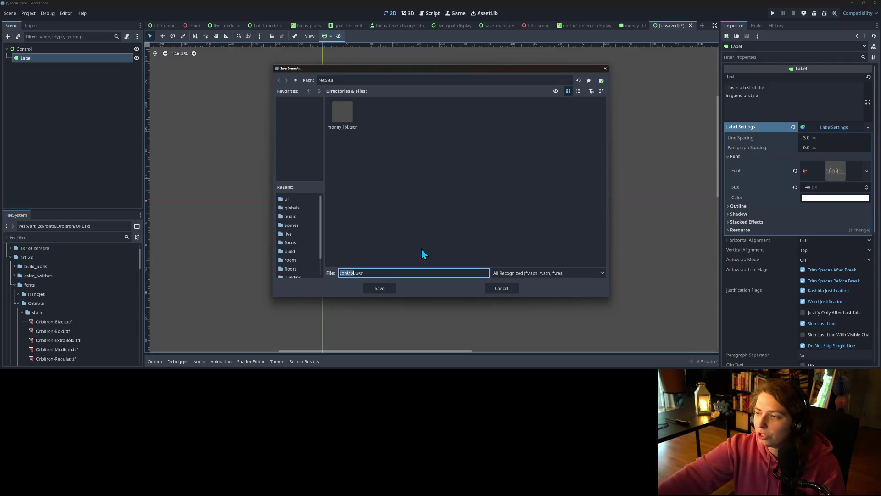
click(501, 288)
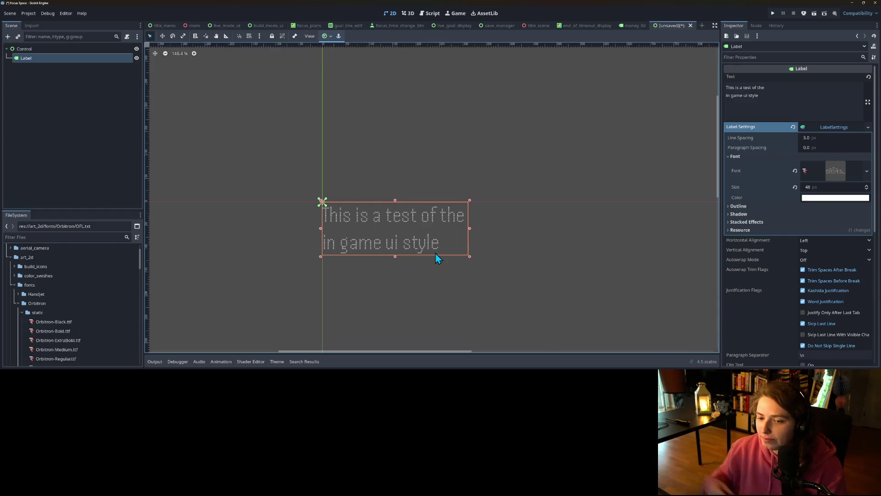
scroll(436, 254, up, 5)
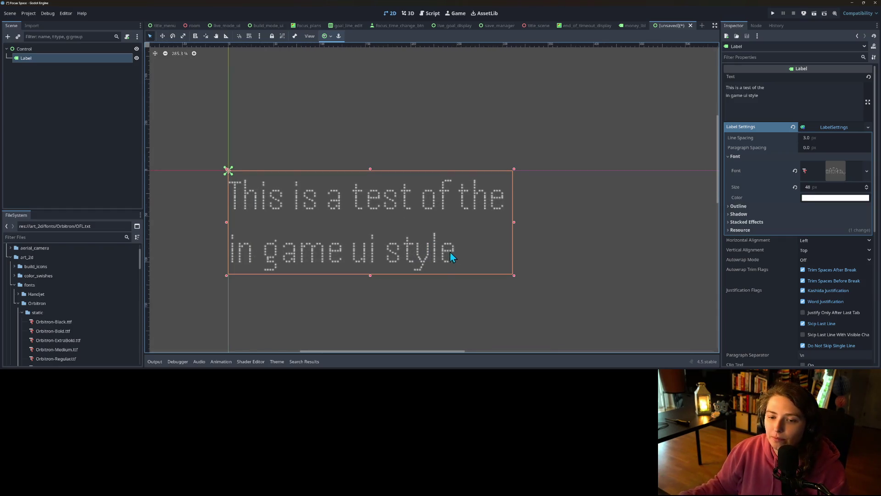
scroll(472, 233, down, 1)
click(118, 102)
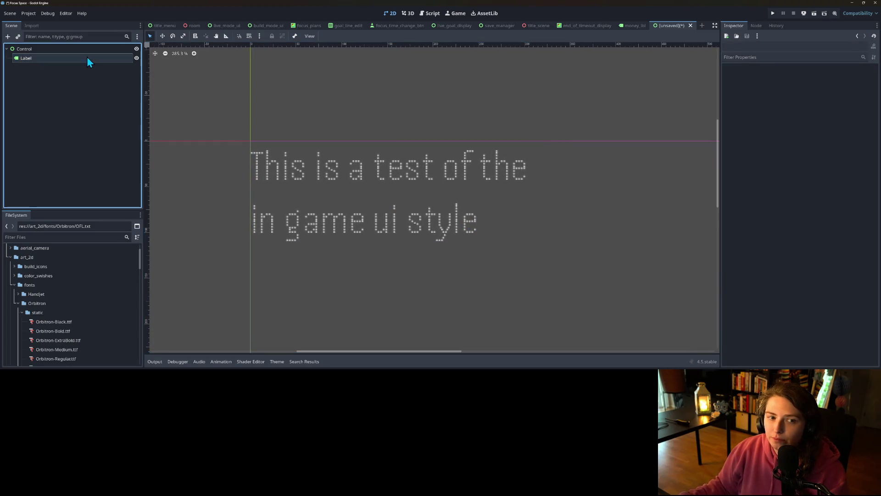
Rename the root Control node to ScrollingScreenText, discarding the half-typed 'Ticker'.
right_click(87, 53)
click(120, 139)
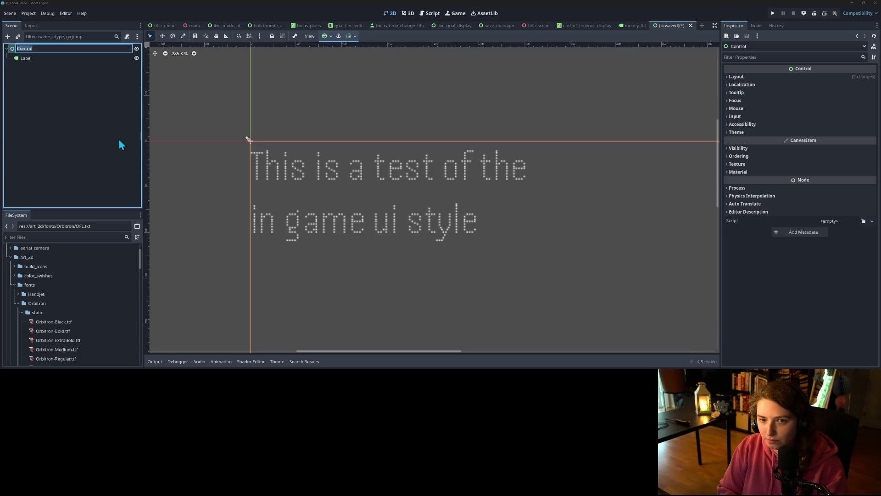
text(Ticker)
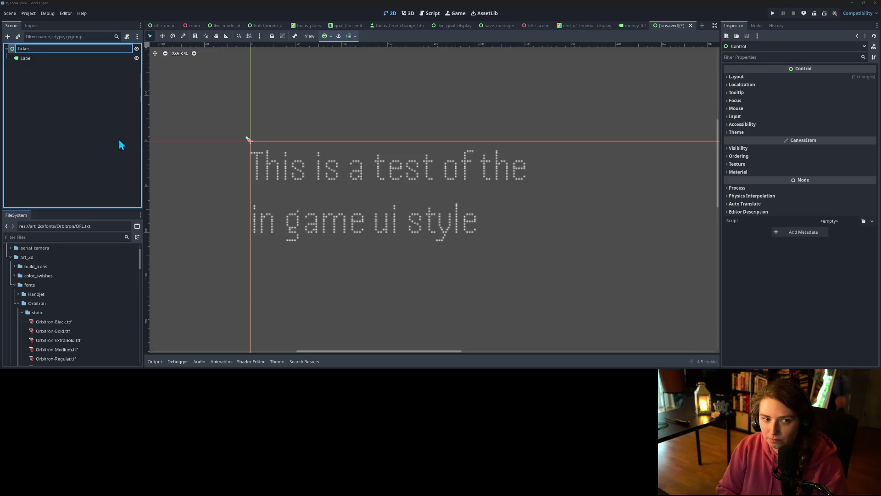
key(BackSpace)
key(BackSpace)
key(BackSpace)
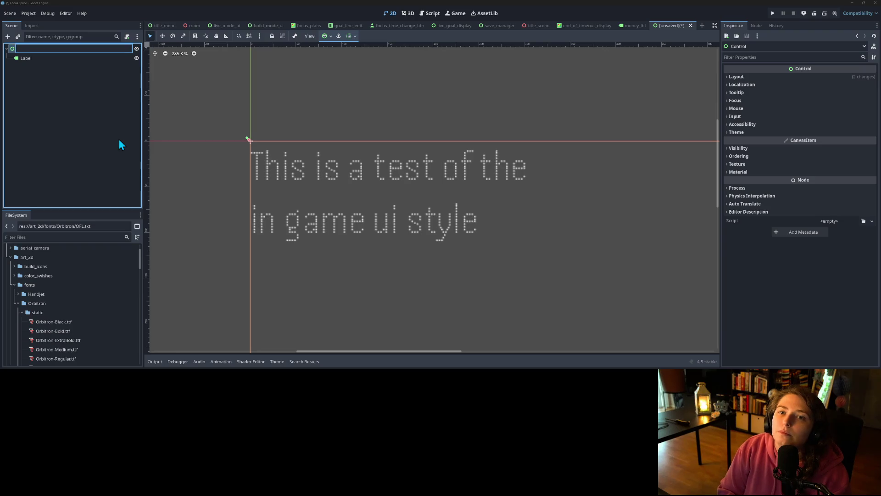
text(Scro)
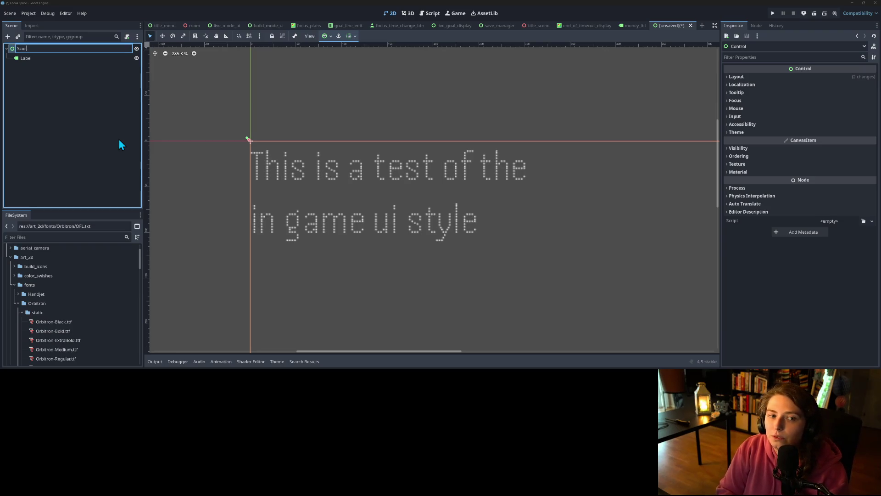
text(lling)
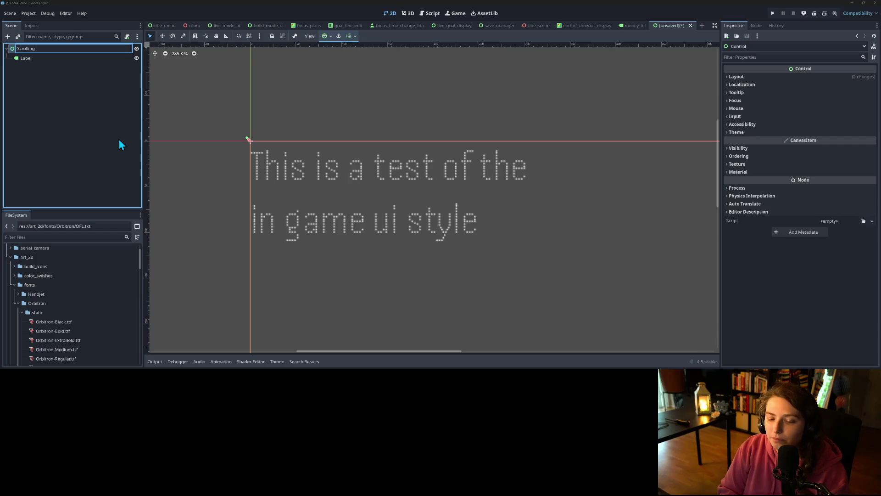
text(ScreenT)
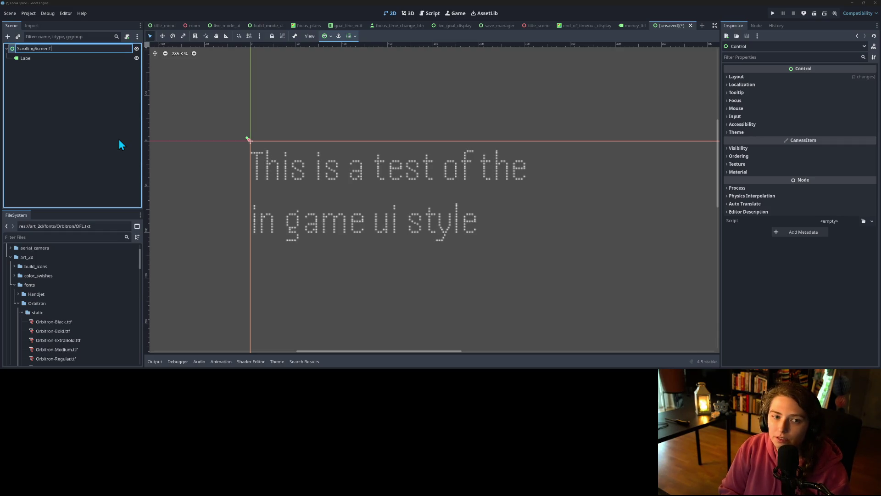
text(ext)
key(Return)
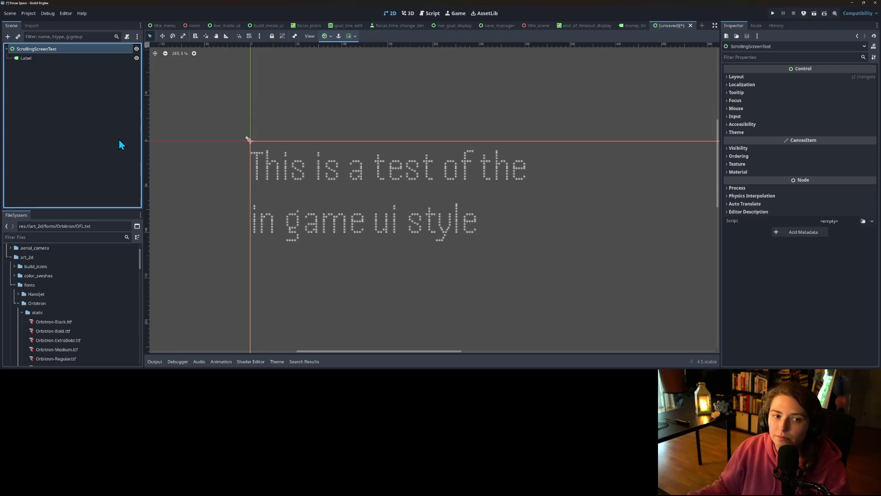
Remove the line break from the Label's text so it reads on one line.
click(26, 58)
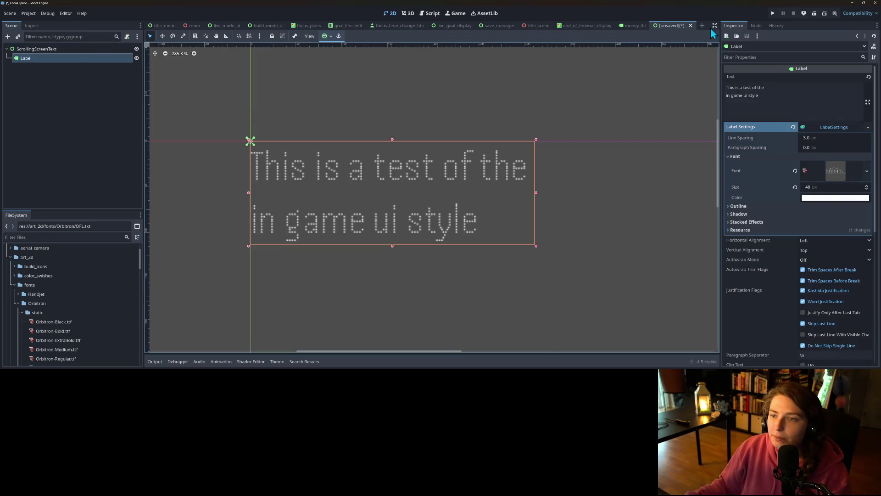
click(800, 85)
key(Delete)
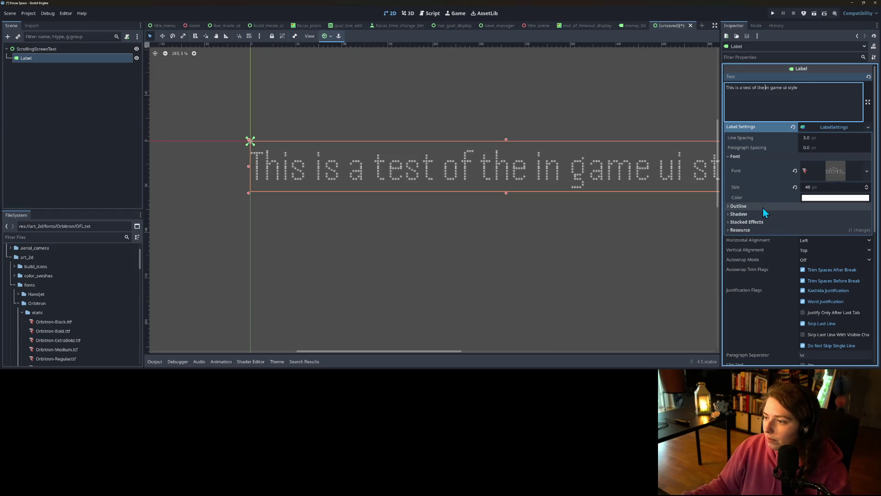
Save the scene as scrolling_screen_text.tscn in res://ui.
key(ctrl+s)
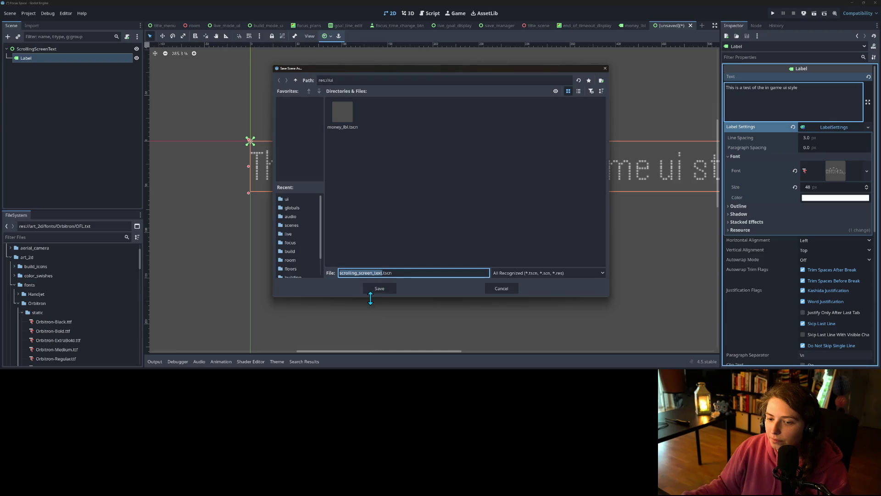
click(378, 289)
scroll(378, 289, down, 3)
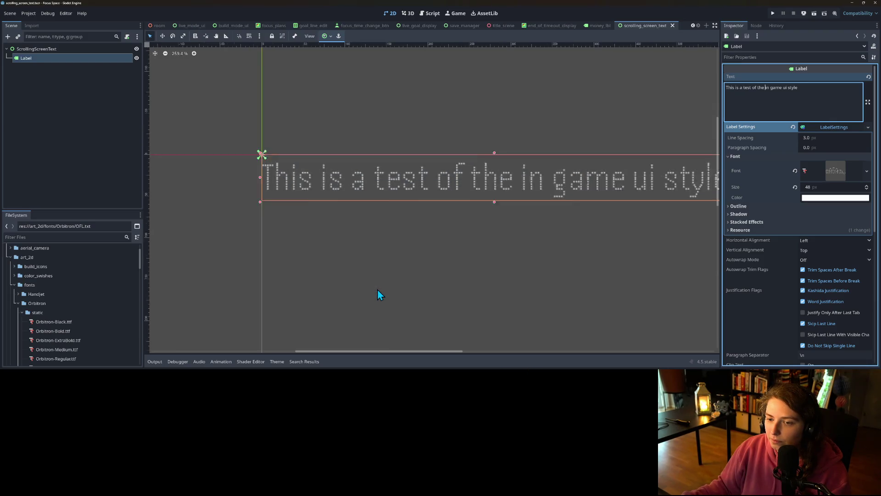
click(89, 51)
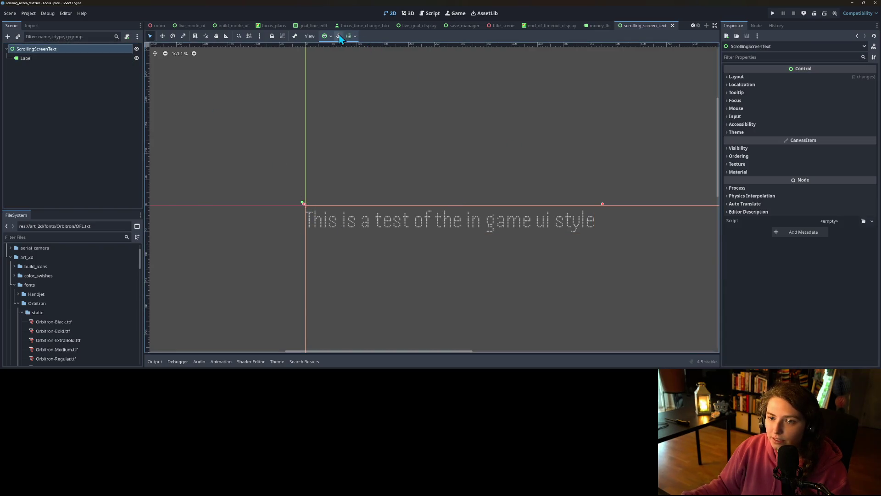
Anchor the ScrollingScreenText root to the top-left preset.
click(327, 39)
click(335, 59)
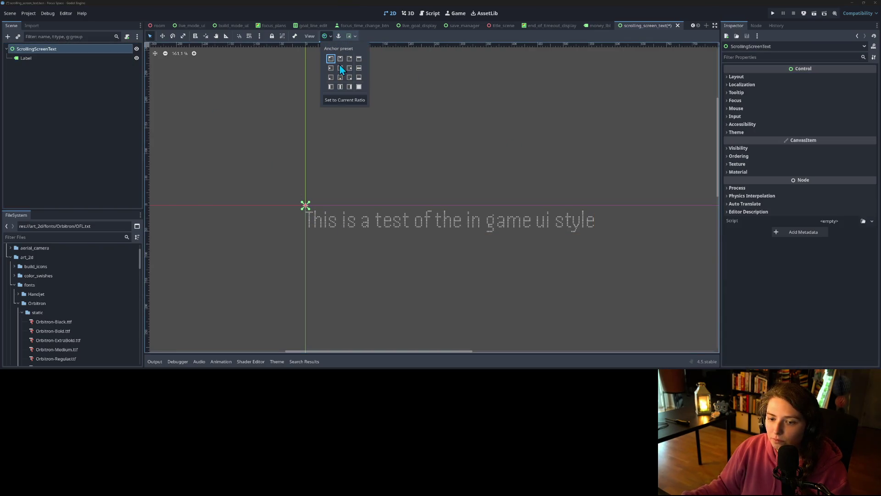
click(757, 76)
click(757, 76)
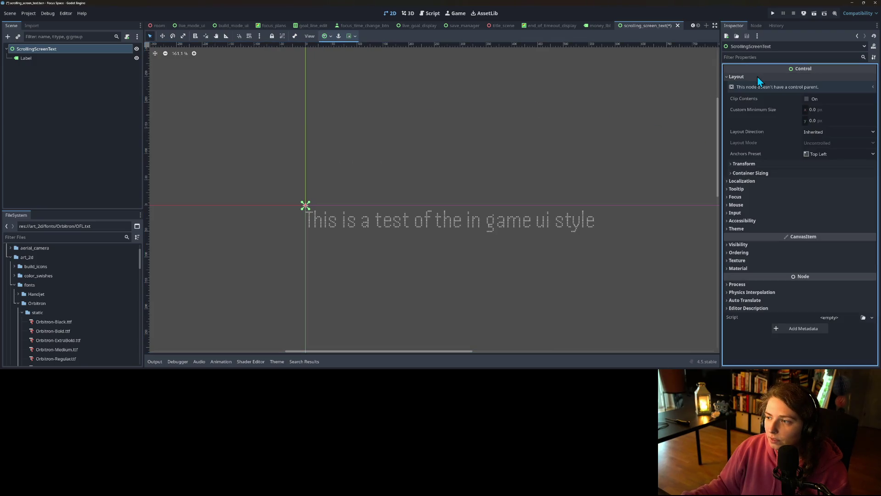
Set the Label's Custom Minimum Size height to 55 px.
click(82, 59)
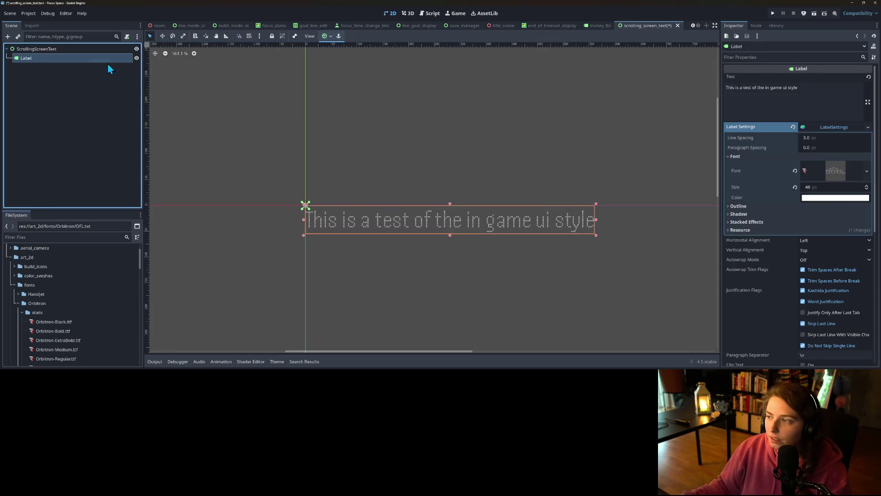
scroll(761, 268, down, 3)
scroll(761, 264, down, 4)
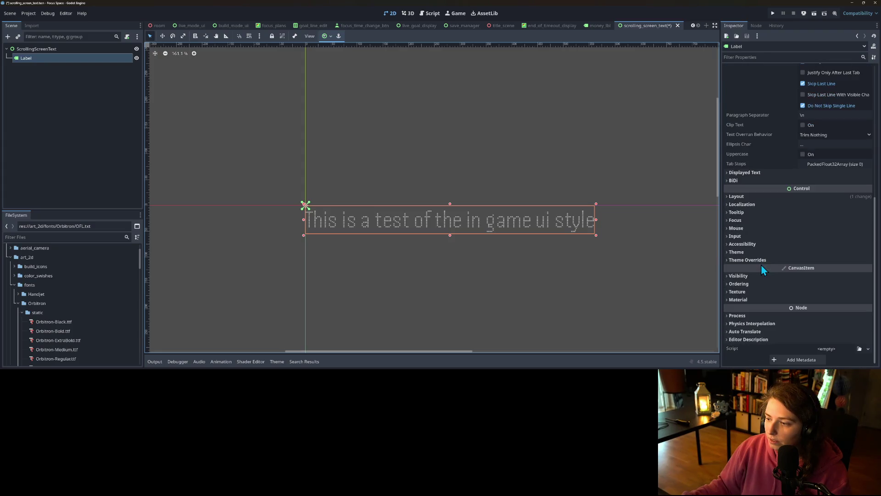
click(753, 197)
click(830, 240)
text(30)
key(ctrl+a)
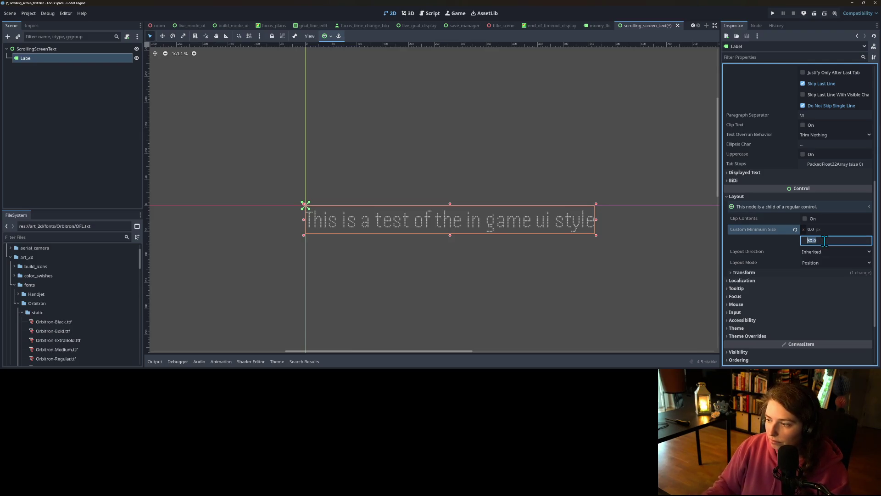
text(10)
key(Return)
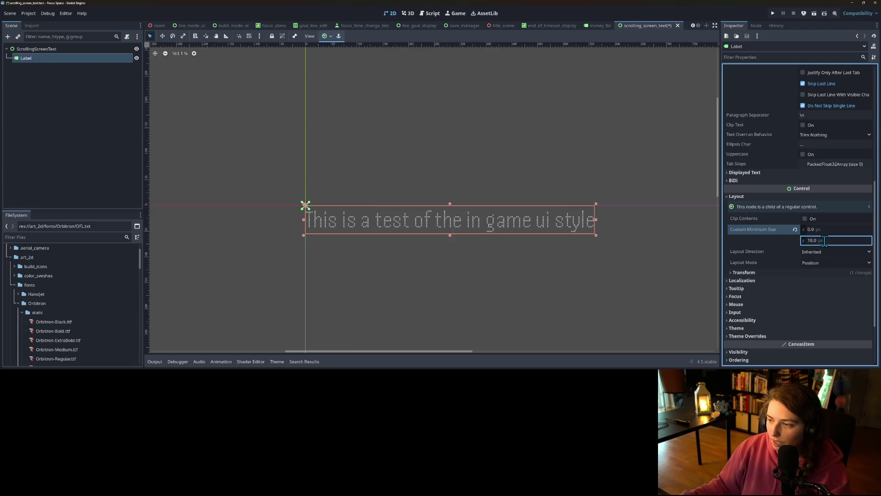
click(754, 275)
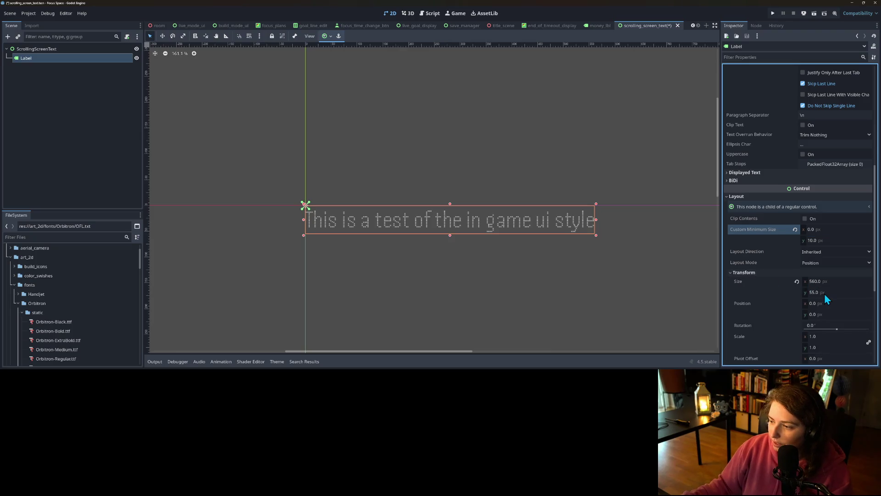
click(824, 239)
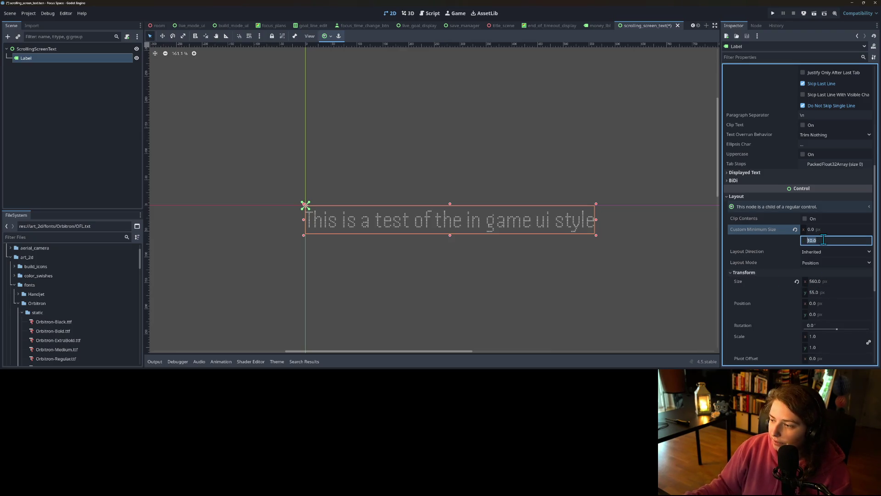
text(55)
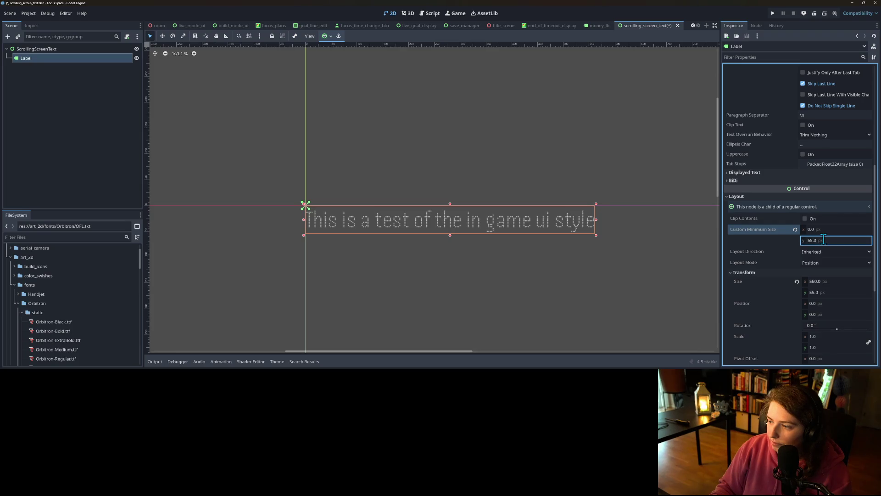
click(37, 49)
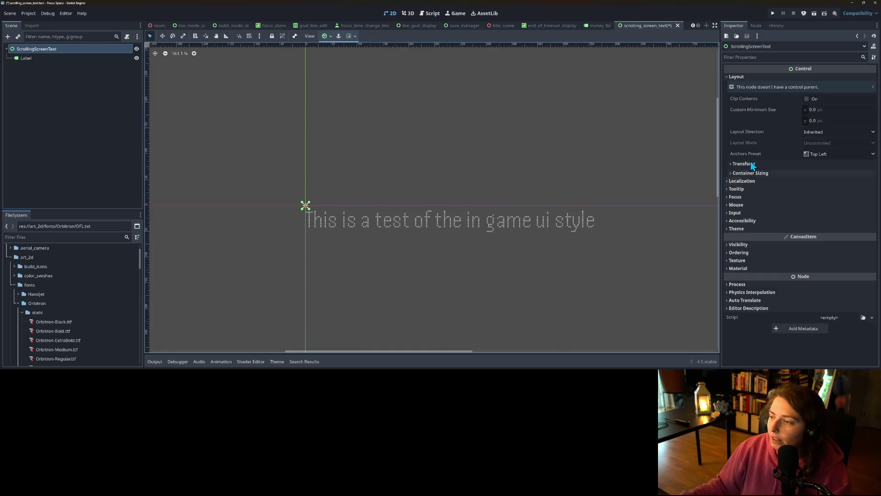
Give the ScrollingScreenText root a custom minimum size of 250 × 55 px.
click(824, 120)
text(5)
key(Return)
click(830, 109)
text(40)
key(Return)
click(830, 109)
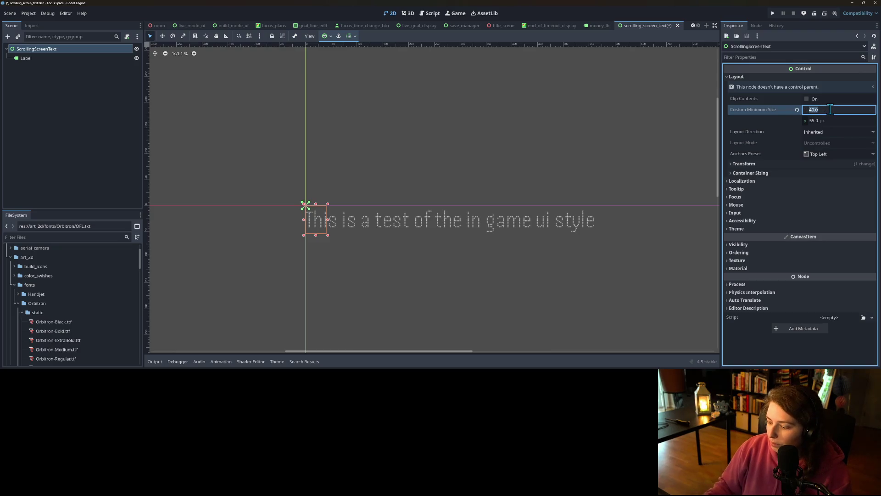
text(100)
key(Return)
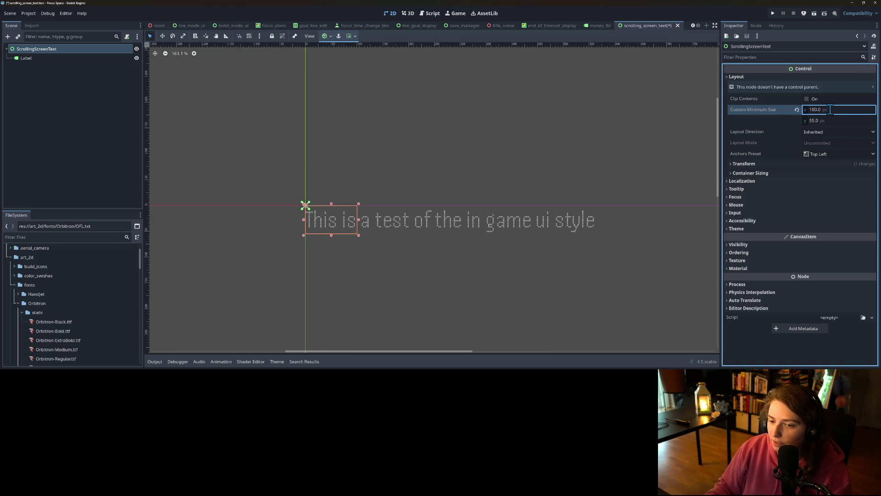
click(830, 109)
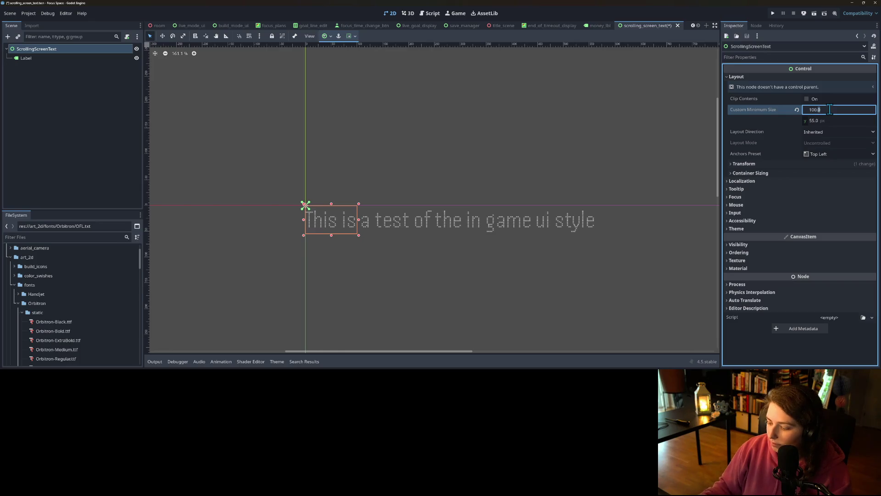
text(250)
key(Return)
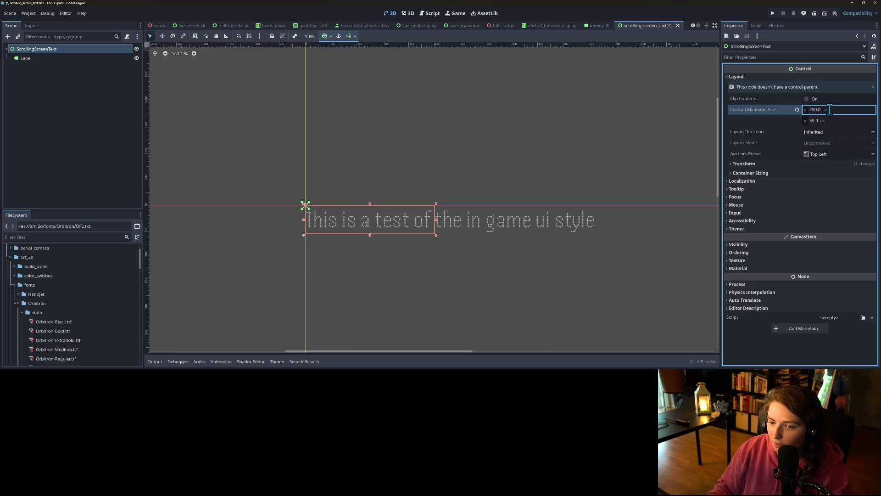
Save the scene and recentre the canvas on the label text.
scroll(411, 321, down, 2)
drag(420, 309, 376, 269)
scroll(377, 268, up, 4)
scroll(378, 271, down, 2)
key(ctrl+s)
scroll(376, 271, down, 3)
drag(387, 278, 391, 231)
scroll(390, 230, up, 3)
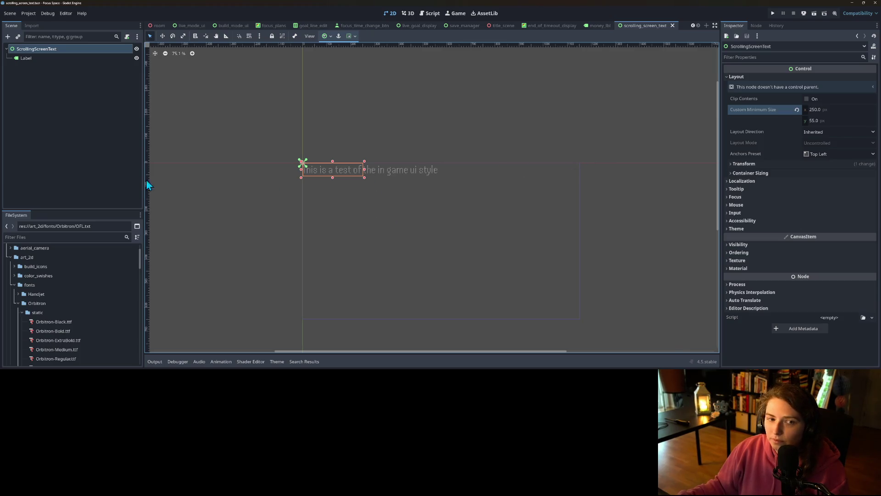
click(68, 112)
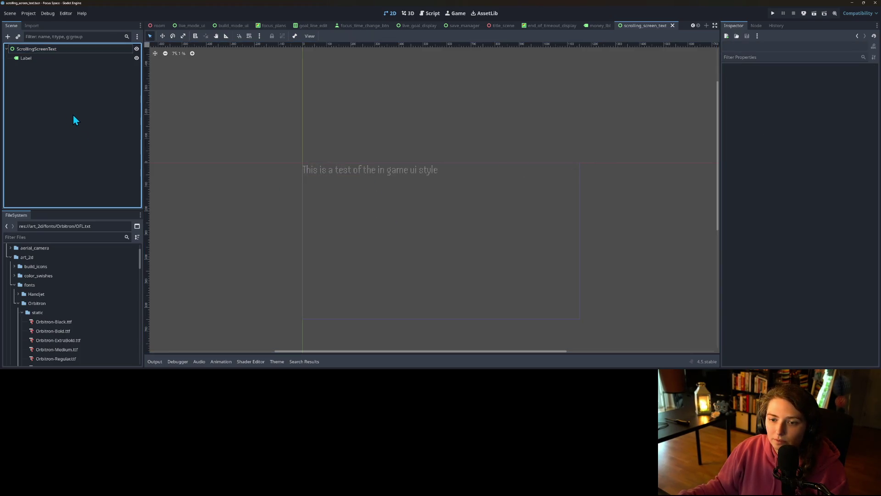
click(39, 49)
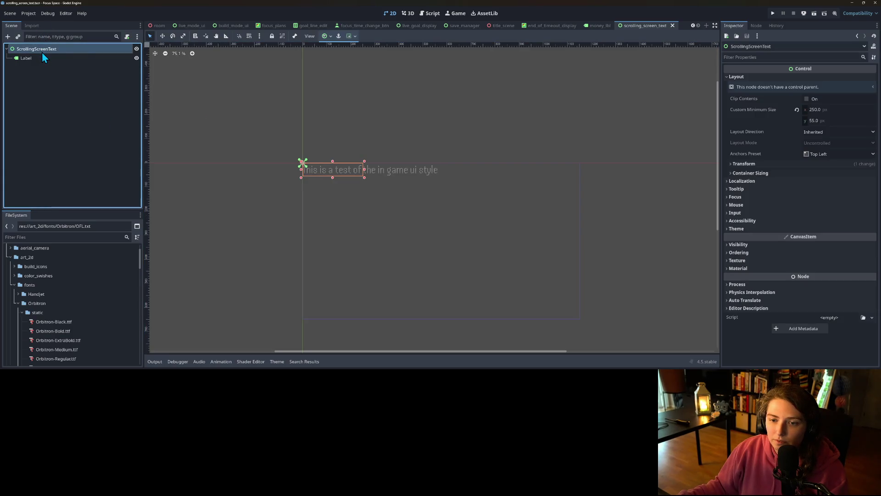
right_click(52, 52)
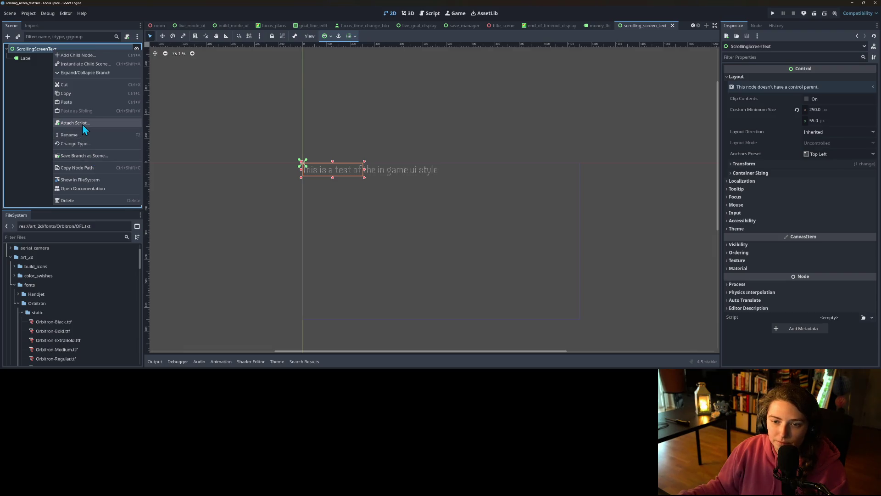
click(26, 120)
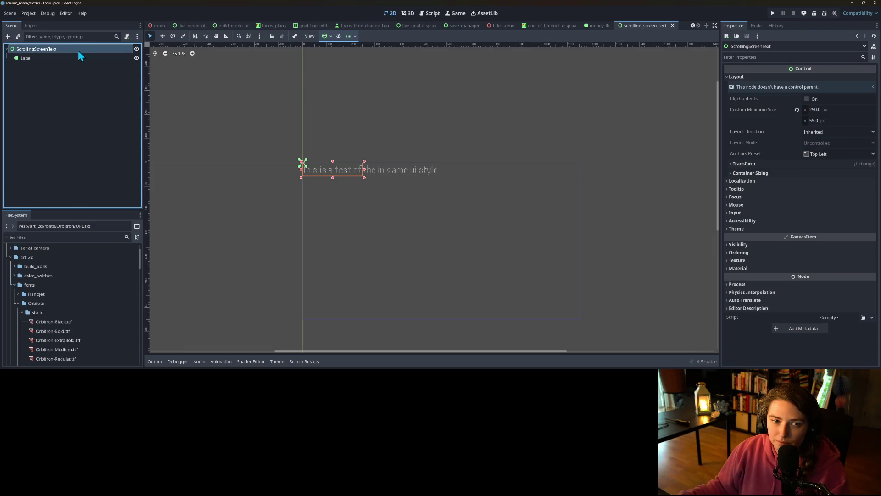
Attach a new scrolling_screen_text.gd script to the ScrollingScreenText root.
right_click(78, 50)
click(100, 125)
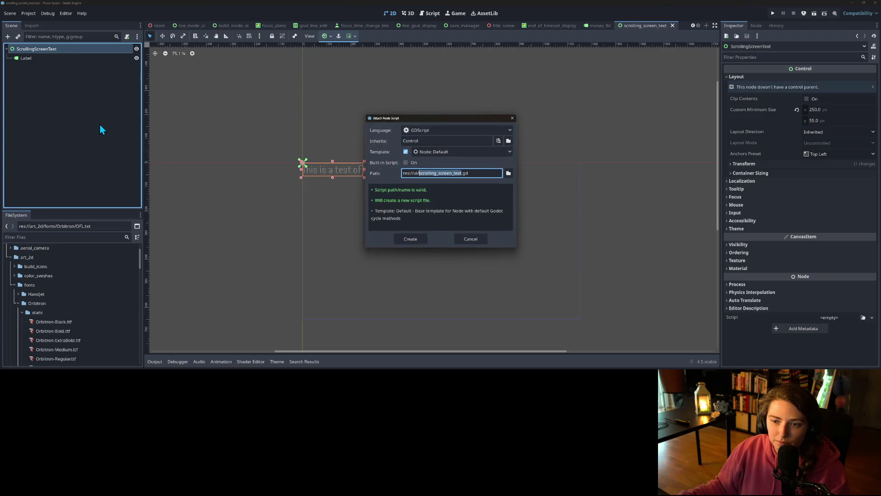
click(421, 238)
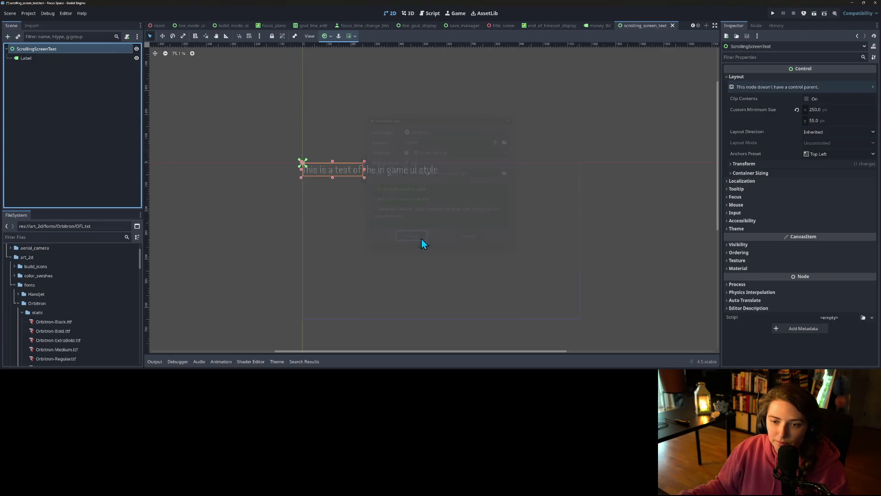
Delete the _process function, leave pass in _ready, and save the script.
drag(383, 199, 277, 103)
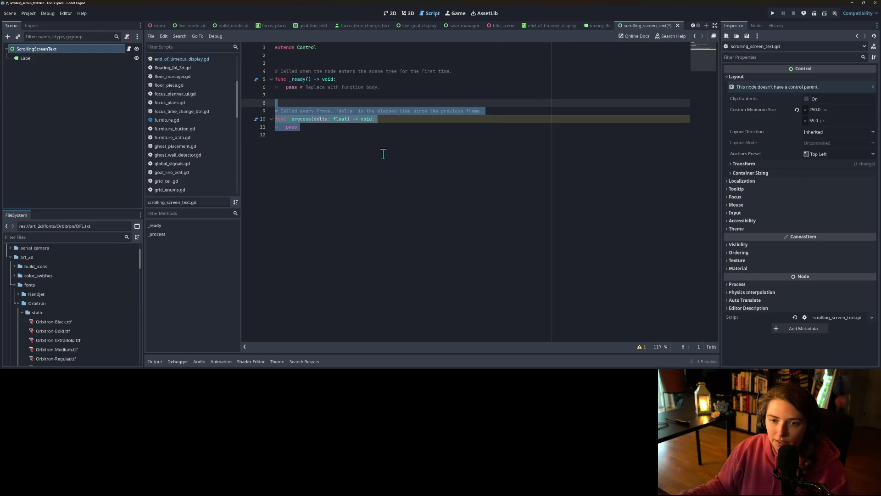
key(BackSpace)
key(BackSpace)
key(BackSpace)
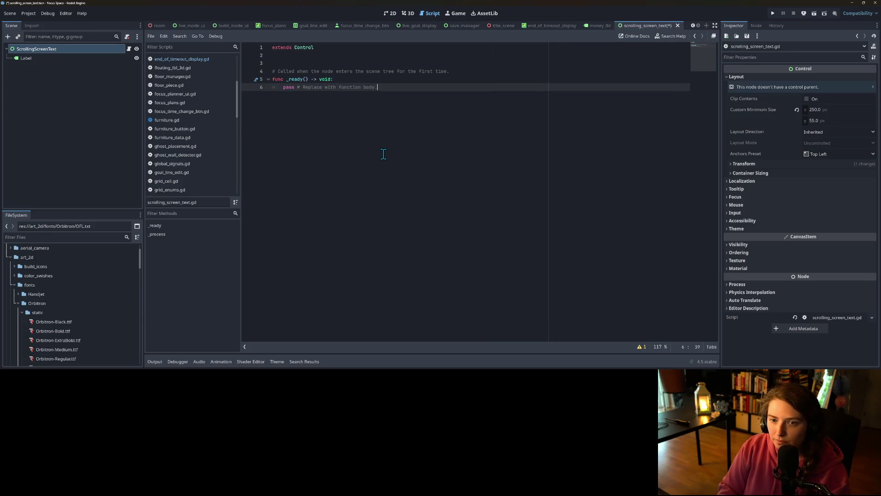
drag(283, 87, 410, 88)
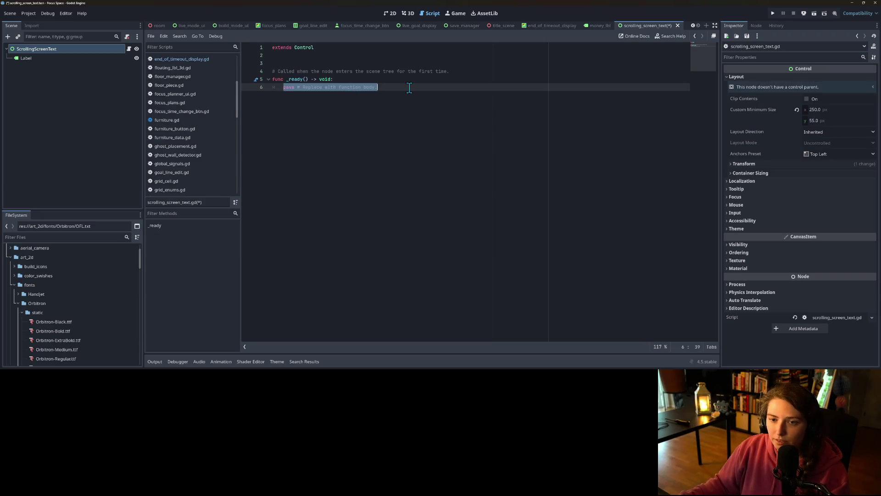
text(var tweener)
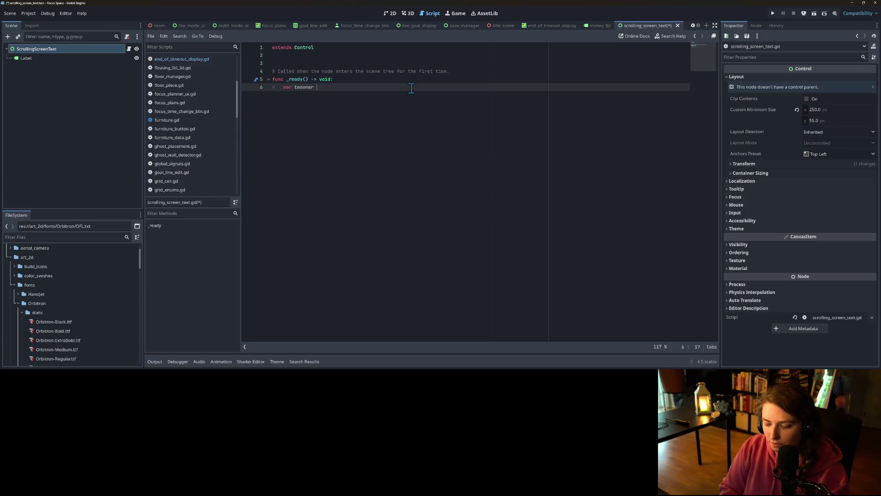
text(te_tween())
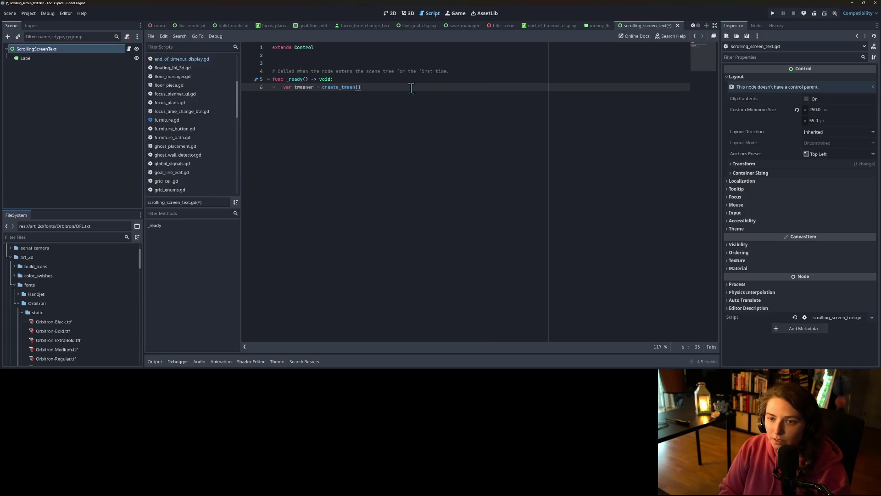
key(Return)
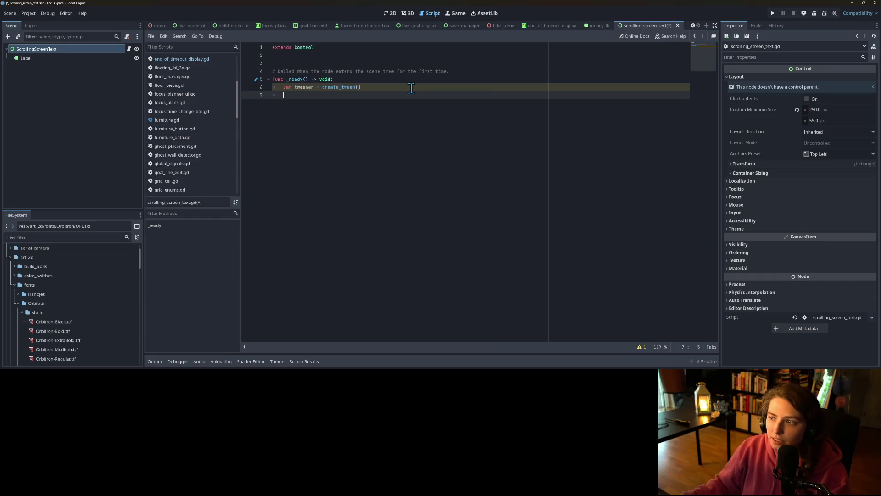
drag(395, 101, 216, 61)
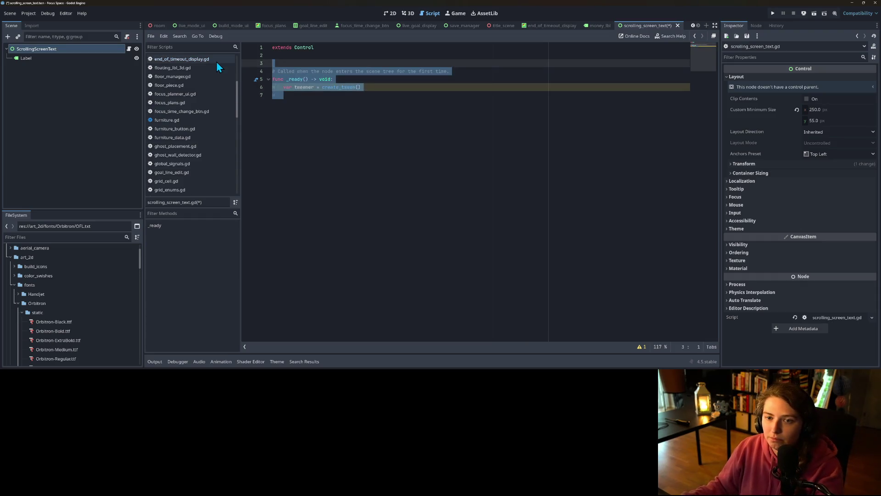
click(323, 116)
drag(289, 96, 278, 88)
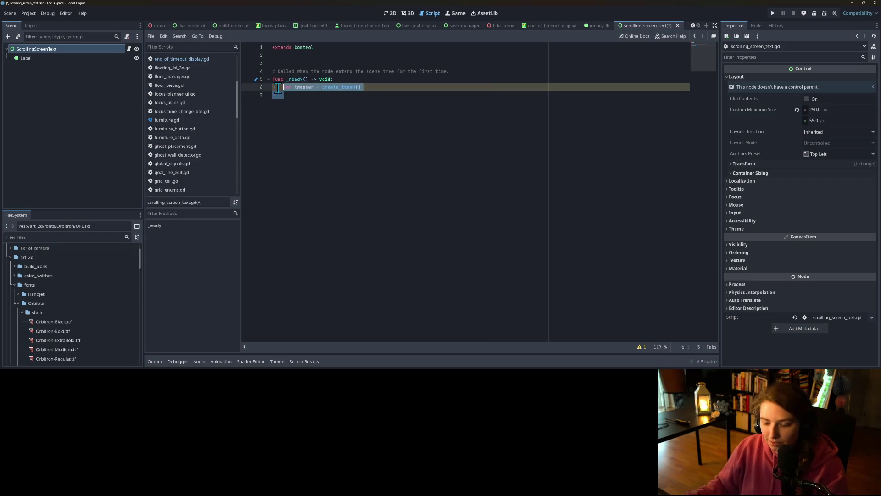
text(pass)
key(ctrl+s)
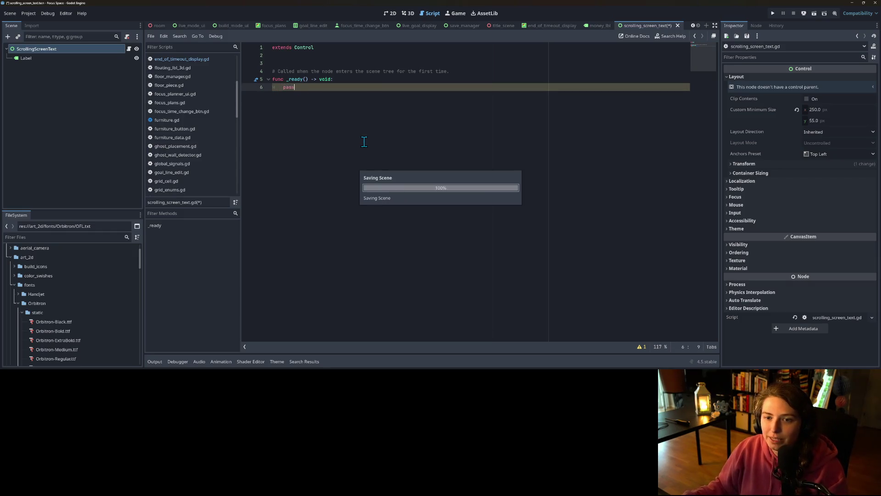
click(388, 12)
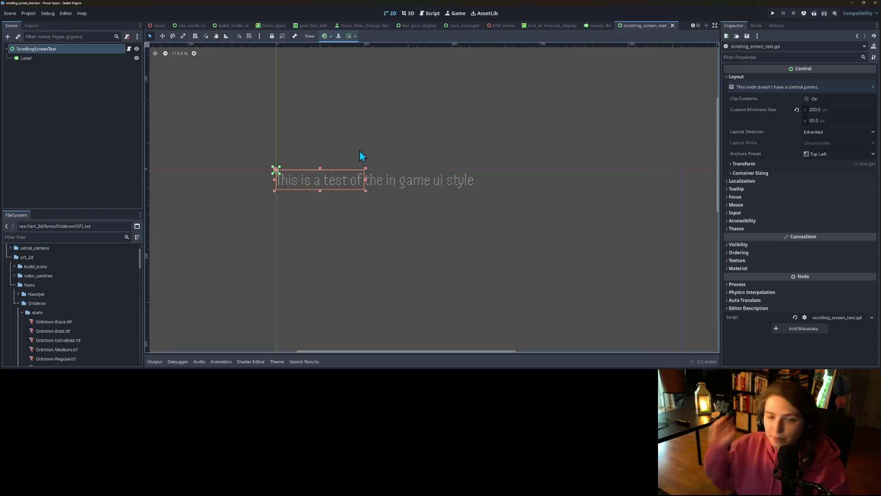
Change the ScrollingScreenText root's node type to ScrollContainer.
right_click(118, 53)
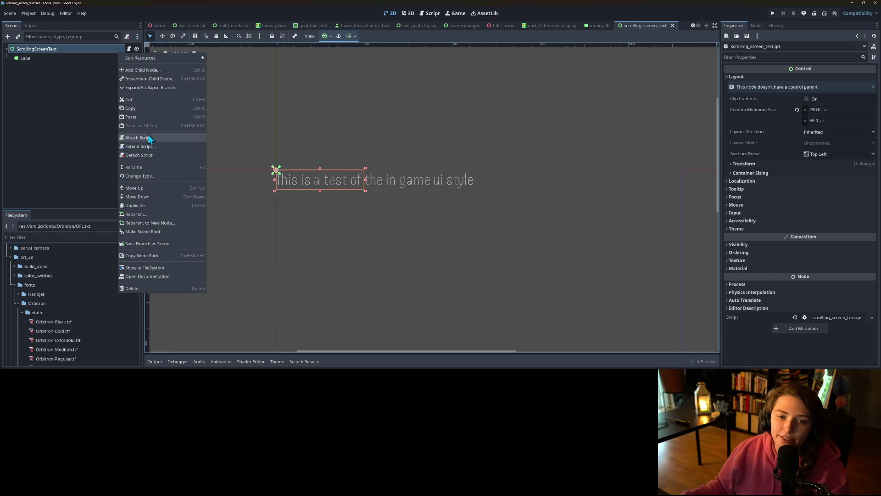
click(150, 178)
text(scro)
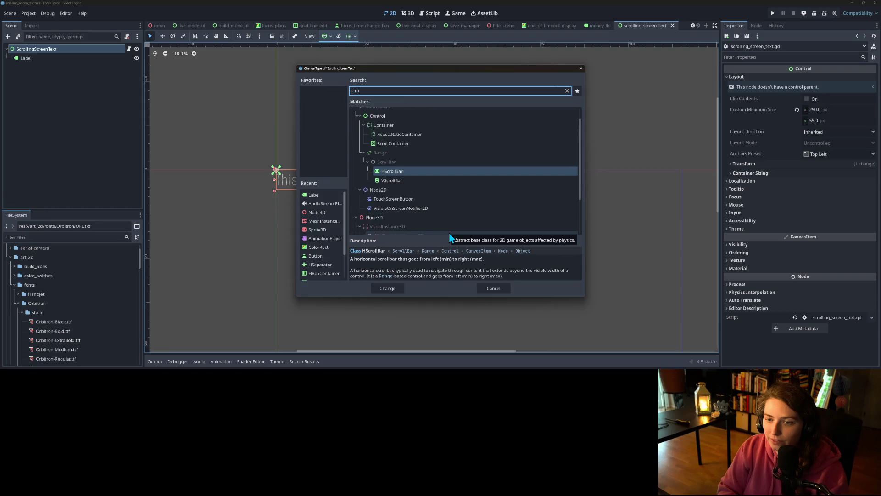
text(ll)
click(400, 187)
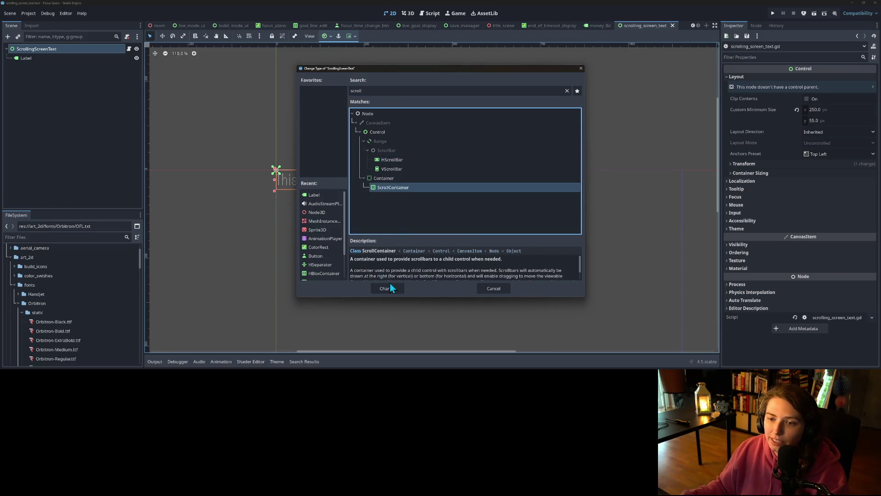
click(386, 288)
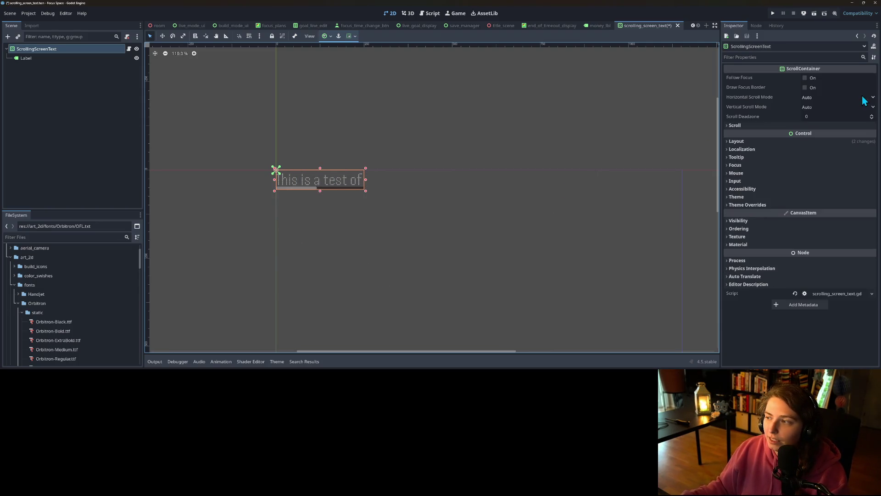
Set Horizontal Scroll Mode to Never Show and Vertical Scroll Mode to Disabled, then save.
click(818, 98)
click(820, 108)
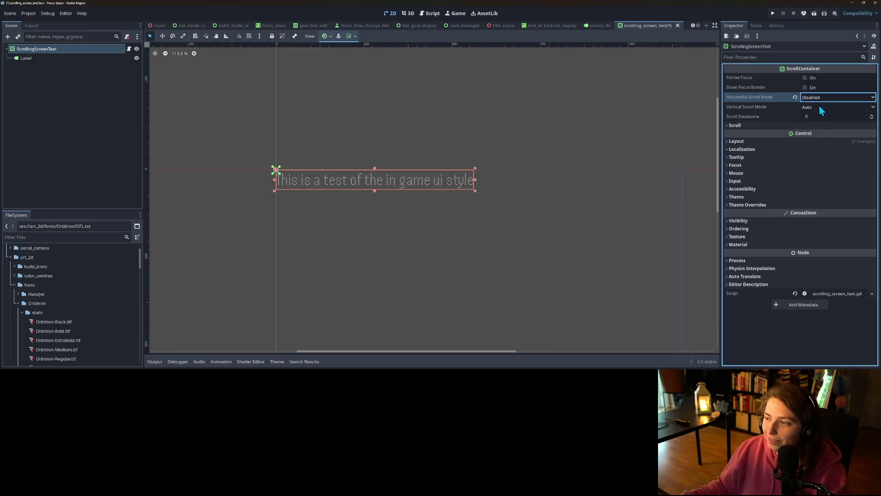
click(820, 107)
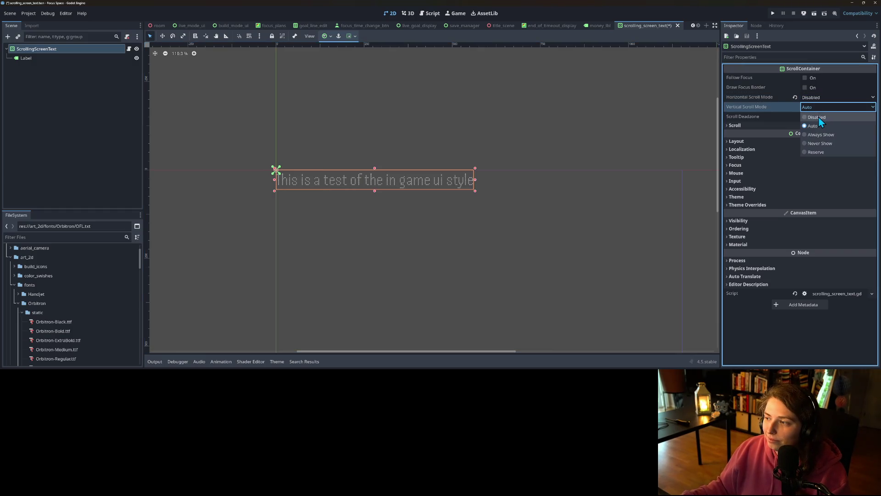
click(817, 117)
click(813, 97)
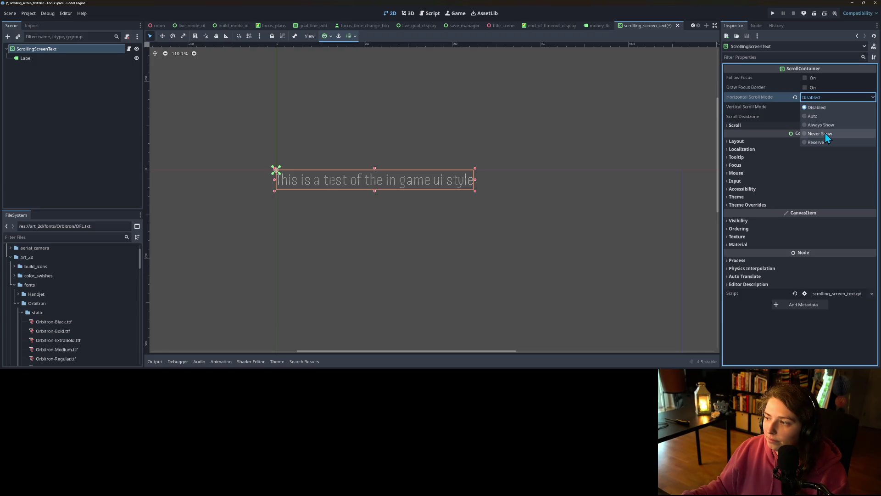
click(824, 133)
click(819, 107)
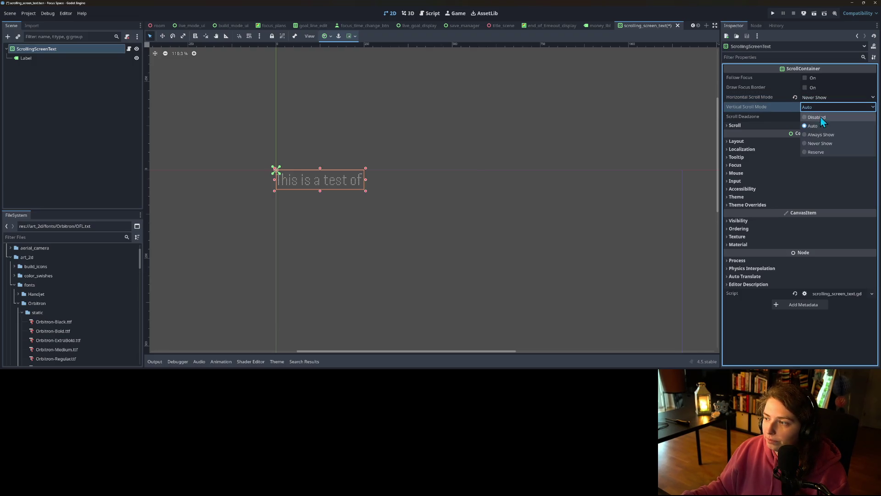
click(817, 117)
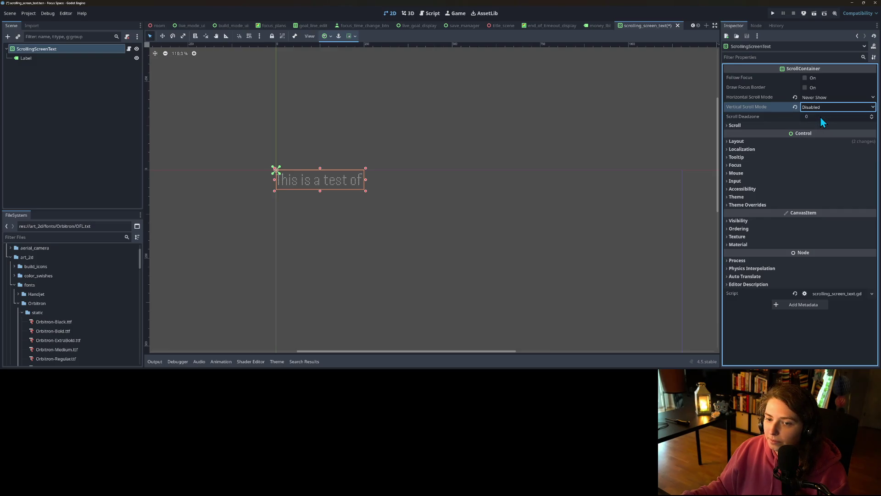
key(ctrl+s)
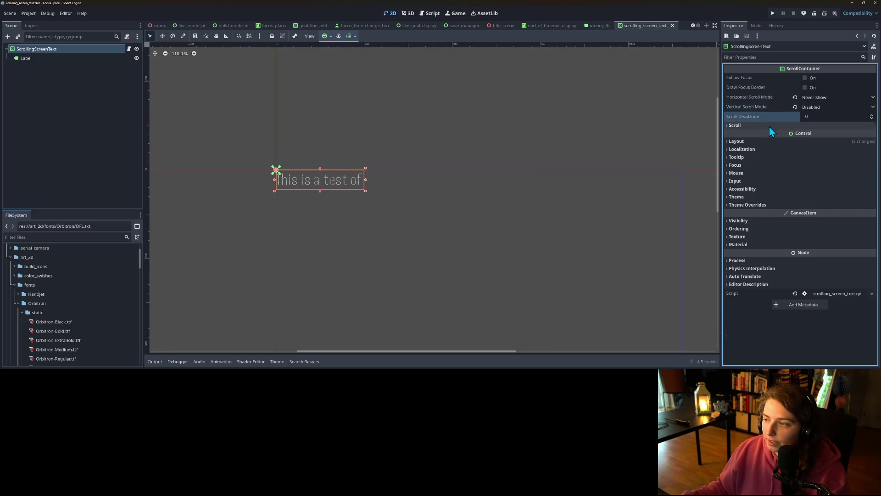
click(769, 126)
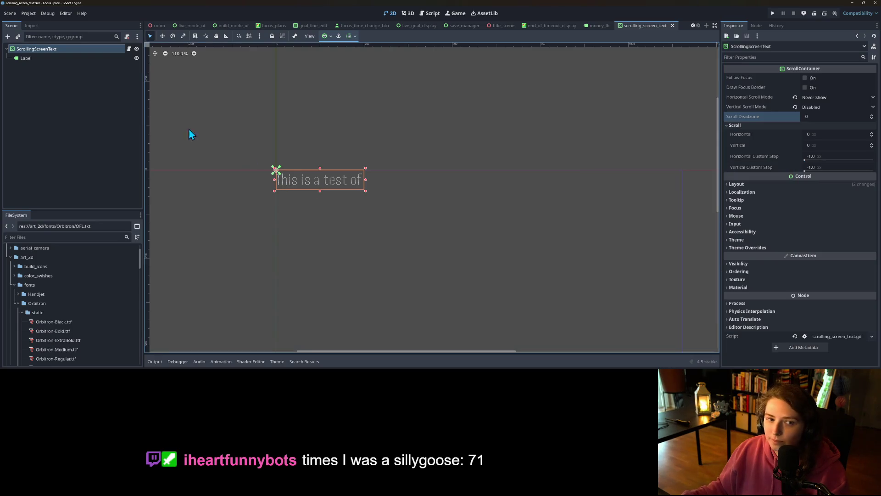
click(30, 60)
Add an HBoxContainer with a Control child and move the Label in after the Control.
right_click(55, 48)
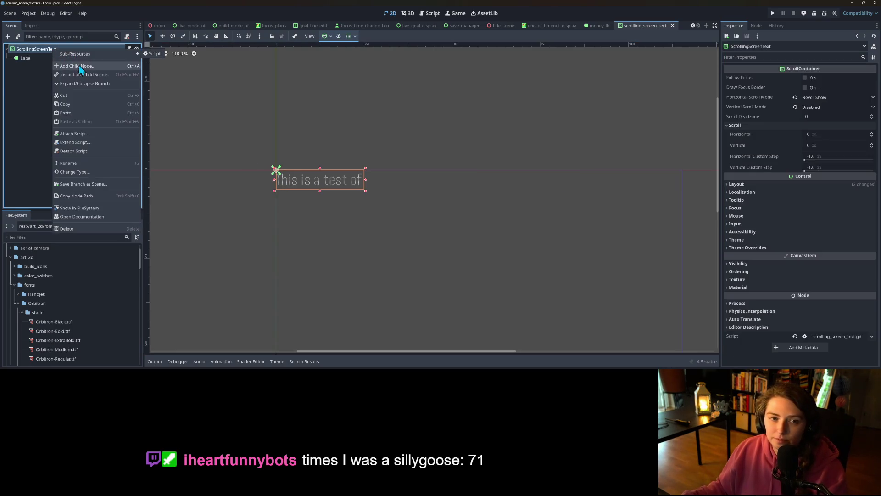
click(77, 66)
text(hbox)
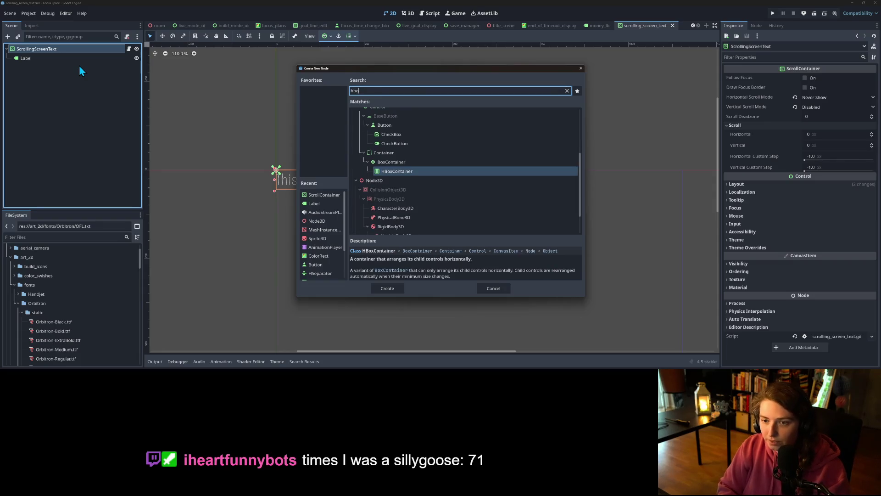
key(Return)
right_click(79, 68)
click(78, 73)
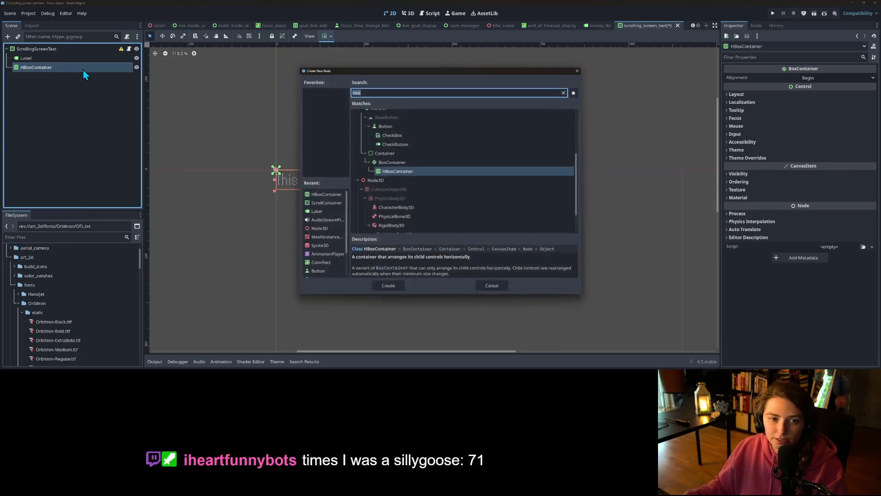
text(contr)
key(Return)
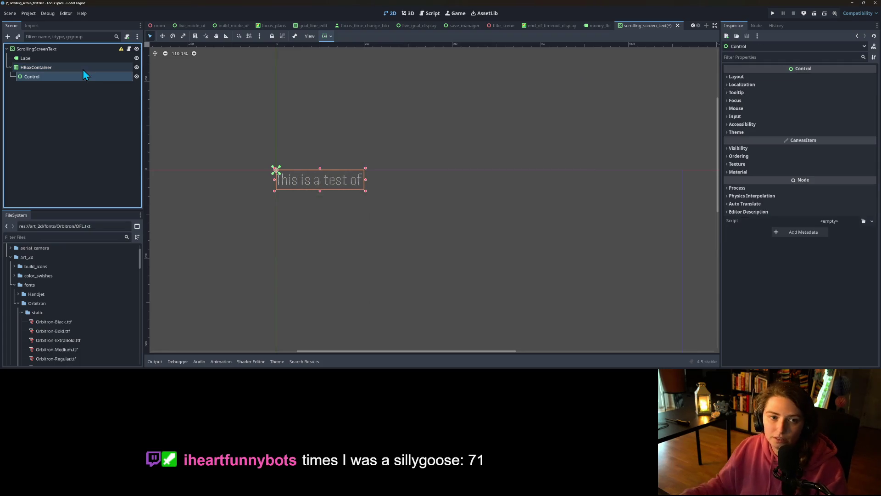
drag(48, 56, 40, 80)
Rename the Label node to MessageLine.
right_click(44, 77)
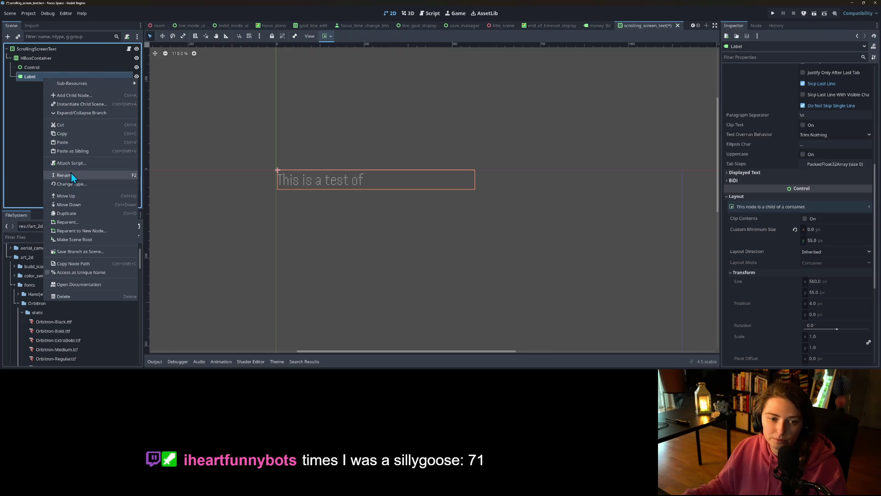
click(71, 174)
text(Message)
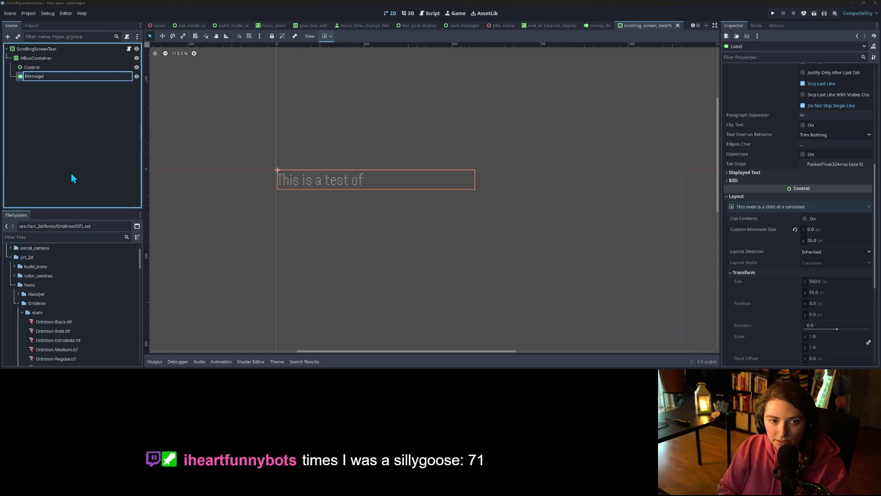
text(Line)
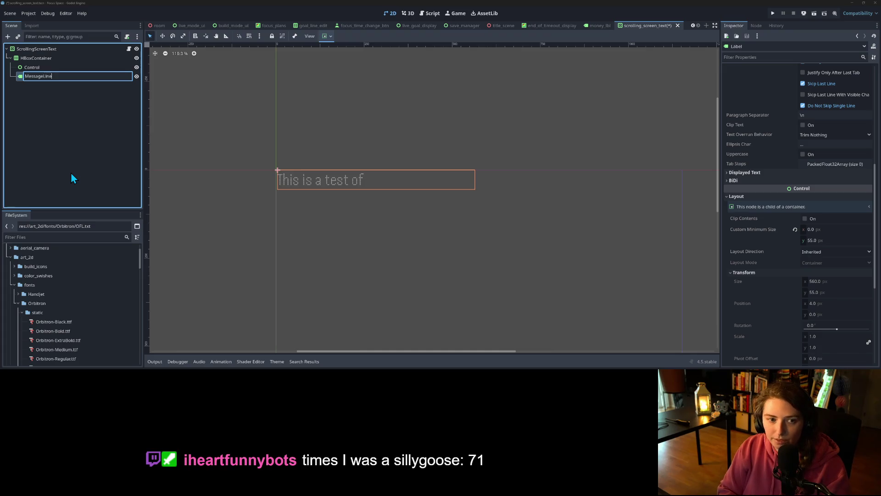
key(Return)
click(49, 68)
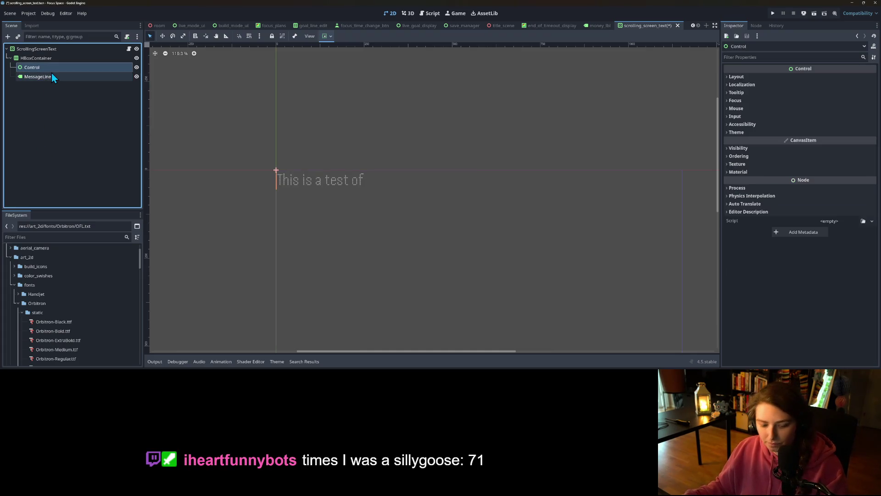
Duplicate the Control spacer, then delete the duplicate Control2 and save the scene.
key(ctrl+d)
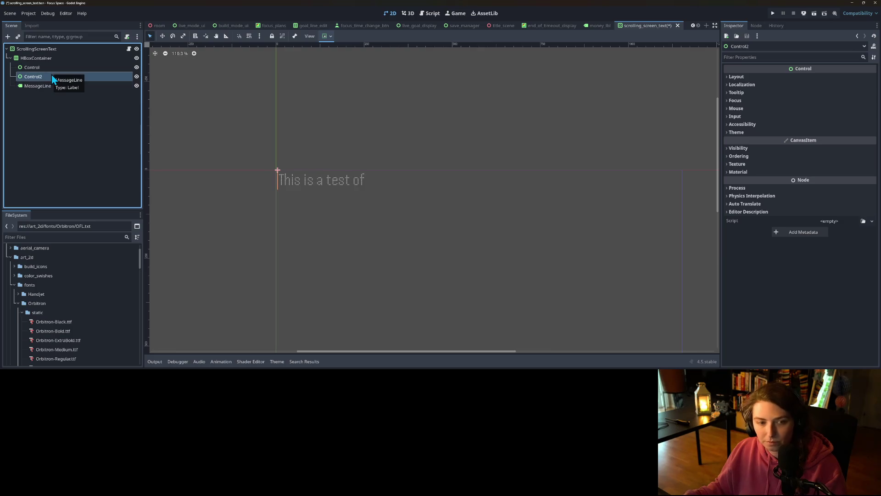
drag(35, 89, 27, 75)
double_click(56, 78)
key(Escape)
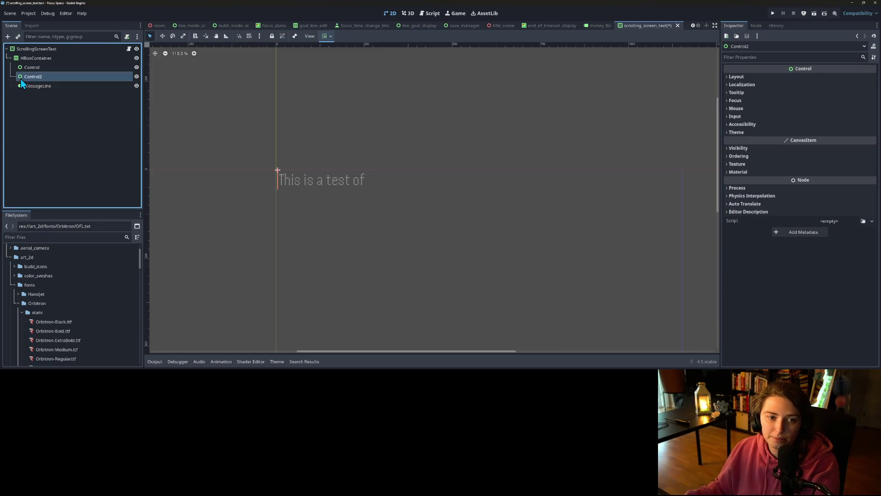
key(Delete)
key(Return)
click(50, 69)
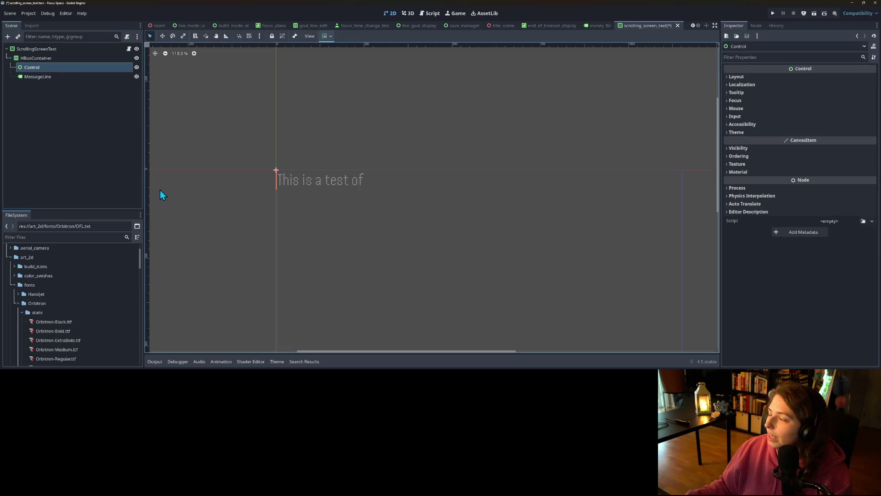
click(64, 115)
key(ctrl+s)
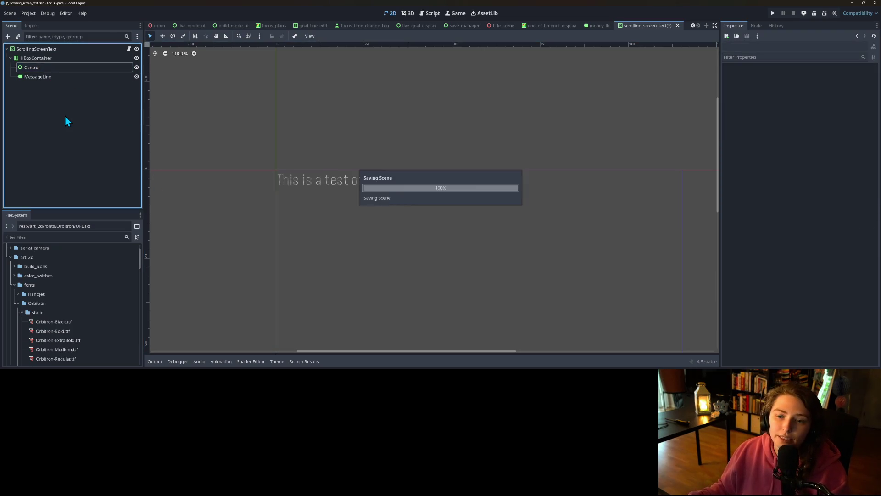
Give the Control spacer a 250 px custom minimum width.
click(48, 51)
click(48, 59)
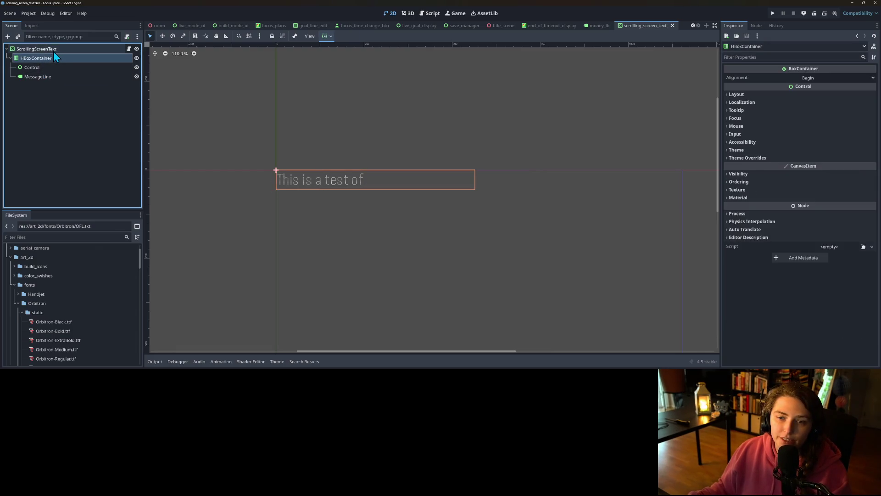
click(53, 51)
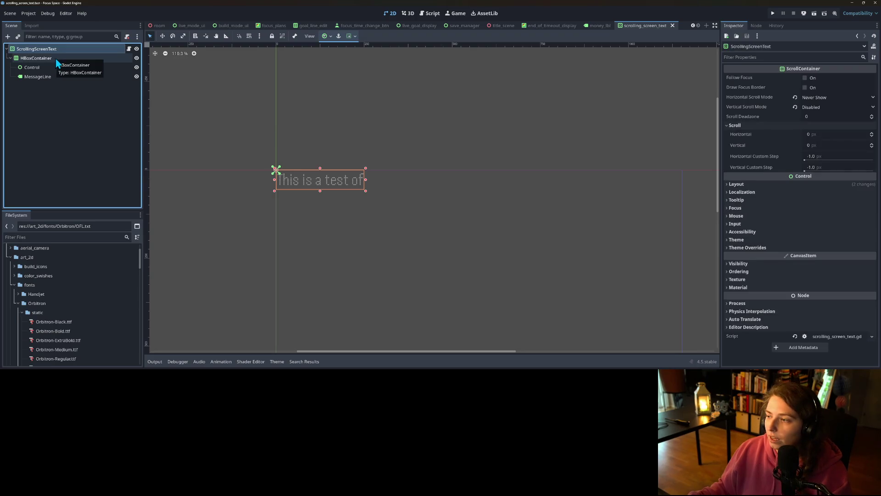
click(815, 184)
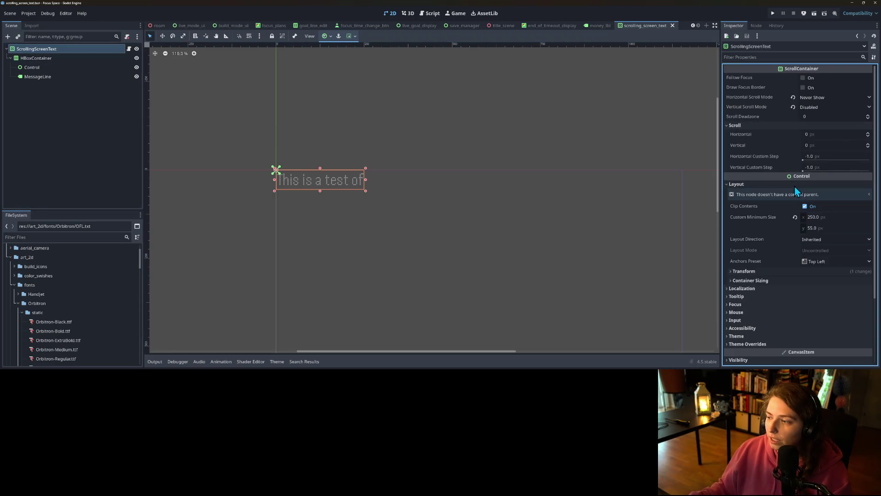
click(825, 218)
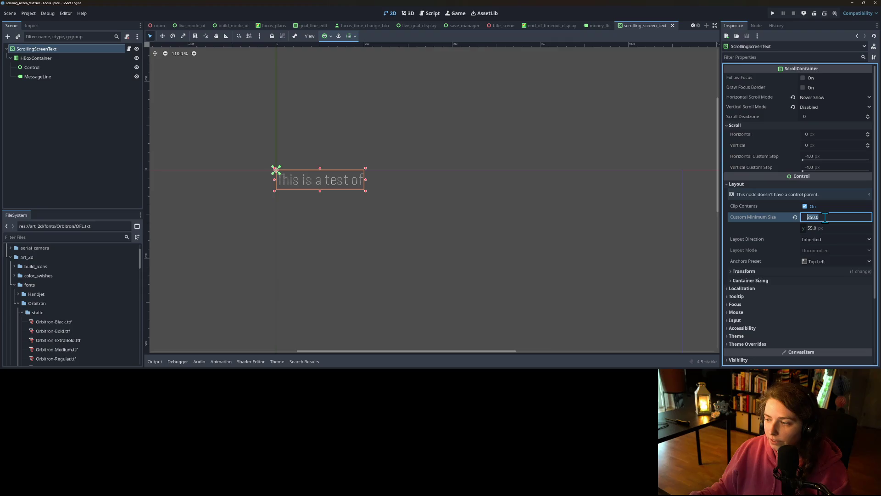
click(47, 69)
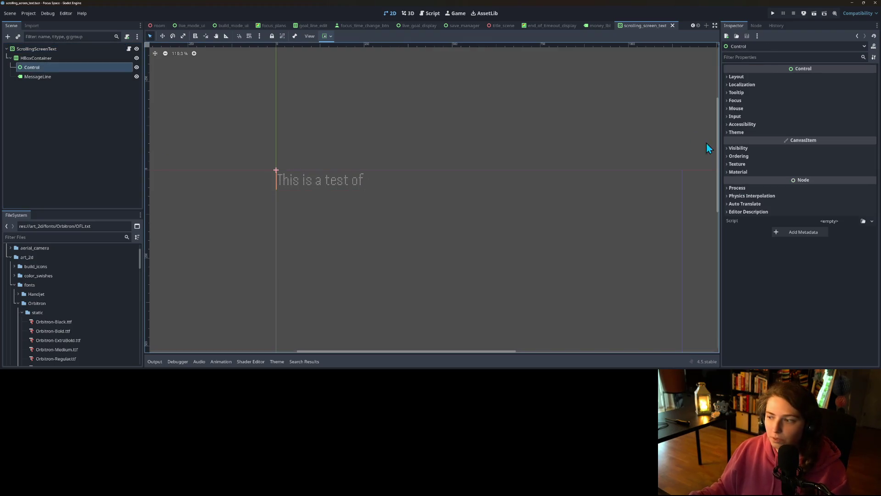
click(750, 76)
key(Return)
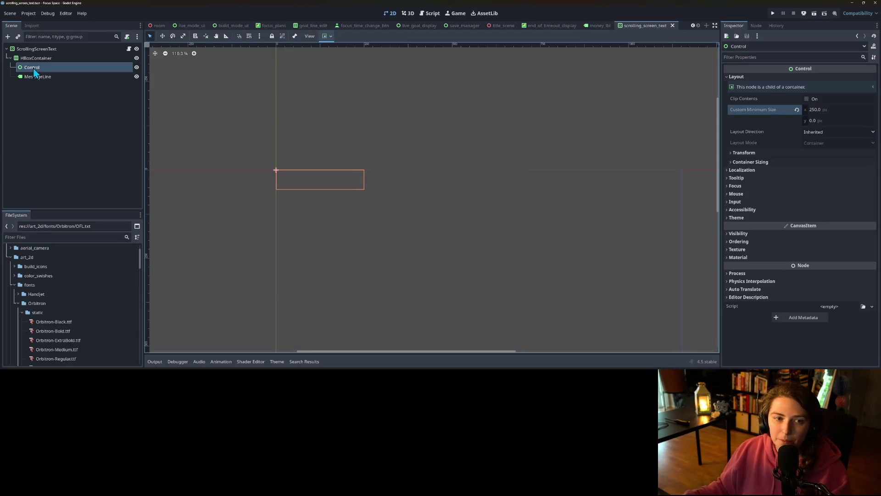
Duplicate the spacer so MessageLine sits between two Controls, then open the root's script.
click(35, 77)
click(29, 67)
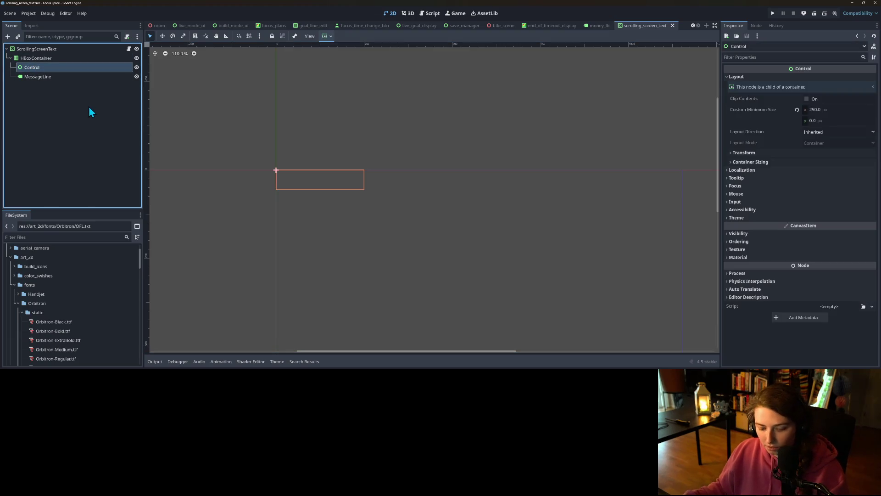
key(ctrl+d)
drag(38, 85, 46, 73)
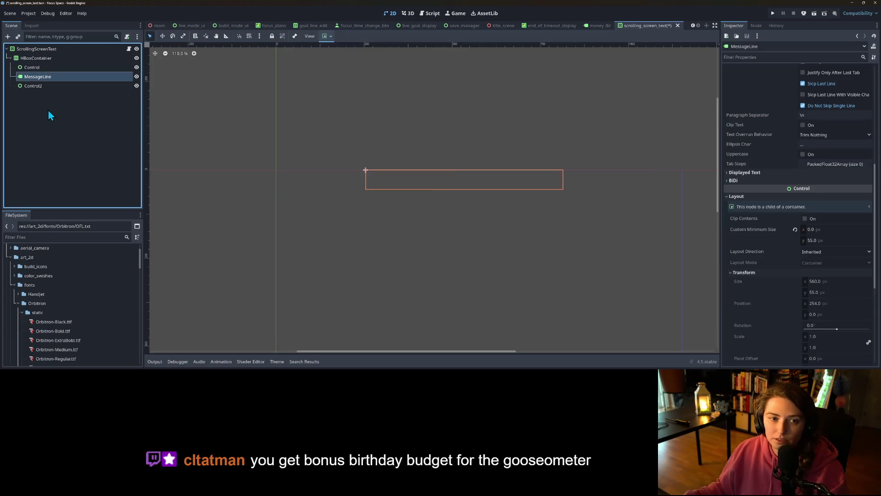
click(48, 111)
click(46, 78)
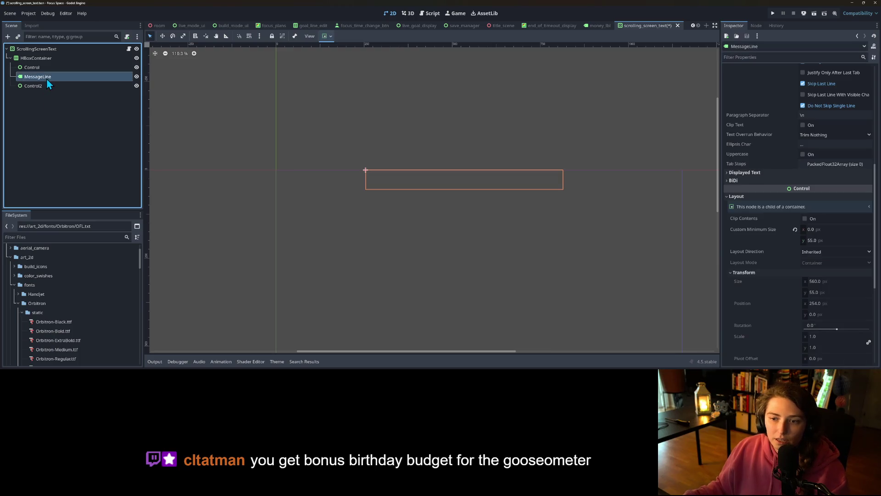
click(110, 49)
click(129, 48)
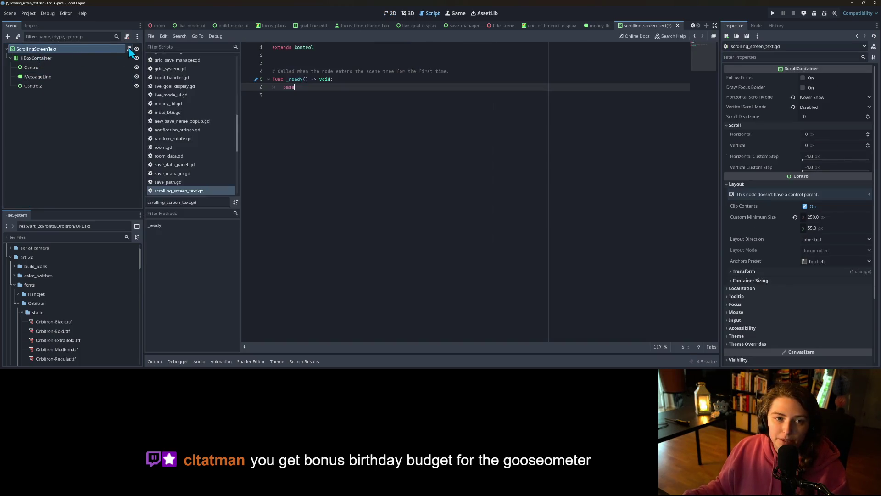
Delete the auto-generated comment and replace the _ready function with a _process function.
drag(457, 72, 271, 64)
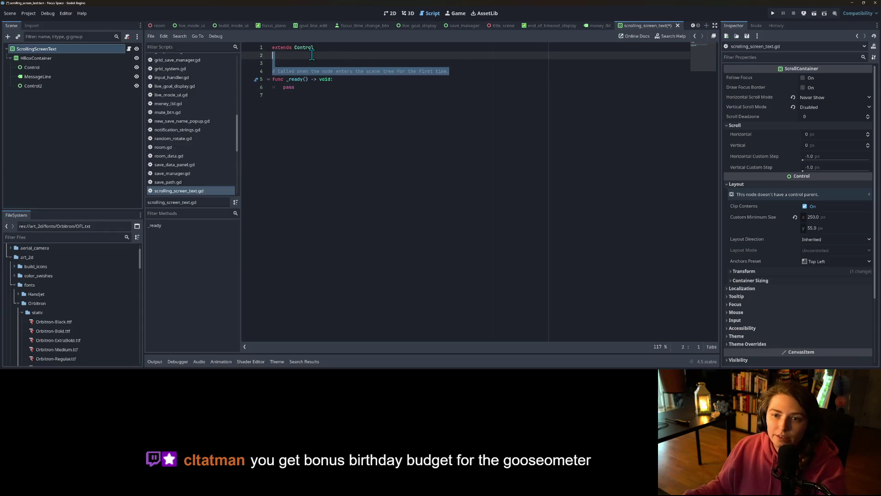
key(BackSpace)
key(BackSpace)
double_click(289, 72)
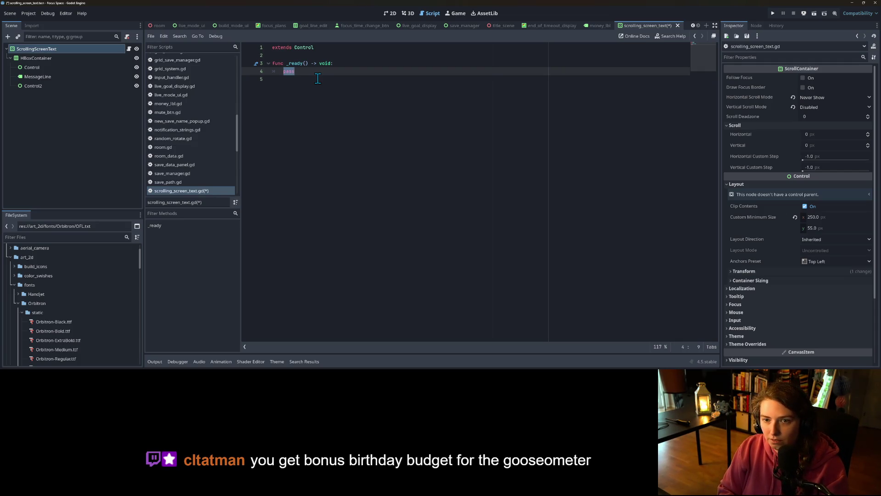
drag(317, 79, 289, 63)
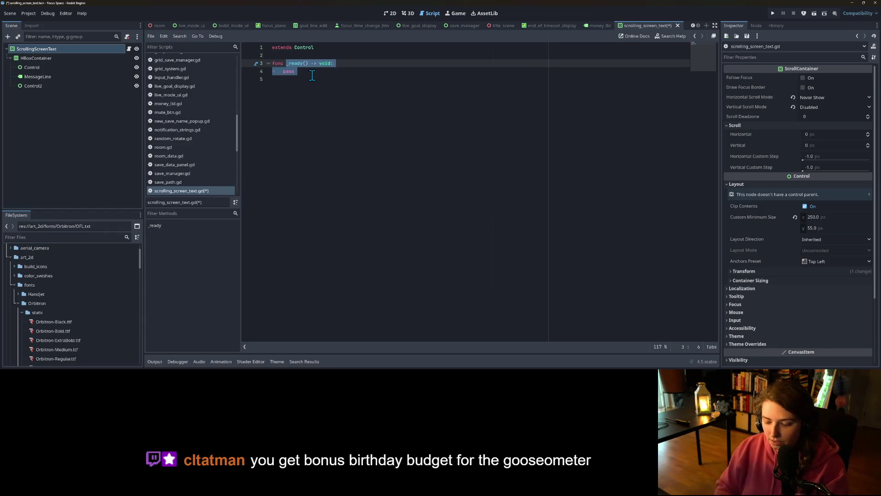
text(_pr)
key(Return)
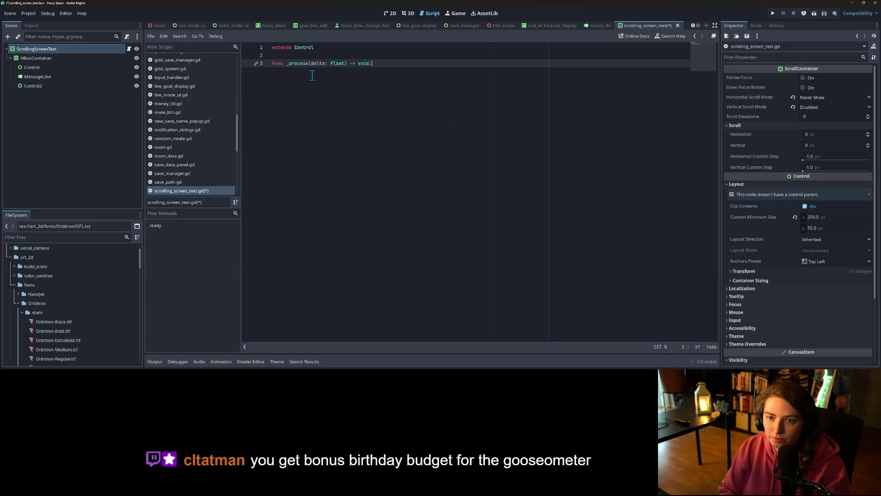
key(Return)
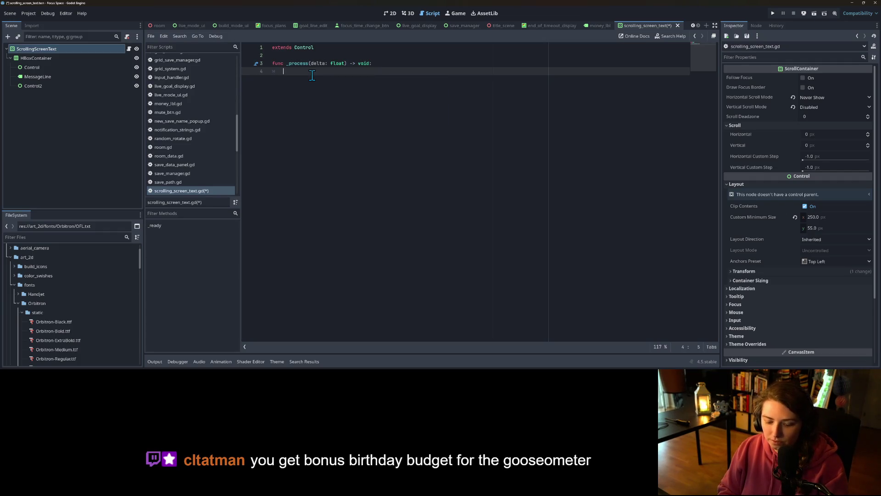
Add an exported scroll_speed float variable set to 10.0 above _process and save.
key(Up)
key(Up)
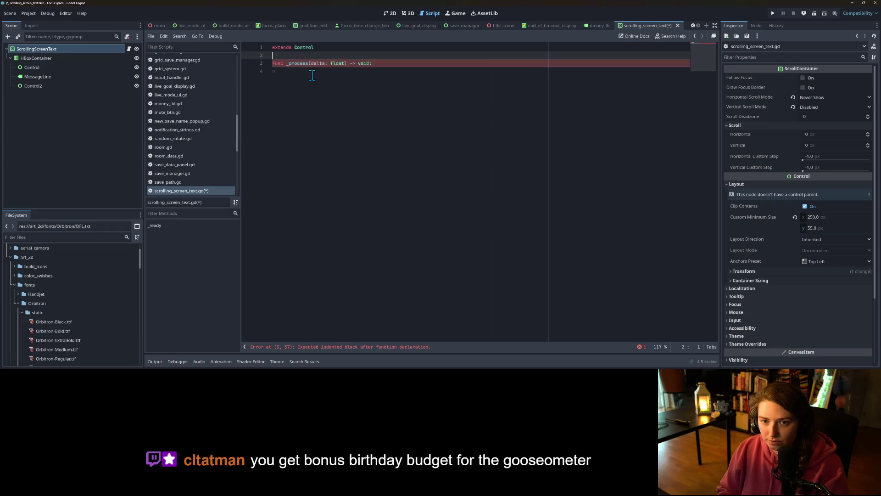
key(Return)
key(Return)
key(Up)
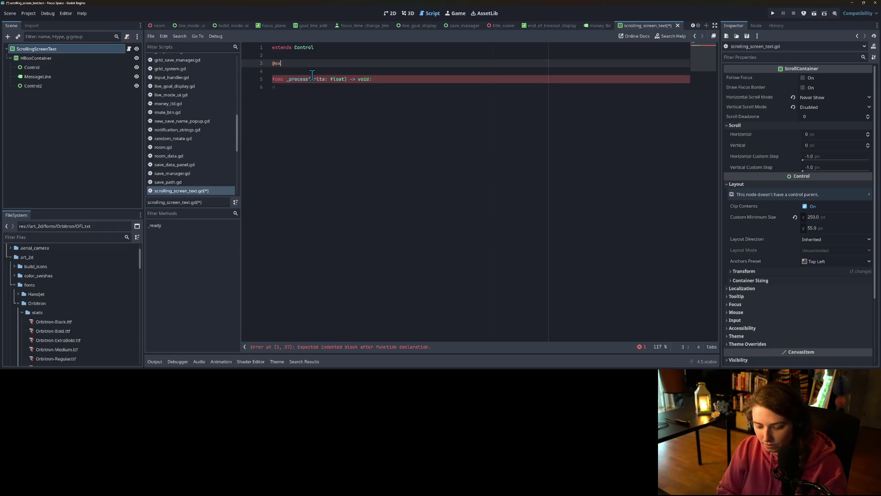
text(port var )
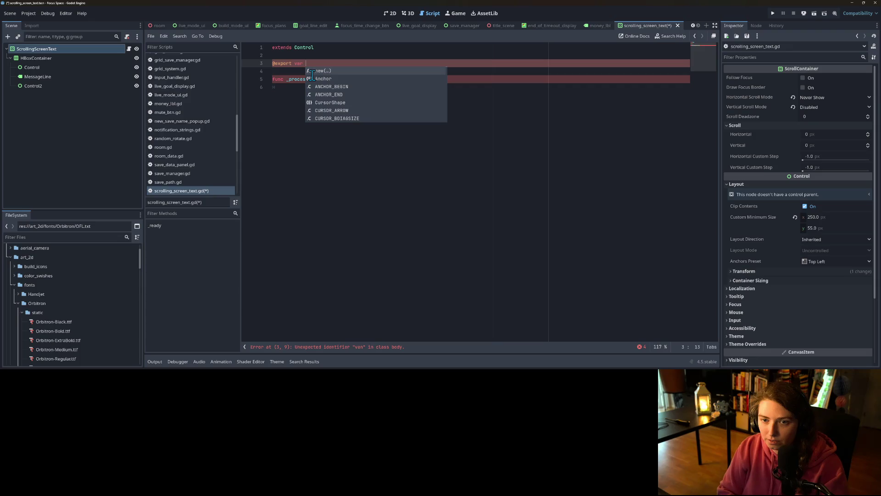
text(scroll_S)
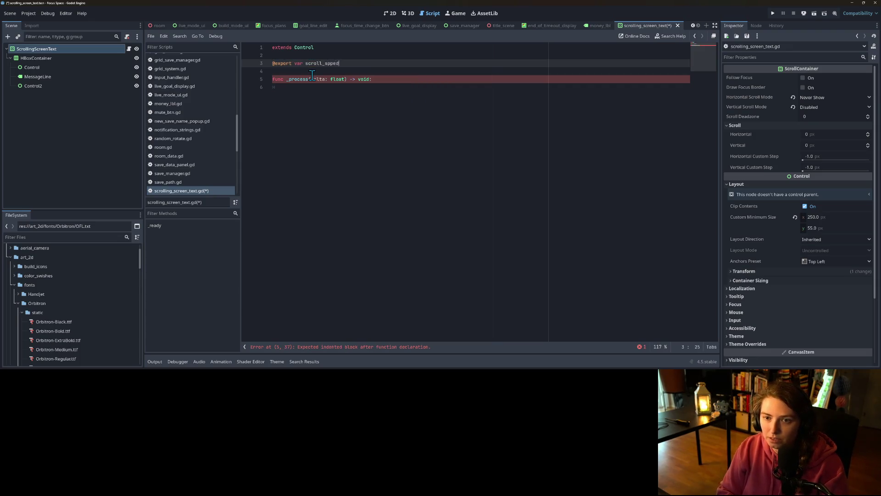
text( : float= 10.0)
key(ctrl+s)
Declare a scroll_float float variable initialised to 0 below scroll_speed.
click(402, 115)
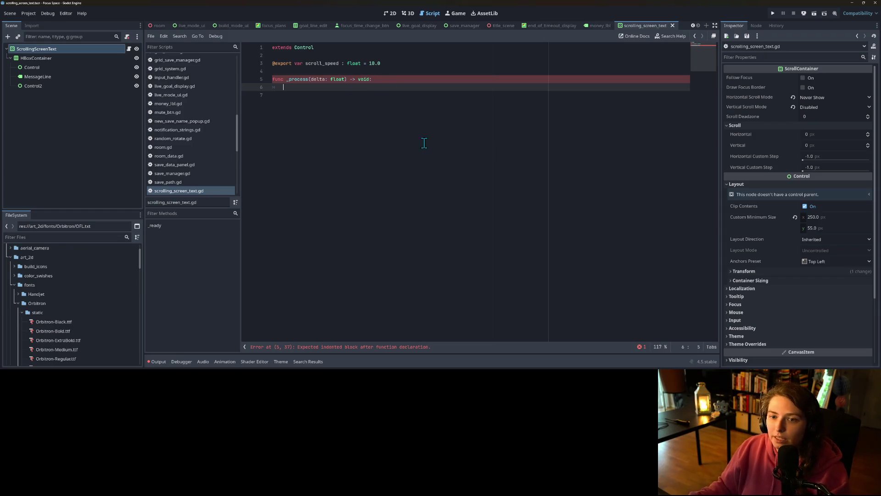
click(357, 70)
key(Return)
key(Up)
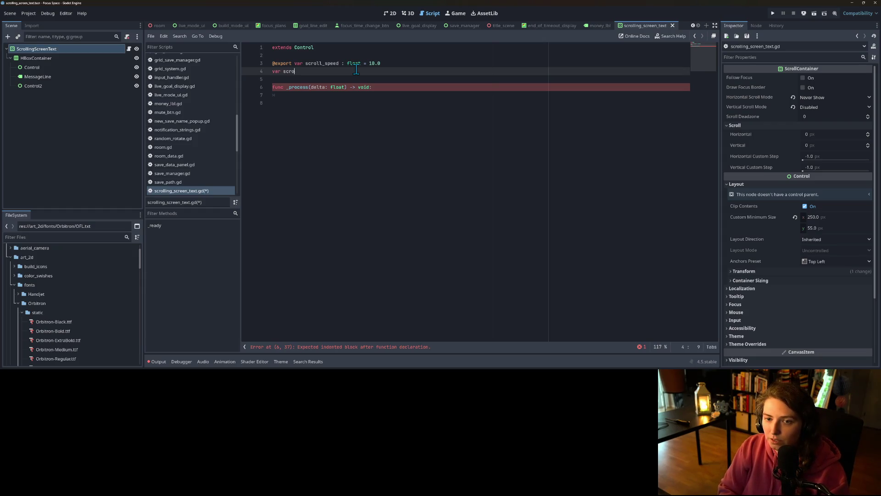
text(= 0)
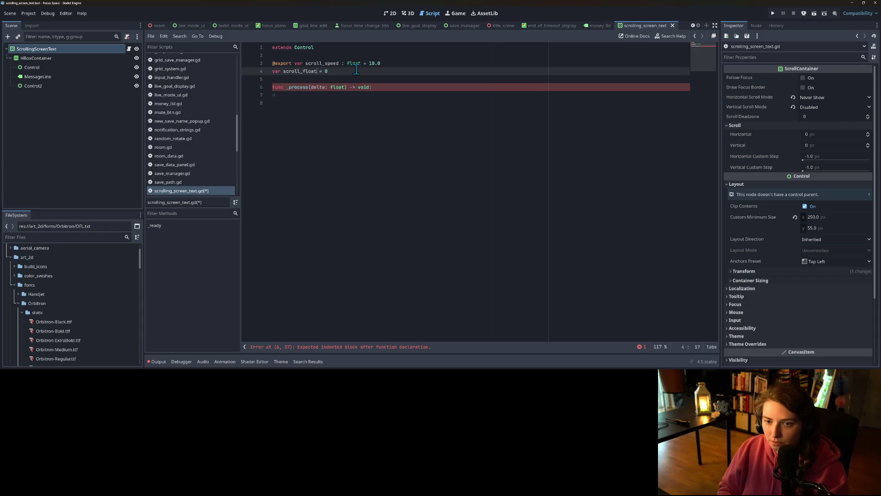
text(: float)
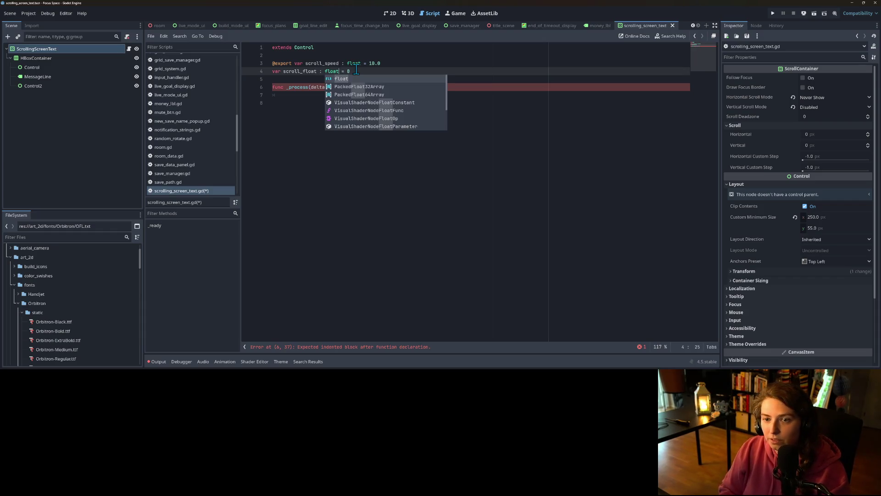
key(ctrl+s)
In _process, write scroll_float += delta * scroll_speed.
double_click(299, 71)
key(ctrl+c)
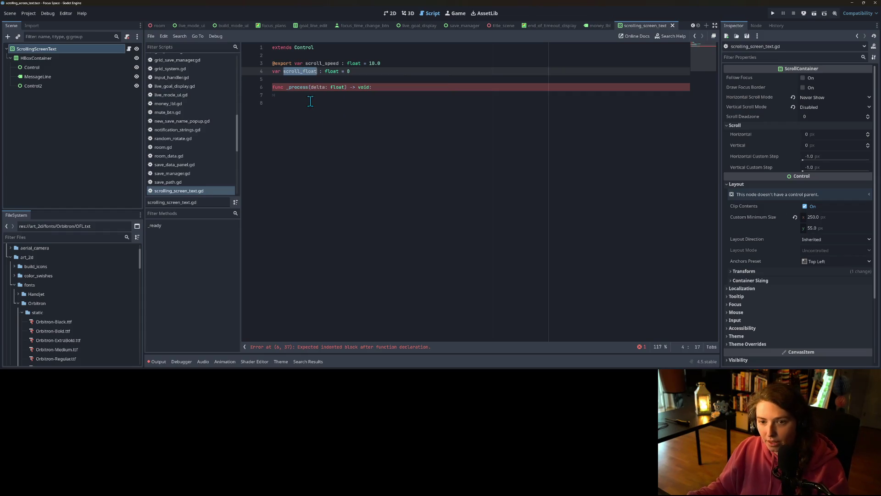
click(310, 95)
key(ctrl+v)
text(d)
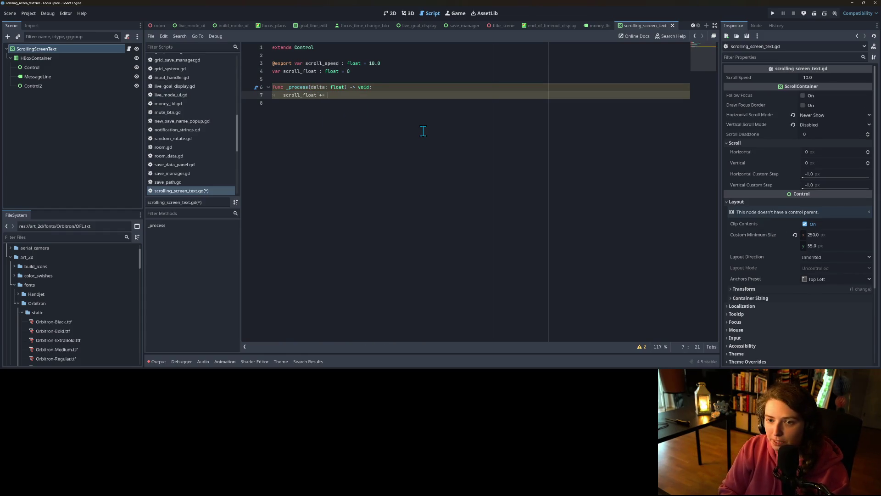
text(et)
key(BackSpace)
text(l)
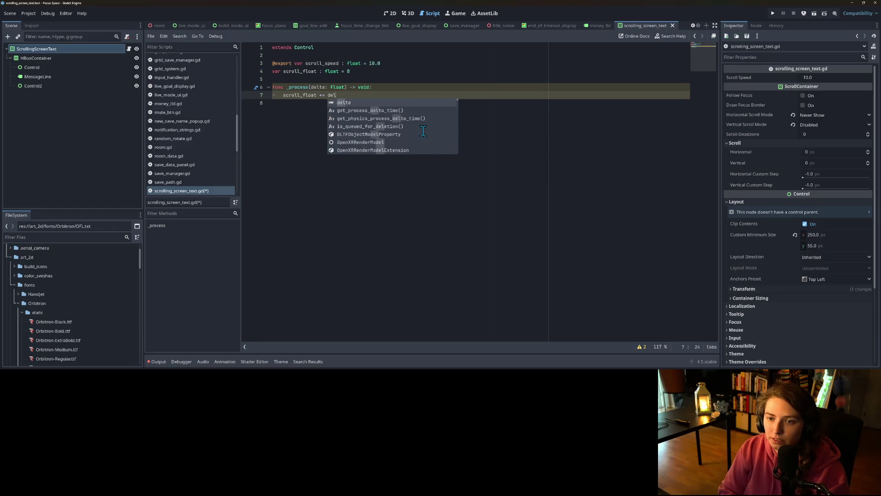
text(ta * sc)
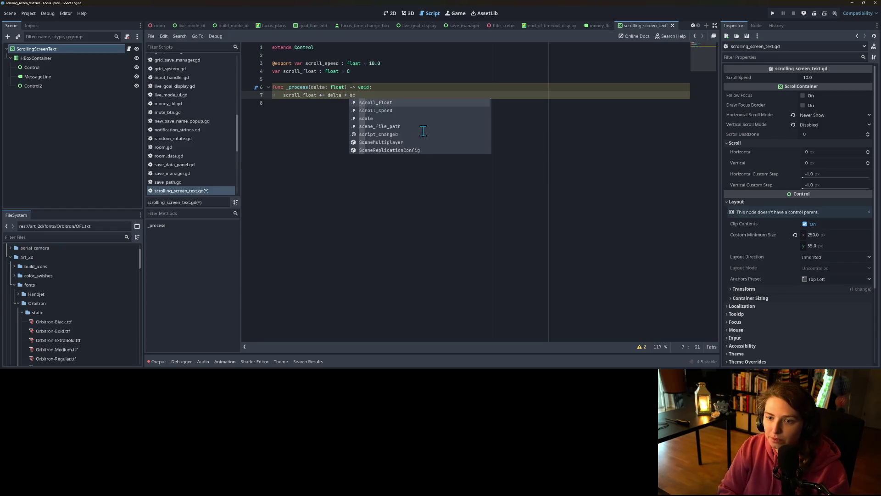
key(Down)
key(Return)
key(Return)
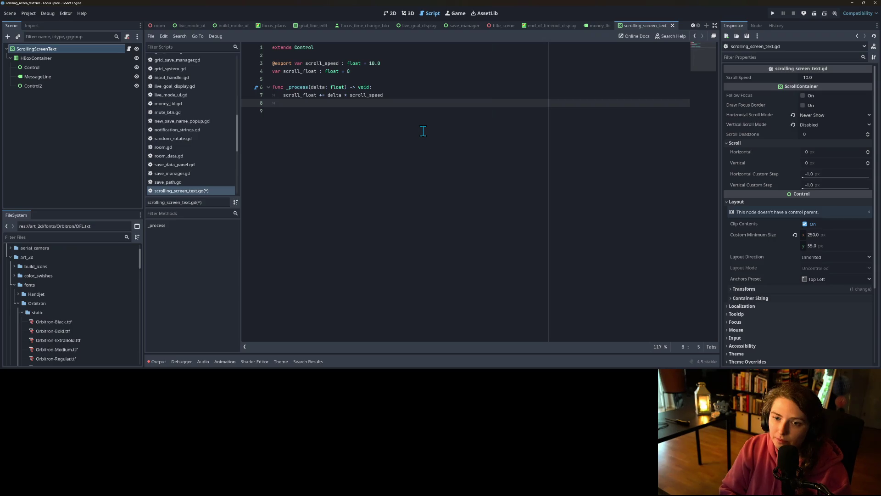
Begin the next _process line, then erase the partial horizontal scroll entry.
text(c)
key(Down)
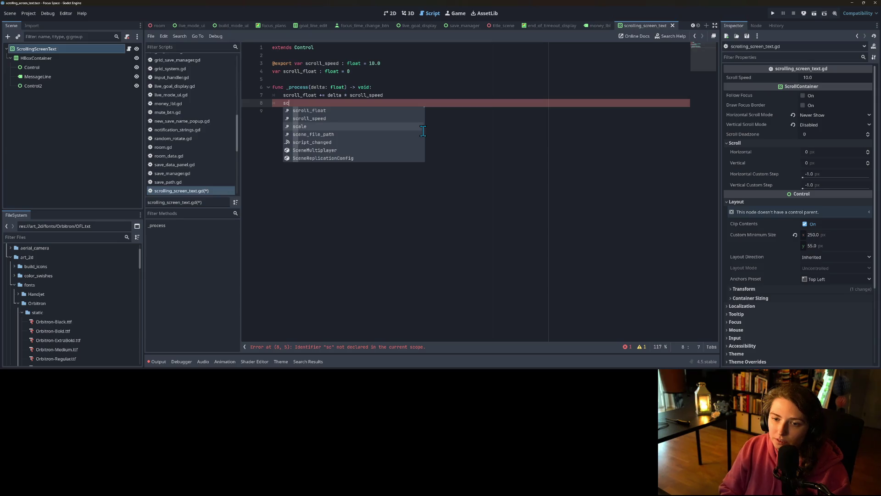
key(BackSpace)
key(BackSpace)
text(hor)
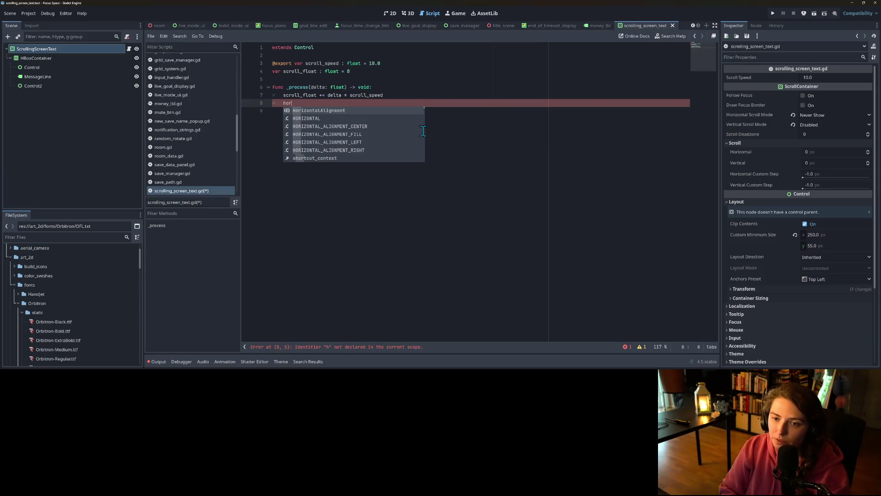
text(izontal_s)
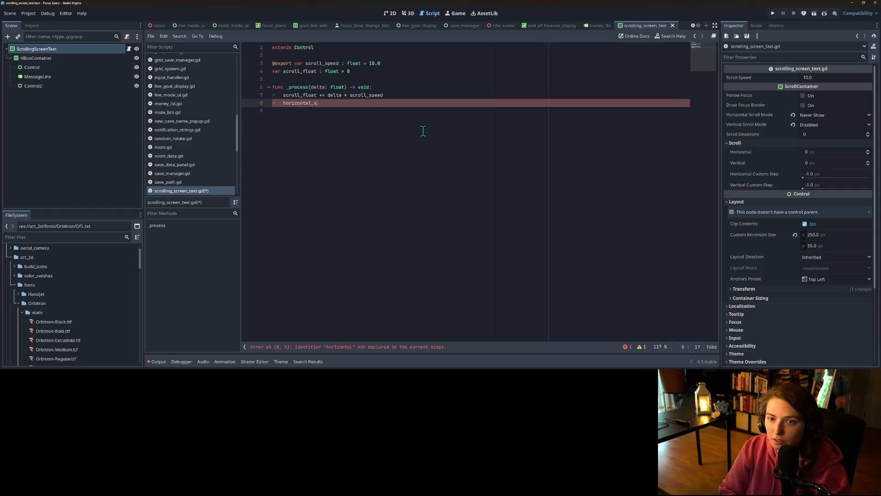
key(BackSpace)
key(BackSpace)
key(BackSpace)
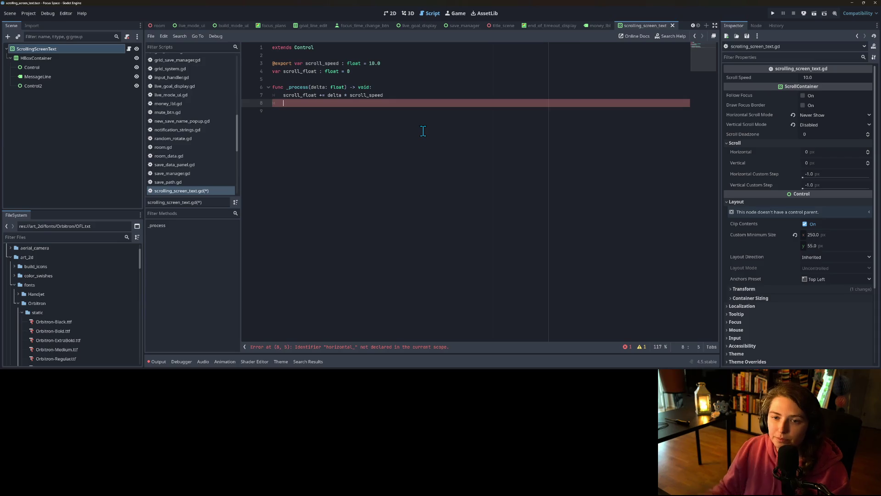
click(308, 48)
Change the script's base class from Control to ScrollContainer.
double_click(310, 47)
text(Scroll)
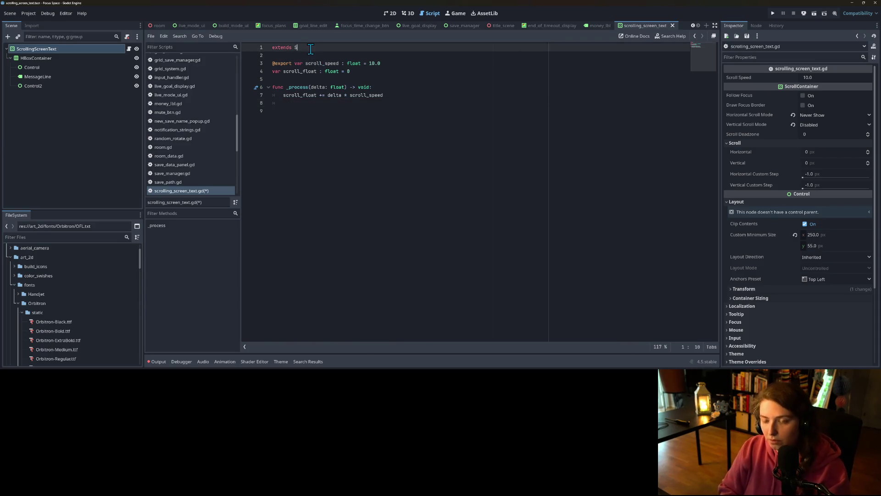
key(Down)
key(Return)
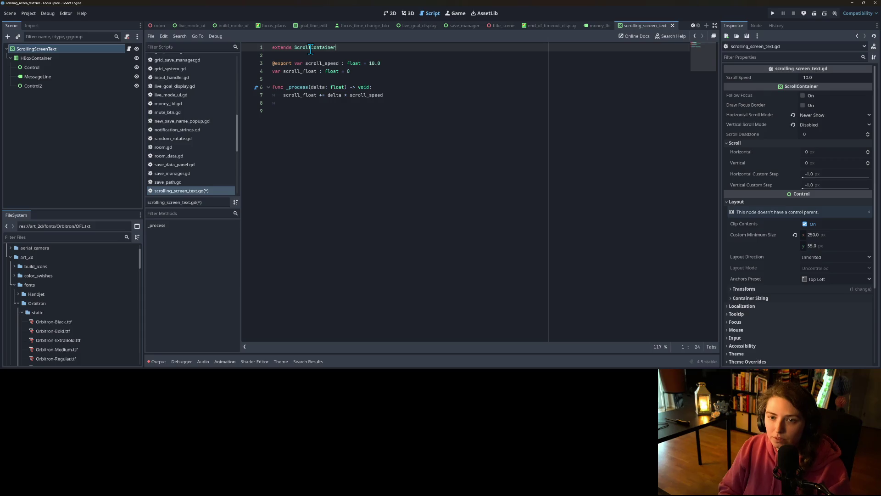
Set scroll_horizontal = scroll_float in _process, save, and start an if line below.
click(306, 105)
text(hori)
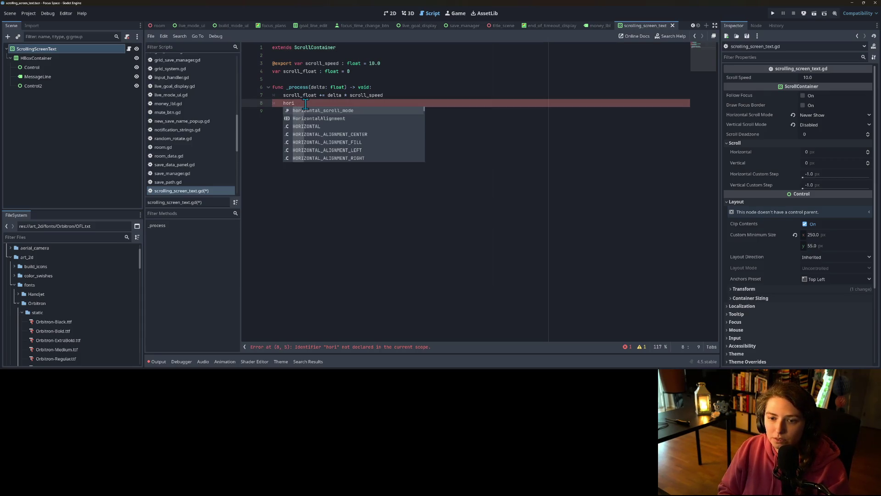
key(BackSpace)
key(BackSpace)
key(BackSpace)
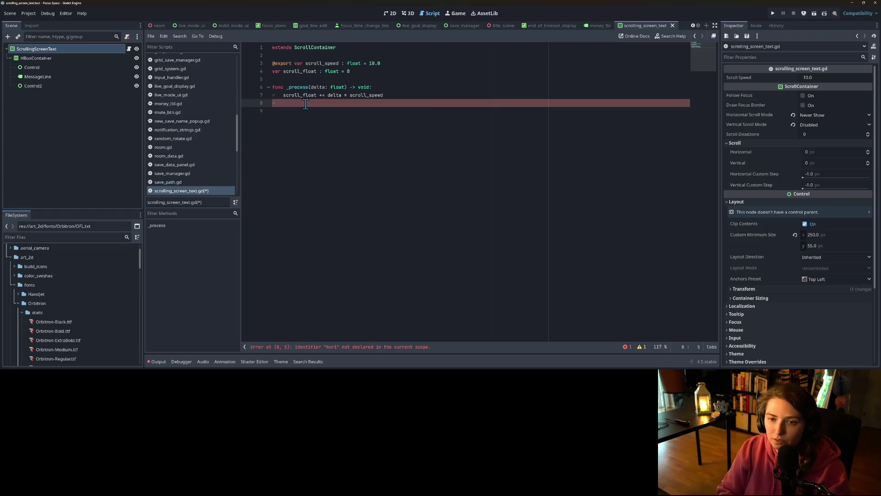
text(scro)
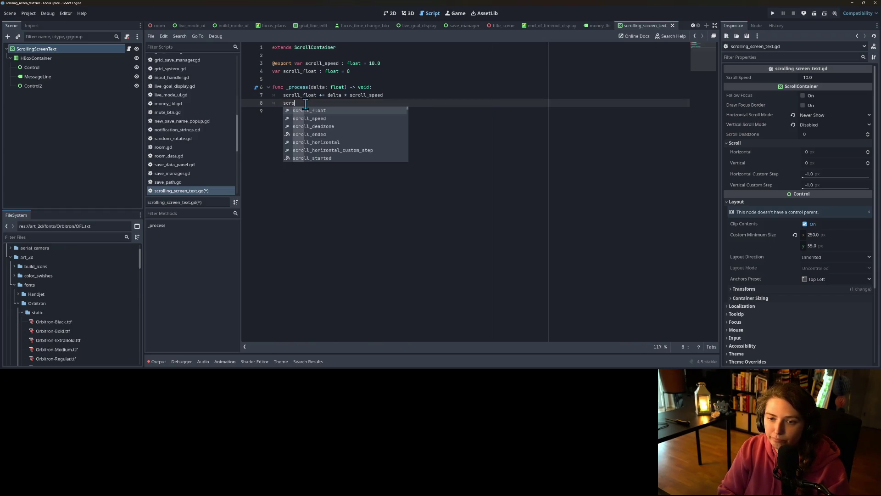
click(336, 142)
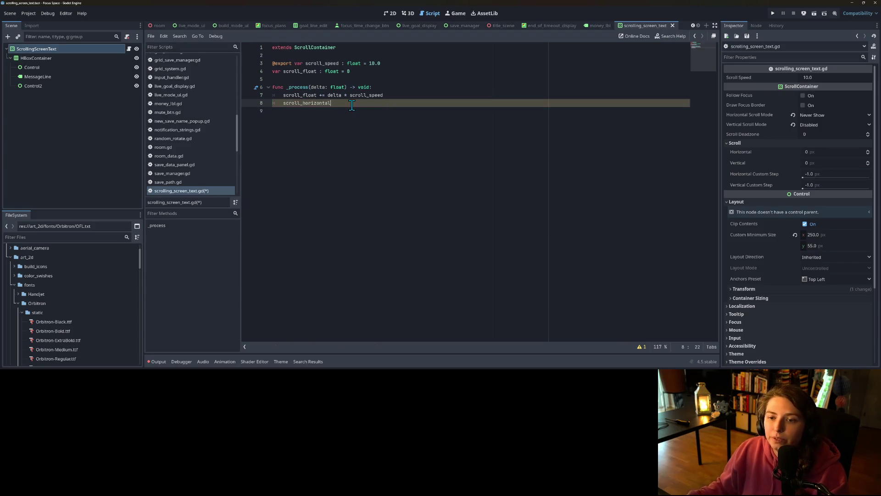
text(= s)
key(Return)
key(ctrl+s)
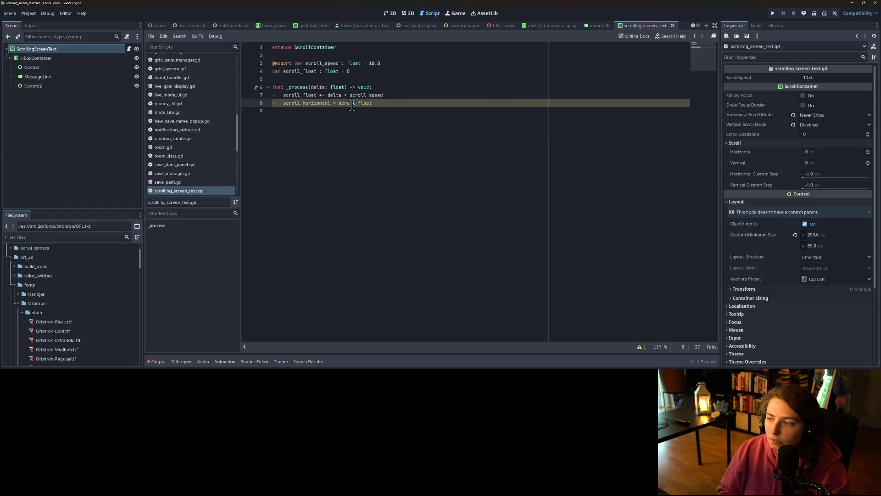
key(Return)
text(if s)
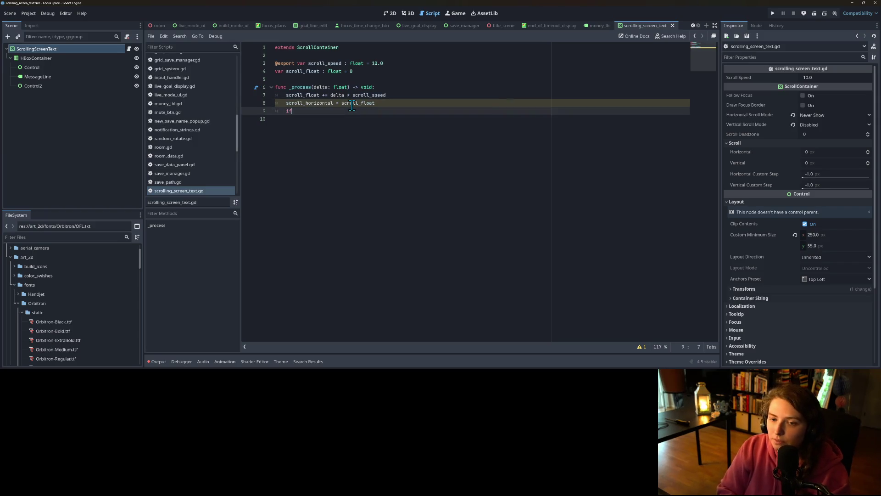
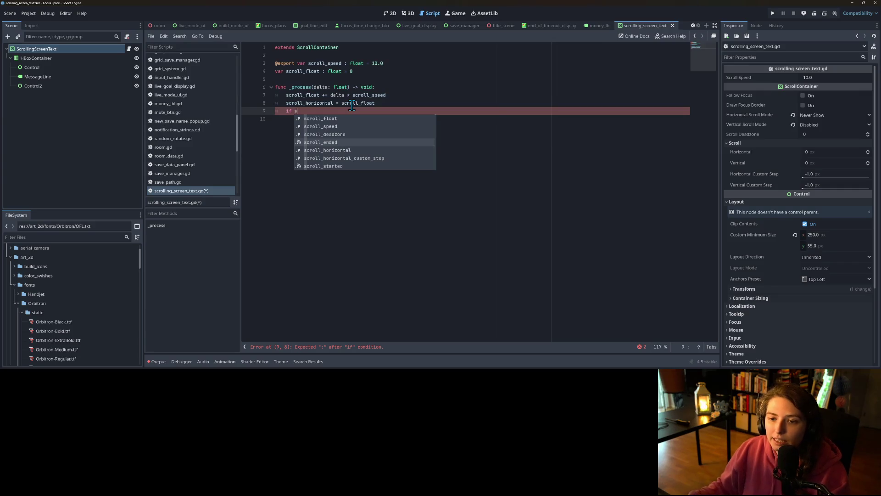
Delete the unfinished 'if s' line from _process, discard a started function, and select ScrollingScreenText.
key(BackSpace)
key(BackSpace)
key(BackSpace)
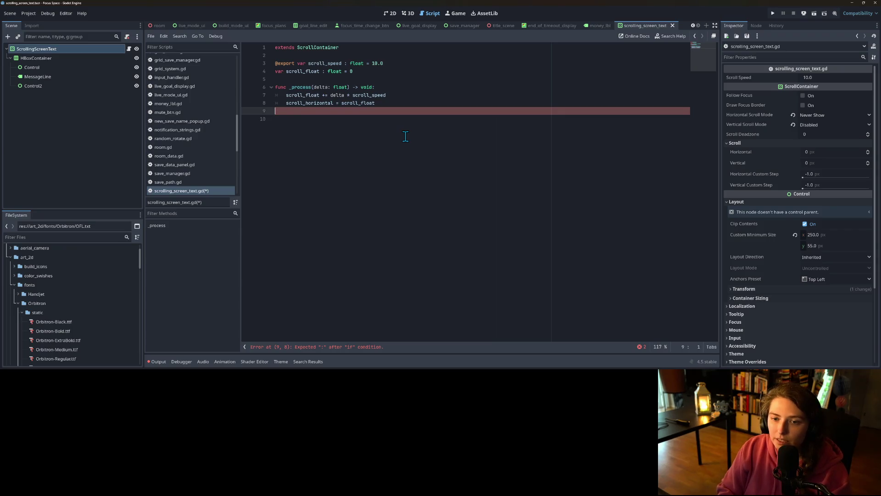
key(BackSpace)
key(Up)
key(Up)
key(Up)
key(Return)
key(Return)
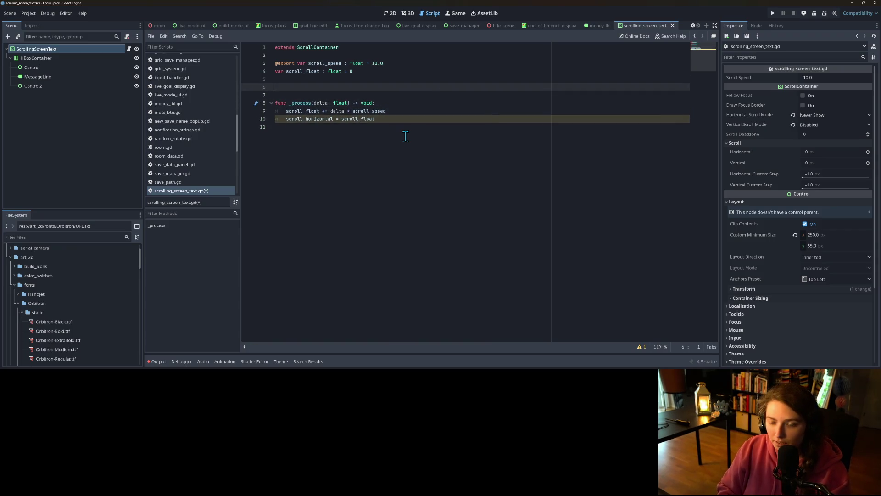
text(func _r)
key(BackSpace)
key(BackSpace)
key(BackSpace)
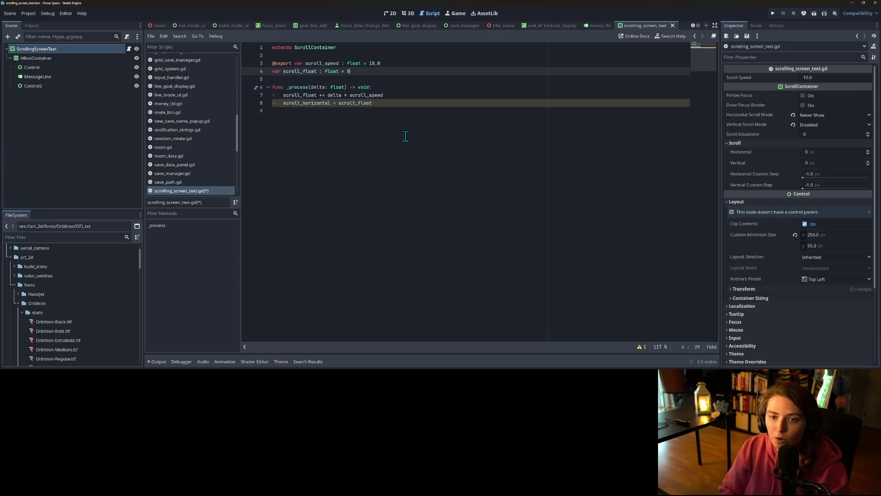
click(72, 87)
click(67, 51)
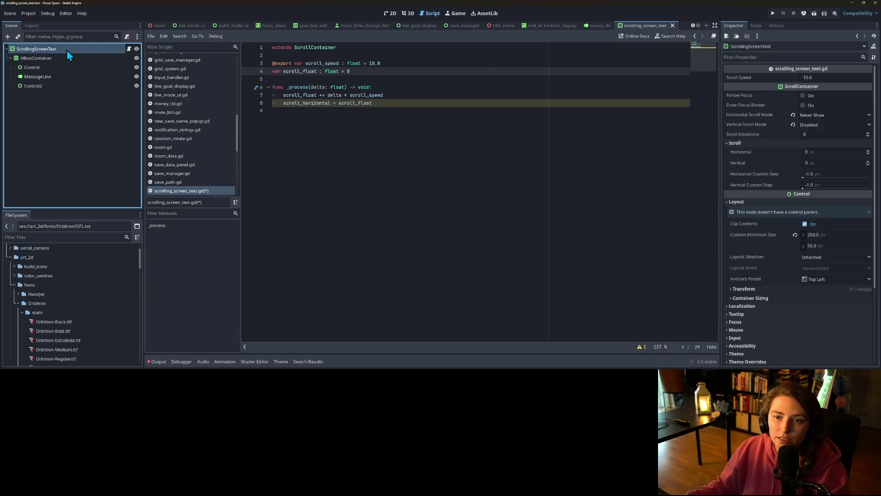
click(756, 26)
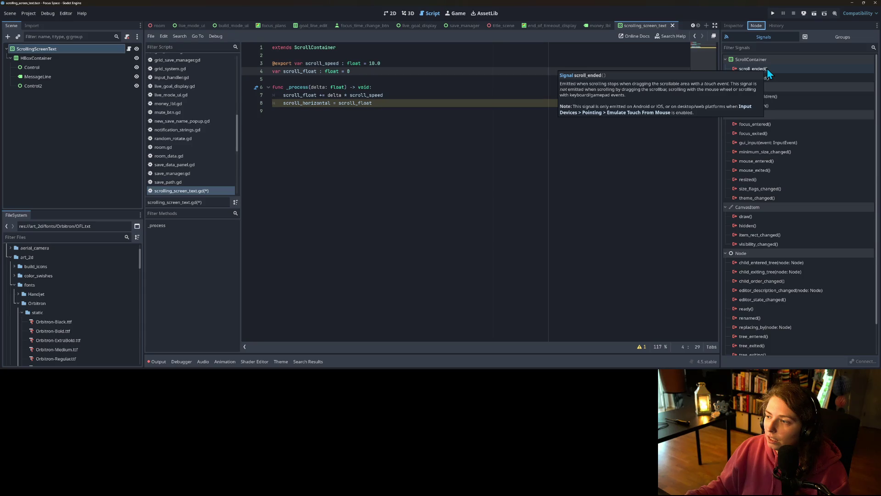
mouse_move(784, 81)
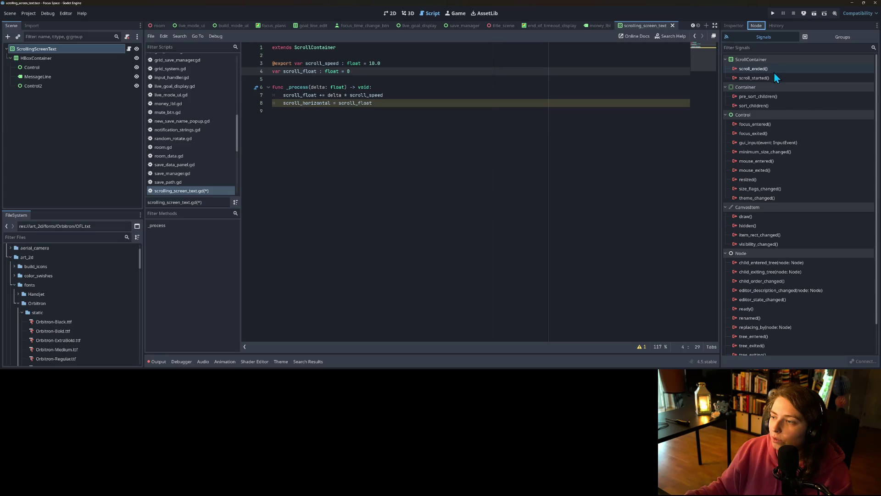
click(733, 26)
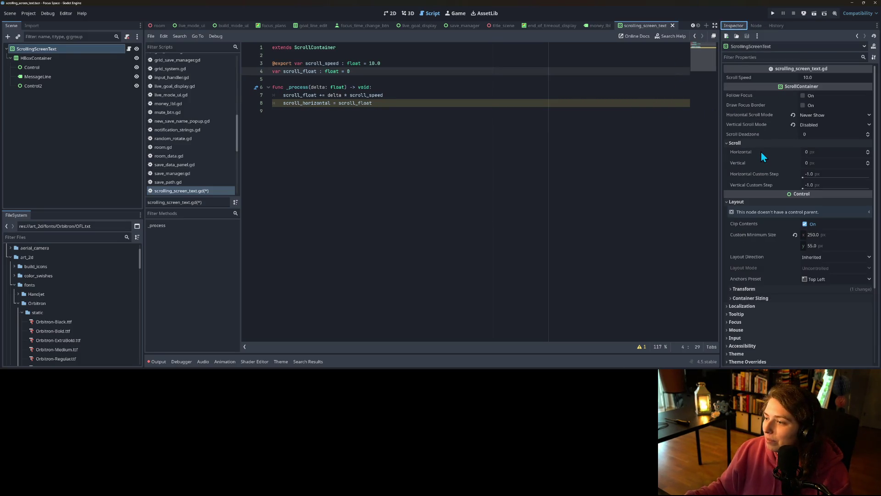
mouse_move(761, 153)
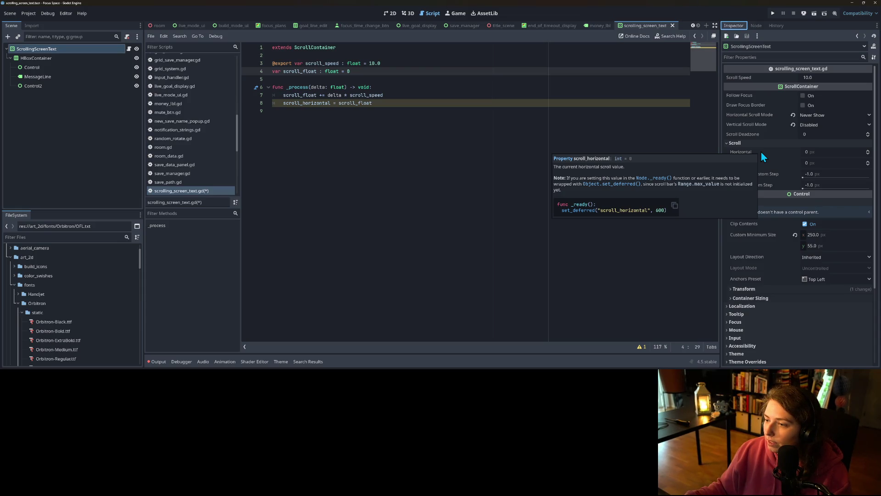
Start an if statement on scroll_horizontal in _process, fixing the misspelled 'horizontal'.
click(292, 112)
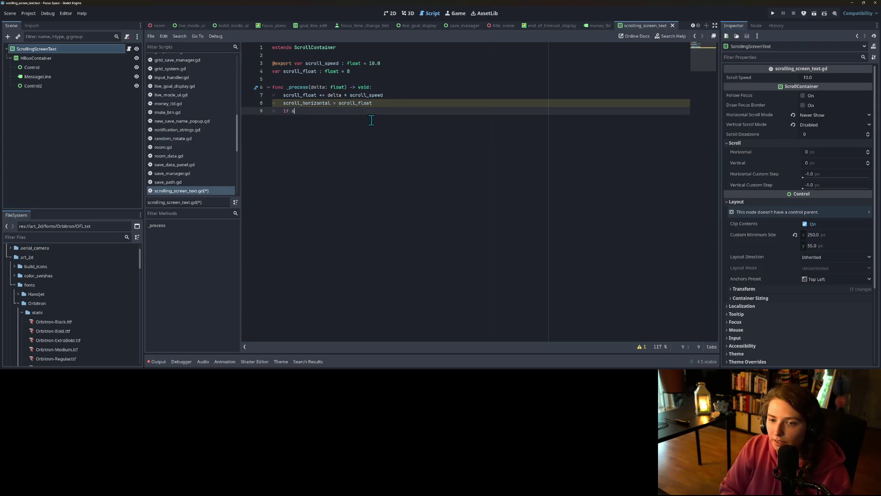
key(Tab)
text(if s)
key(Down)
key(Down)
key(Down)
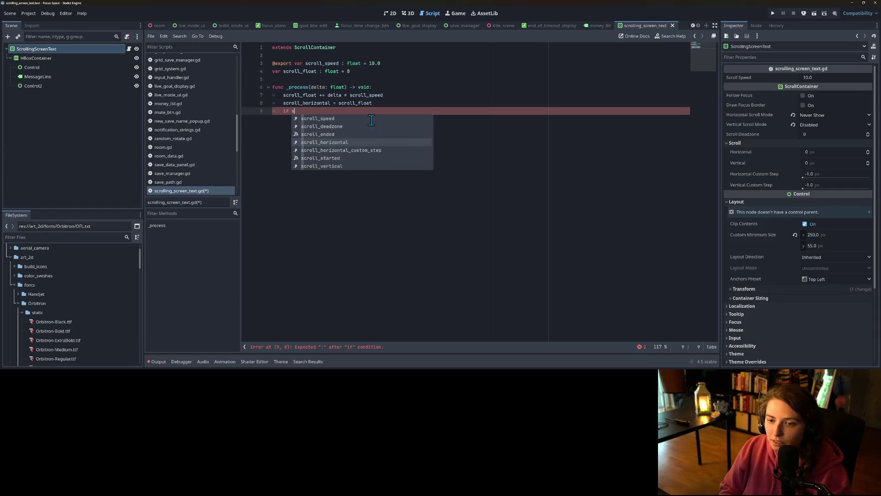
key(Return)
text(==)
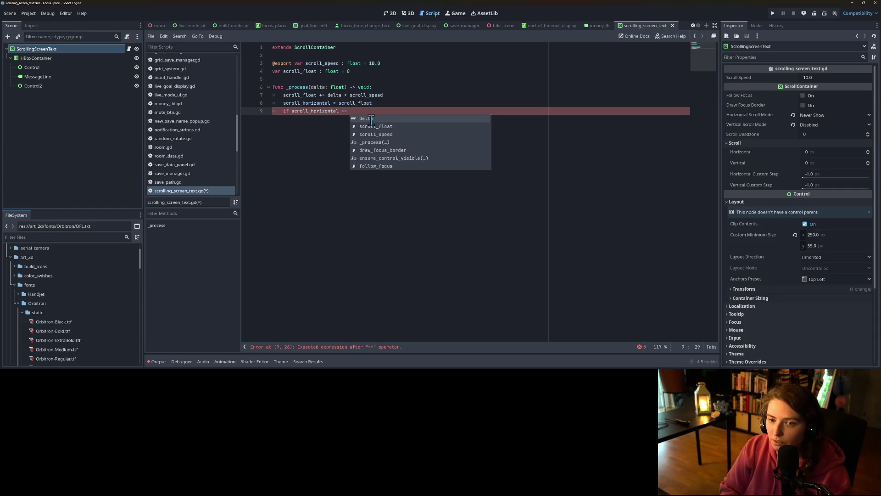
text( range)
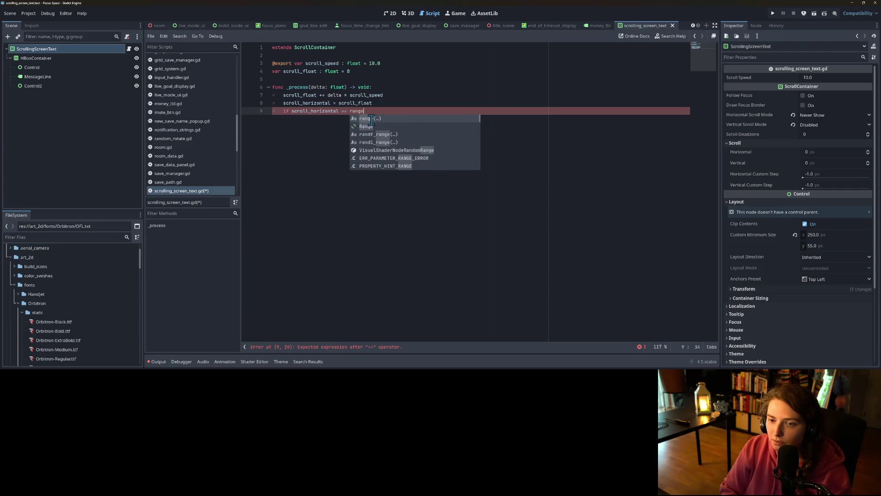
key(BackSpace)
key(BackSpace)
key(BackSpace)
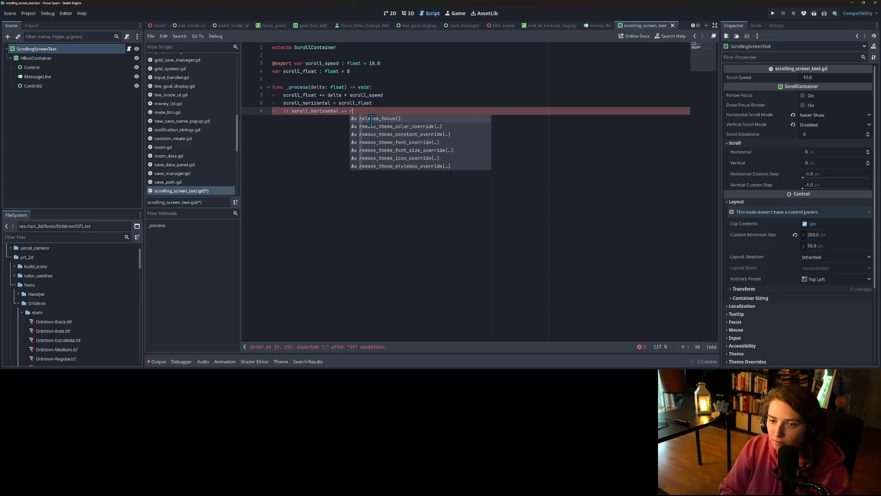
text(max)
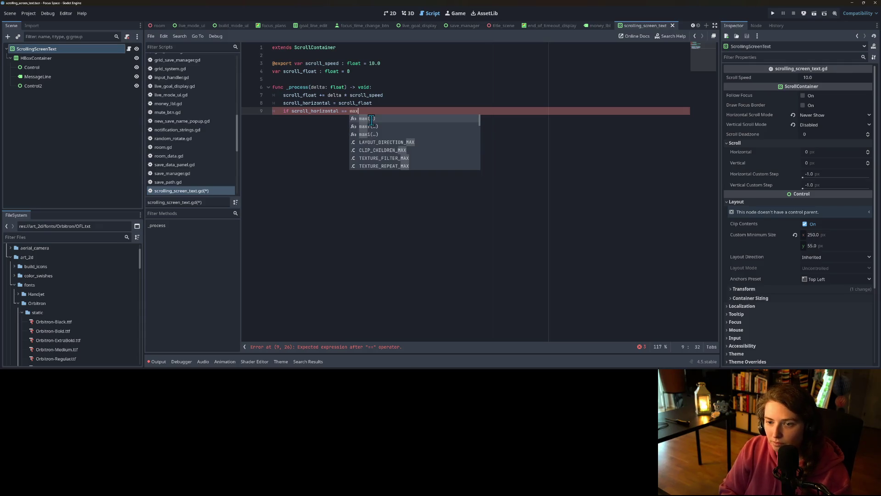
key(BackSpace)
key(BackSpace)
key(BackSpace)
text(horizontal)
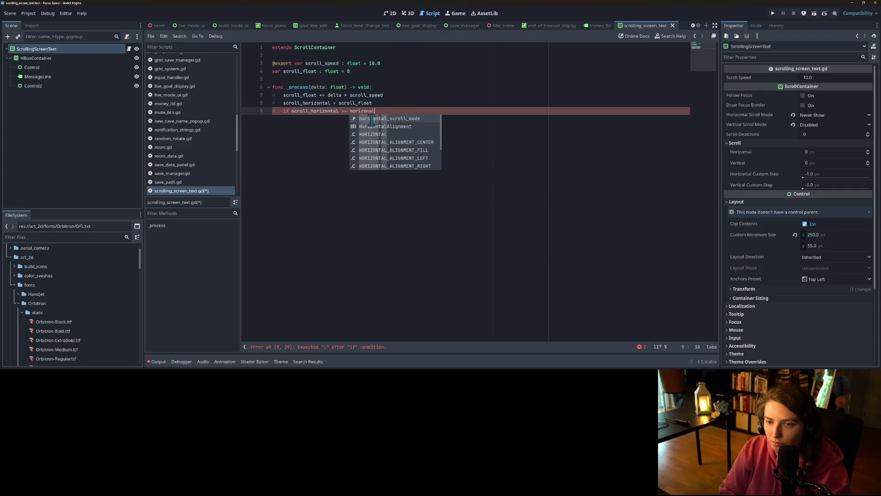
scroll(395, 147, down, 3)
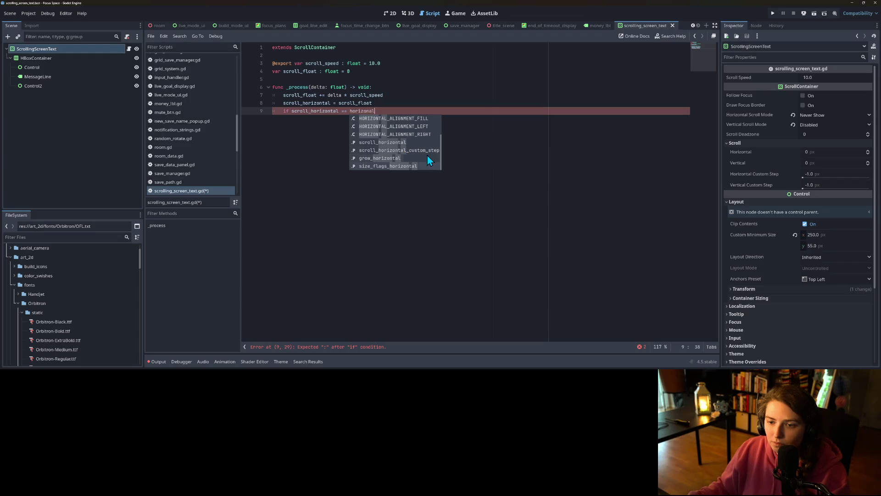
scroll(426, 156, up, 2)
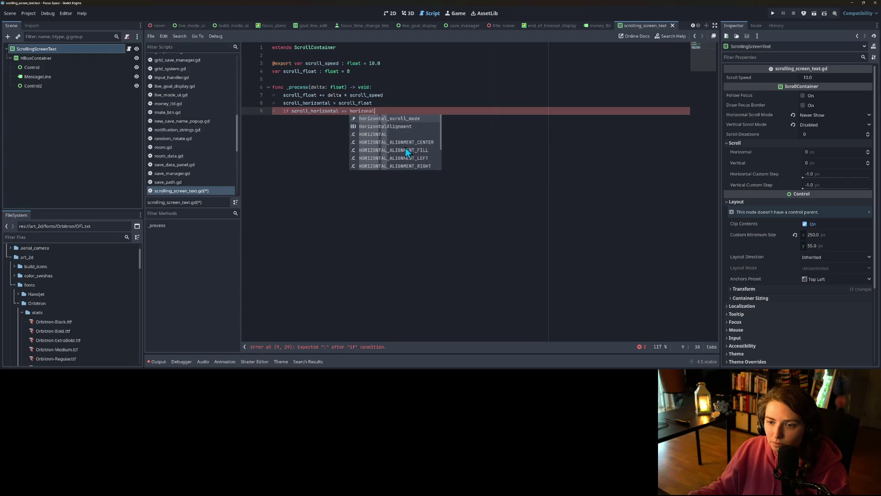
double_click(363, 111)
text(horizontal)
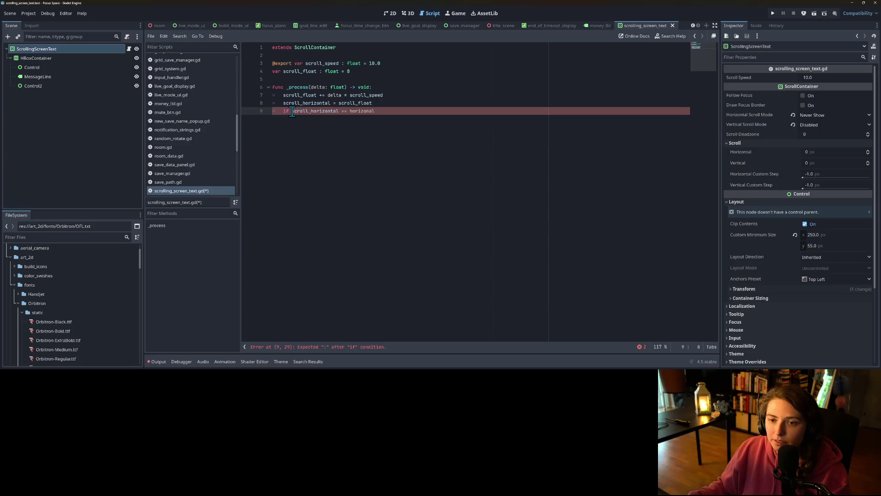
Finish the condition as scroll_horizontal - scroll_float > 2.0 and begin a new func below.
click(334, 111)
drag(340, 113, 407, 113)
text(=)
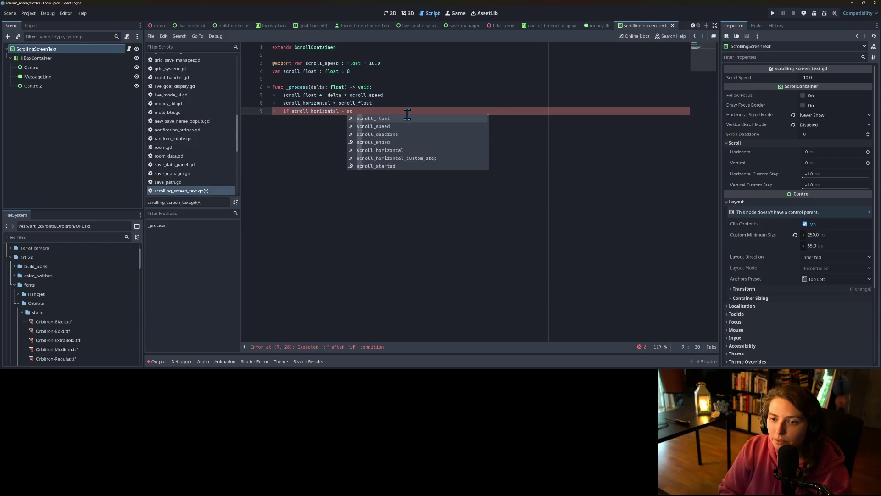
key(Return)
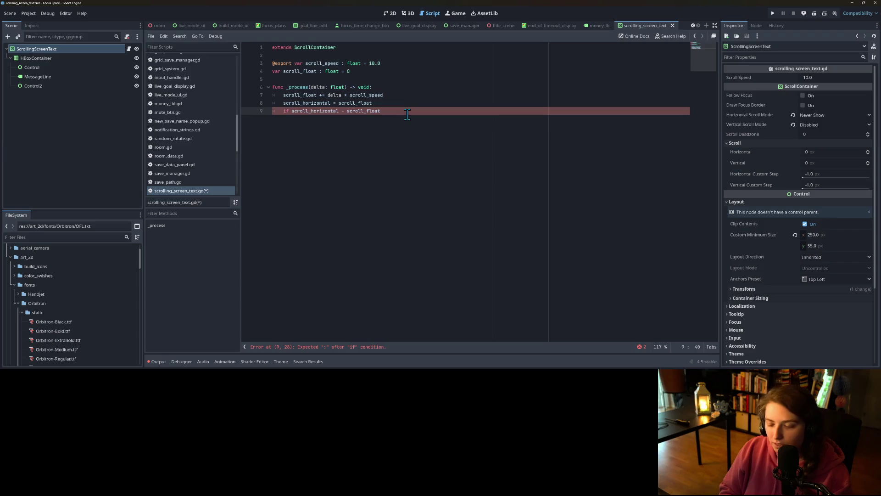
text(> )
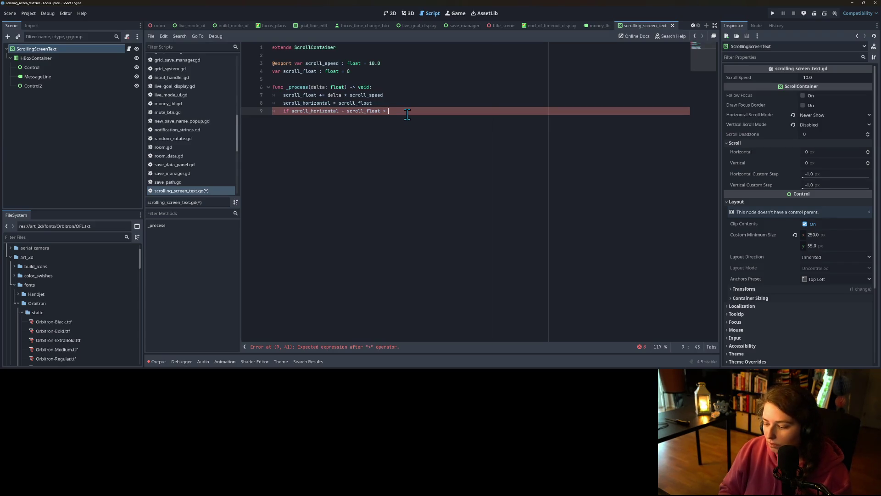
text(2.0:)
key(Return)
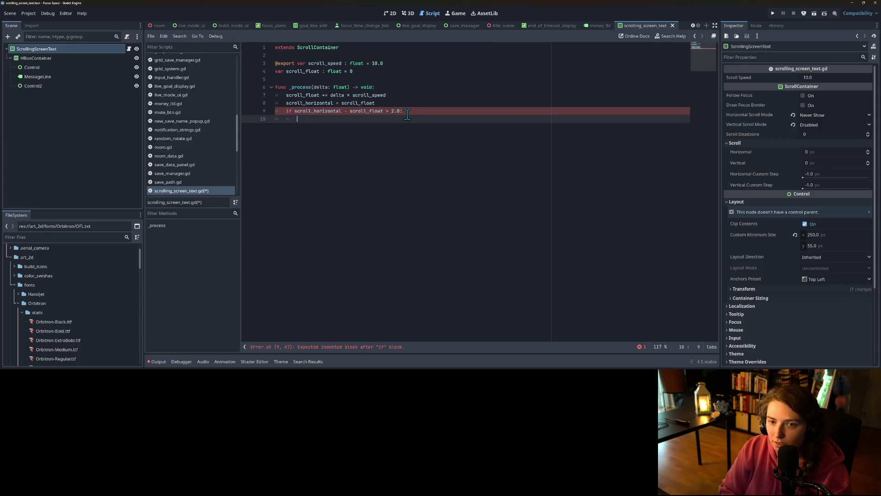
key(Return)
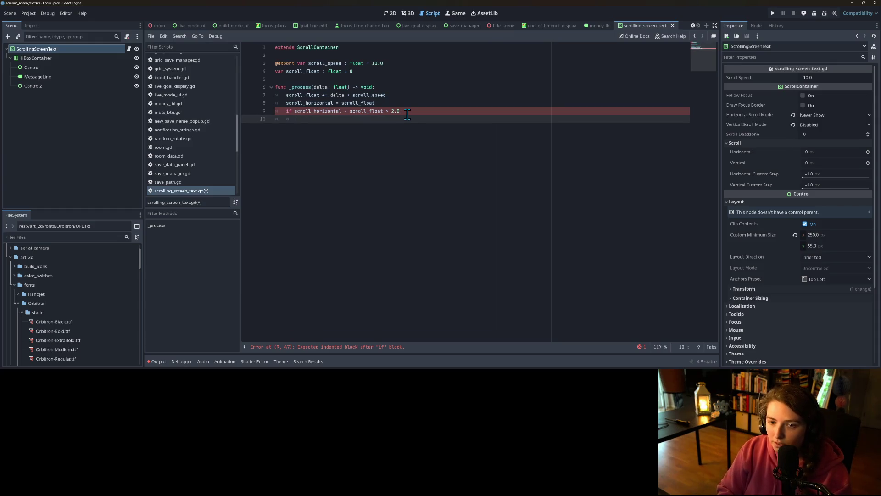
key(Return)
text(func )
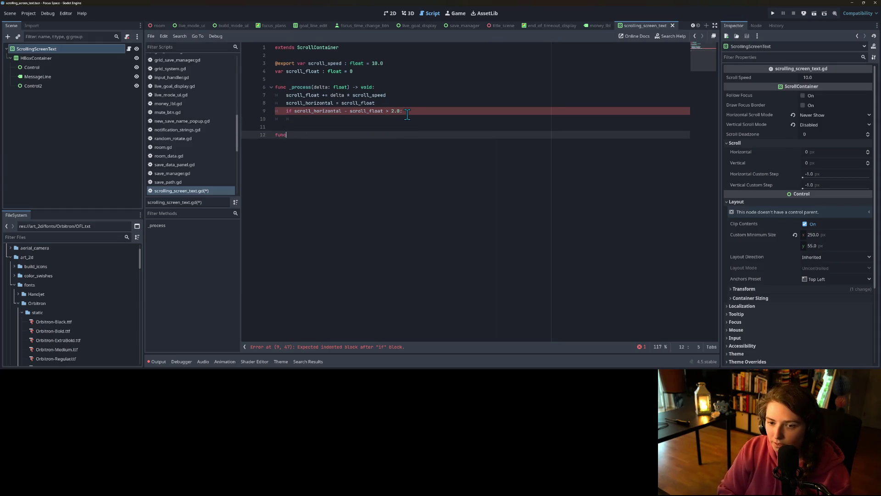
text(scroll_ended)
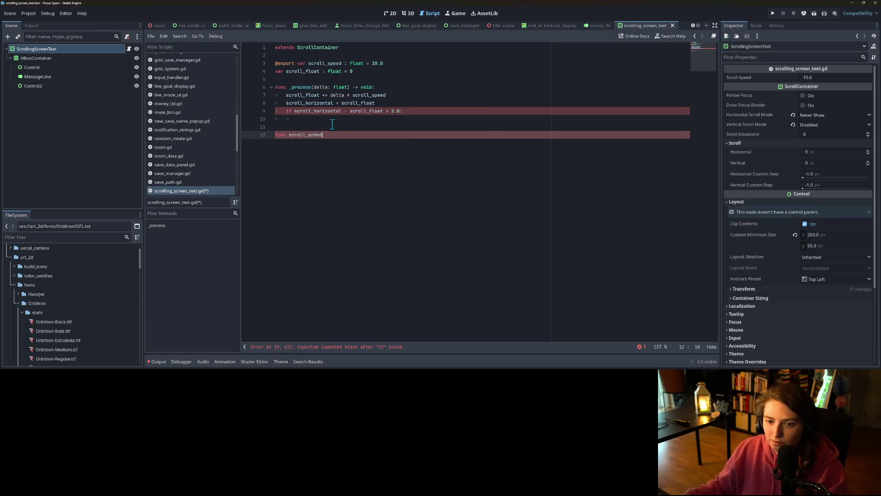
Name the new function _scroll_ended() and give it a queue_free() body.
key(ctrl+Left)
text(_)
key(End)
text(())
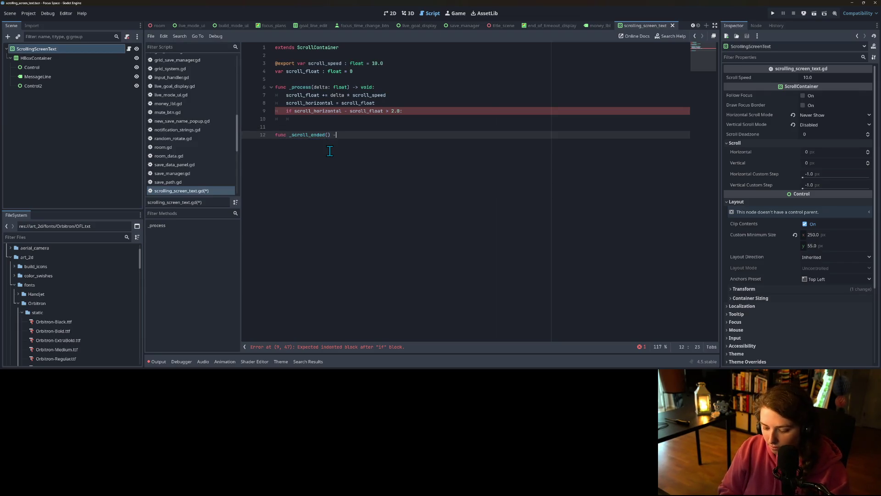
key(Return)
text(queue)
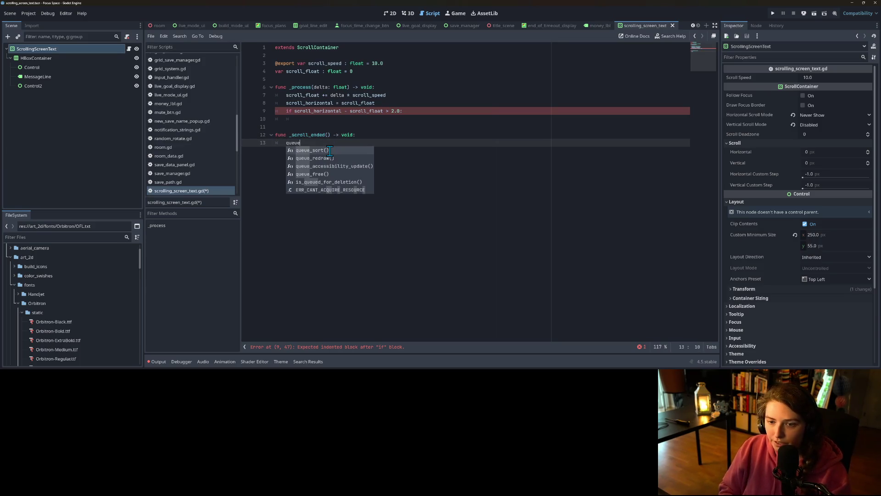
text(_f)
key(Return)
Call _scroll_ended() inside the if block and save the script.
drag(290, 134, 330, 134)
key(ctrl+c)
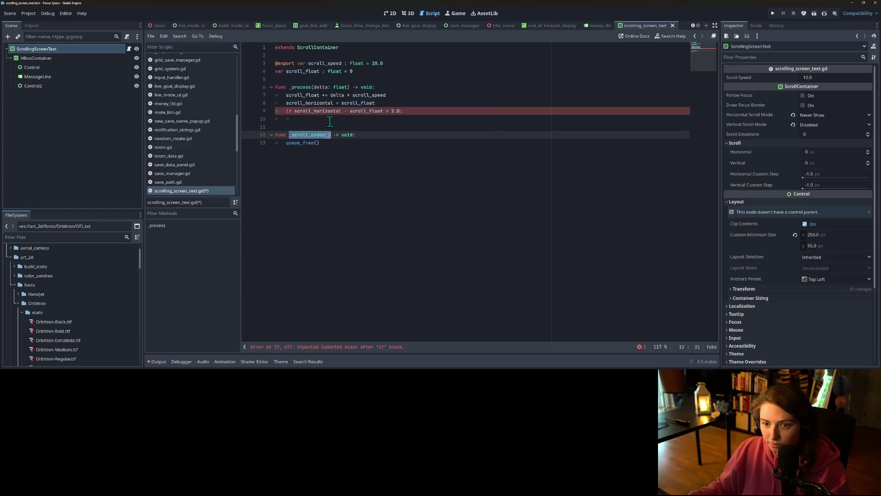
click(330, 120)
key(ctrl+v)
click(286, 112)
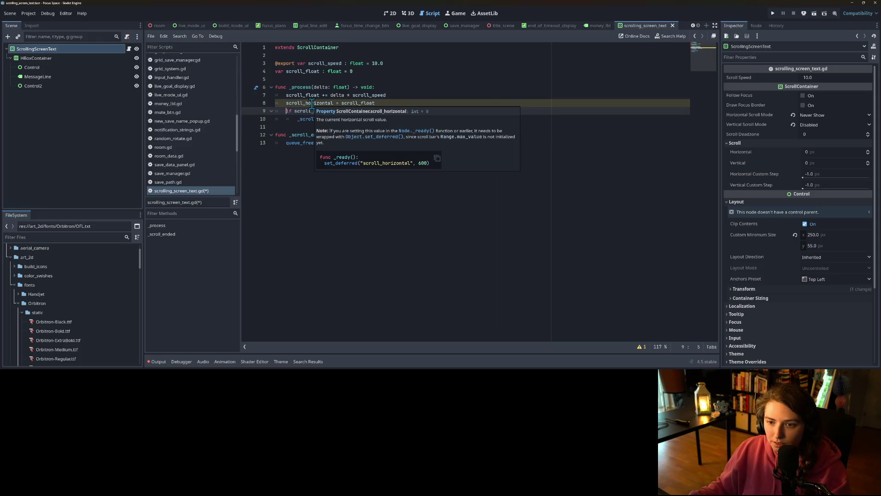
key(ctrl+s)
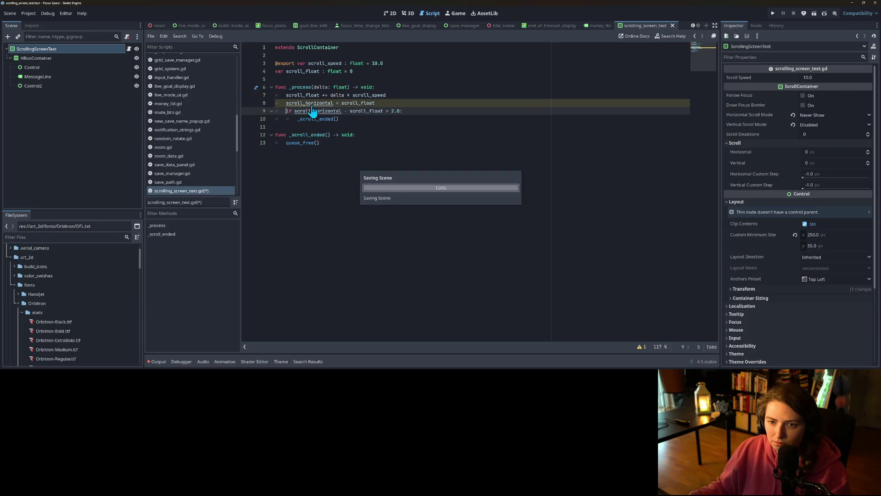
Move the if block to the top of _process, remove the blank line, and save.
drag(287, 112, 342, 120)
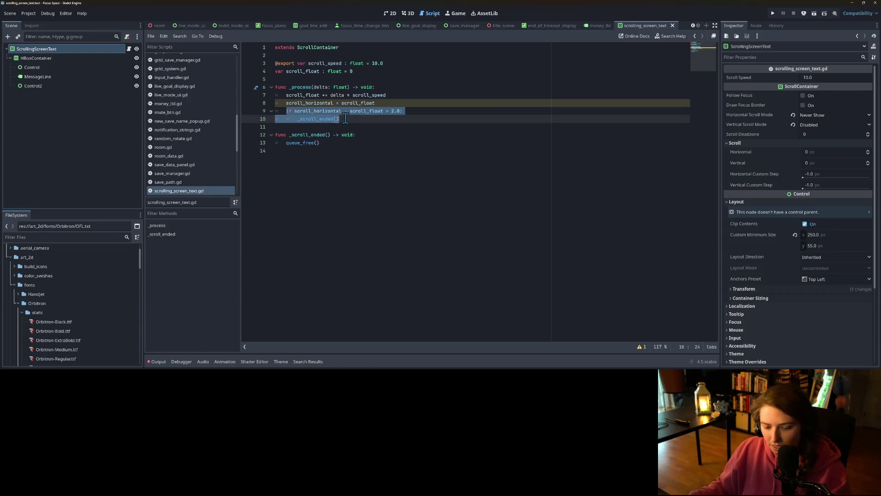
key(BackSpace)
click(391, 87)
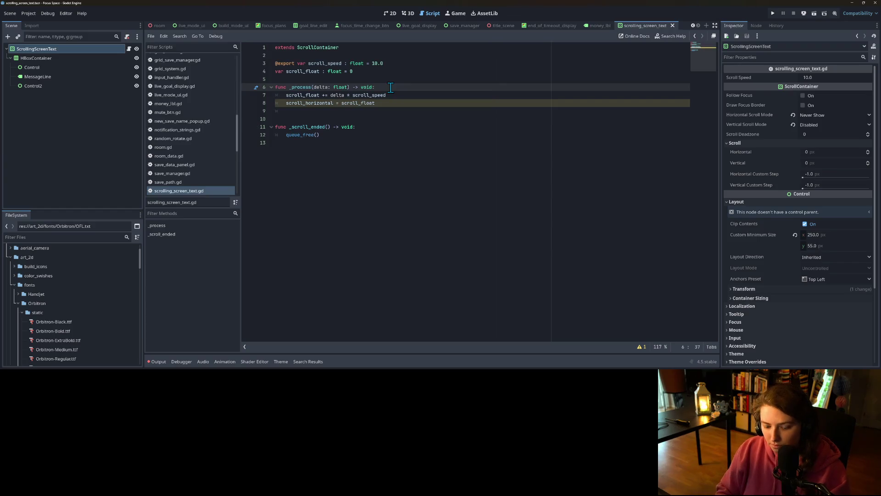
key(Return)
key(ctrl+v)
key(ctrl+s)
key(Down)
key(Down)
key(Down)
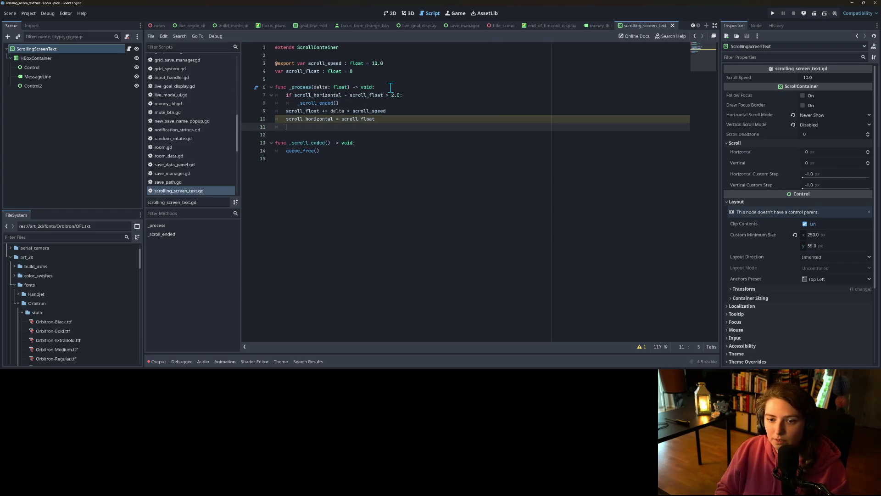
key(BackSpace)
key(BackSpace)
key(ctrl+s)
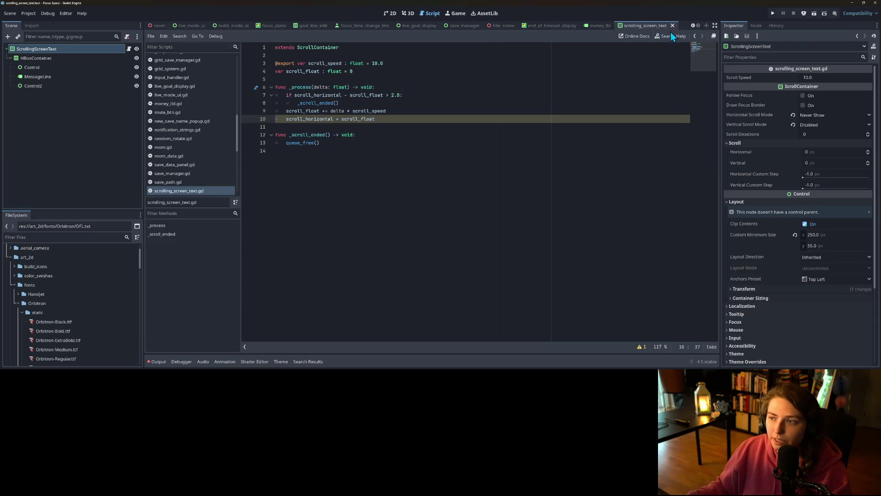
Run the scene to test scrolling and raise Scroll Speed to 50, then 80.
click(389, 13)
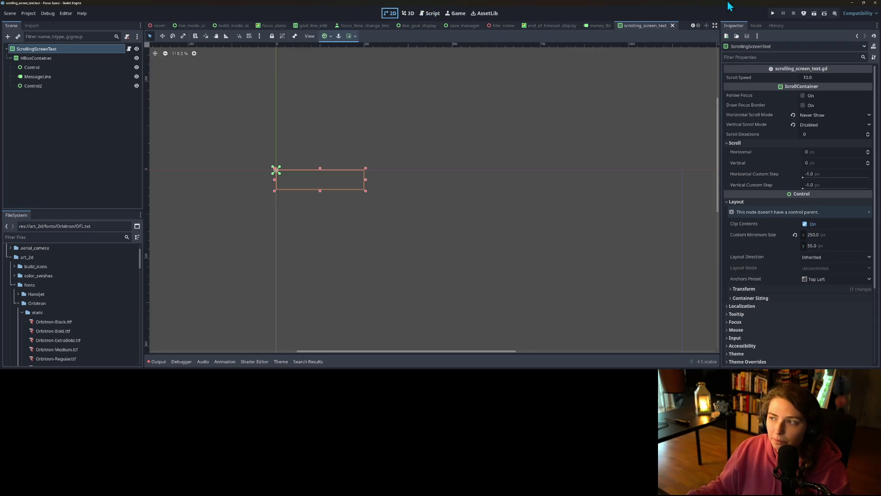
click(814, 13)
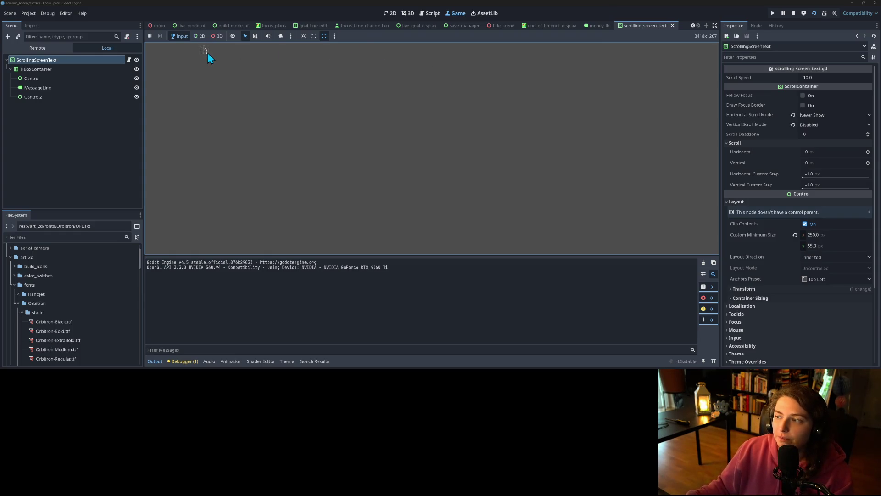
click(844, 79)
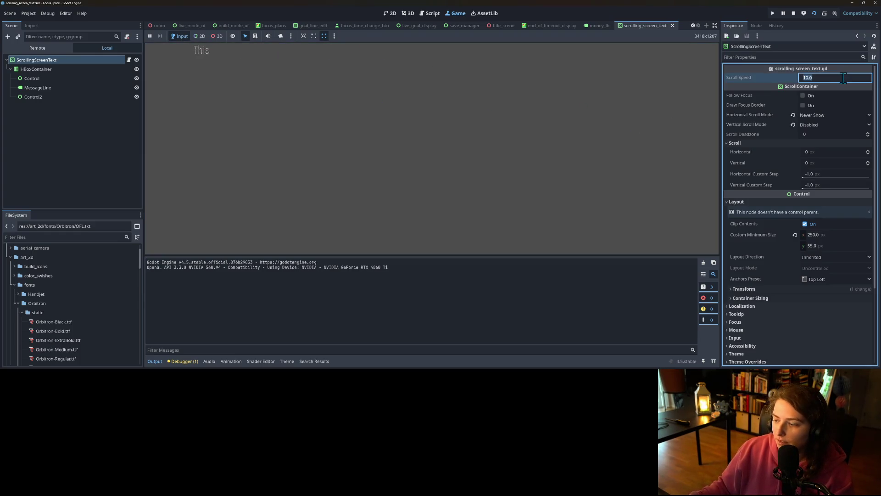
text(50)
key(Return)
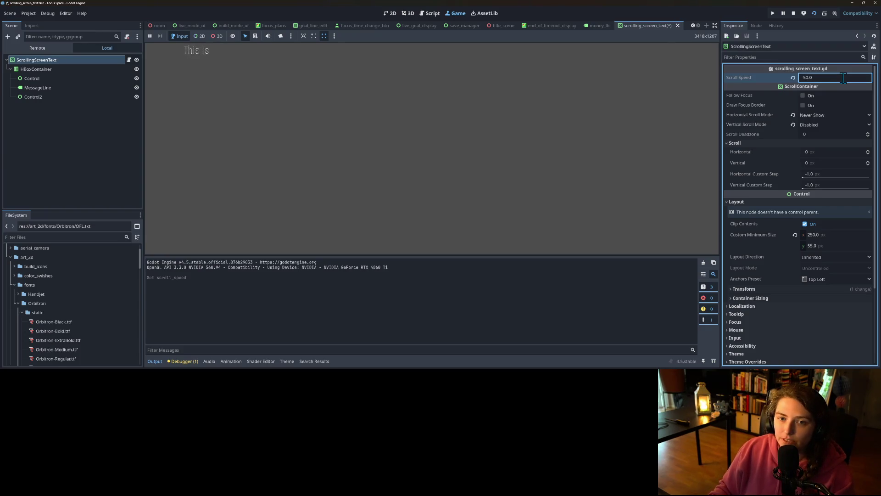
text(80)
key(Return)
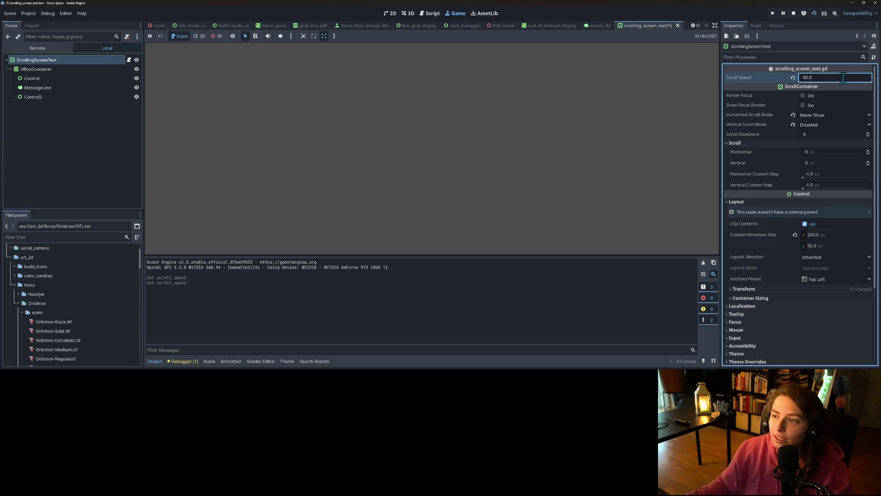
click(794, 13)
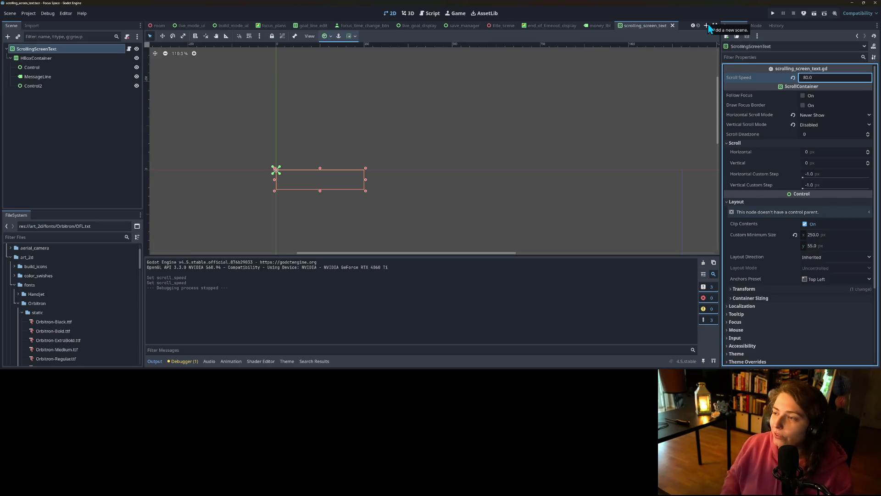
key(Return)
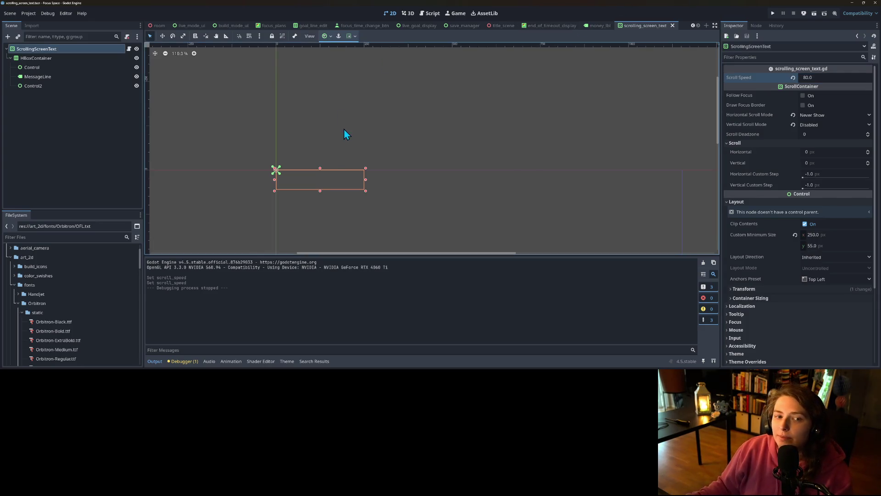
click(54, 124)
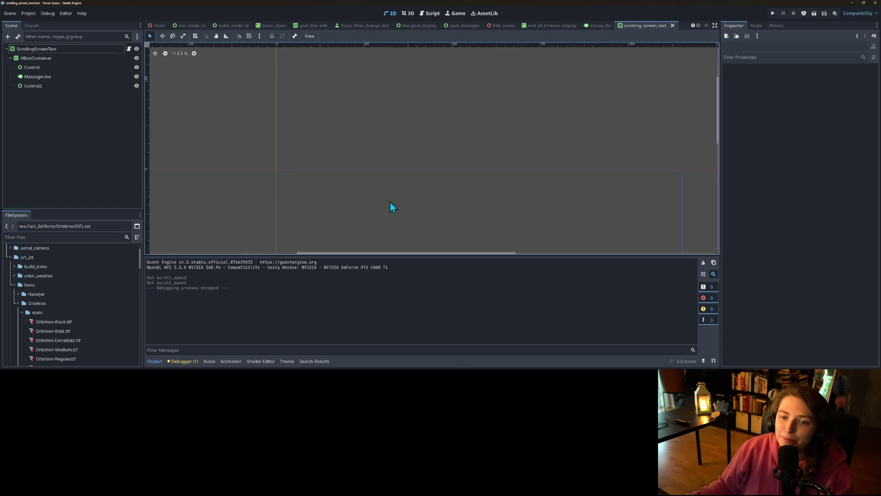
Set the ScrollingScreenText root's custom minimum width to 300 px.
click(314, 181)
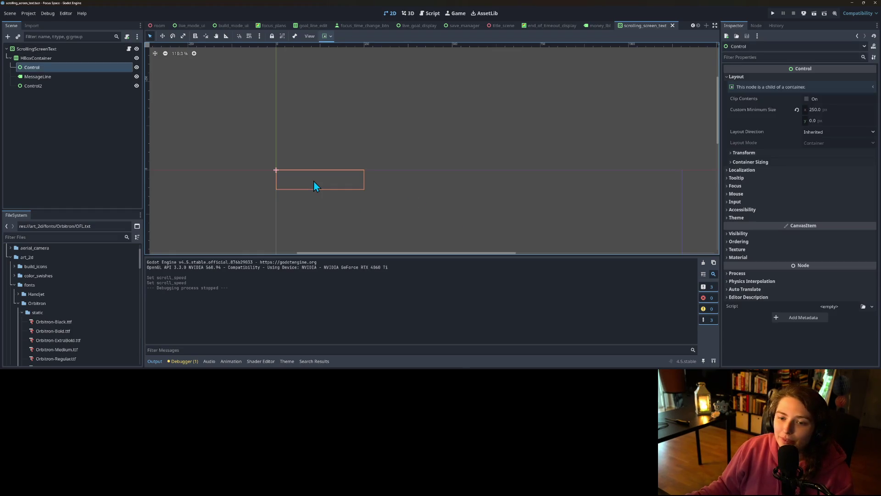
click(79, 48)
scroll(825, 234, down, 1)
click(826, 198)
text(3)
key(Return)
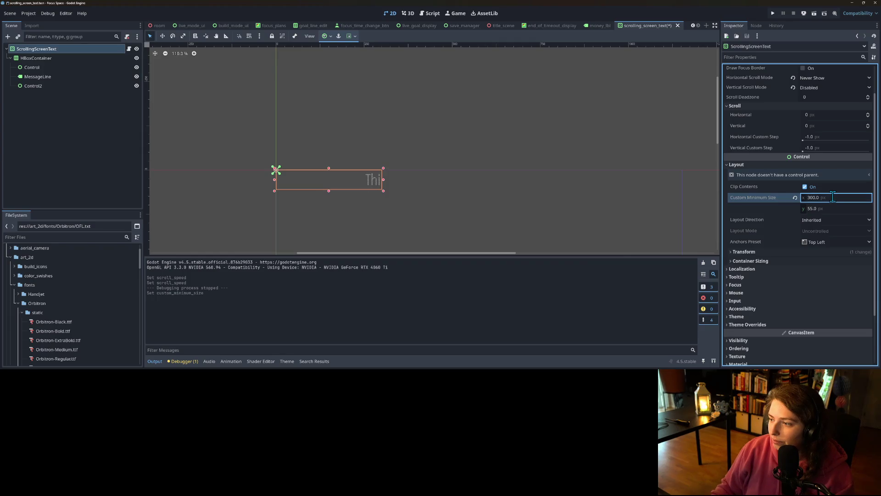
Give both Control and Control2 a 300 px custom minimum width.
click(51, 69)
ctrl+click(52, 85)
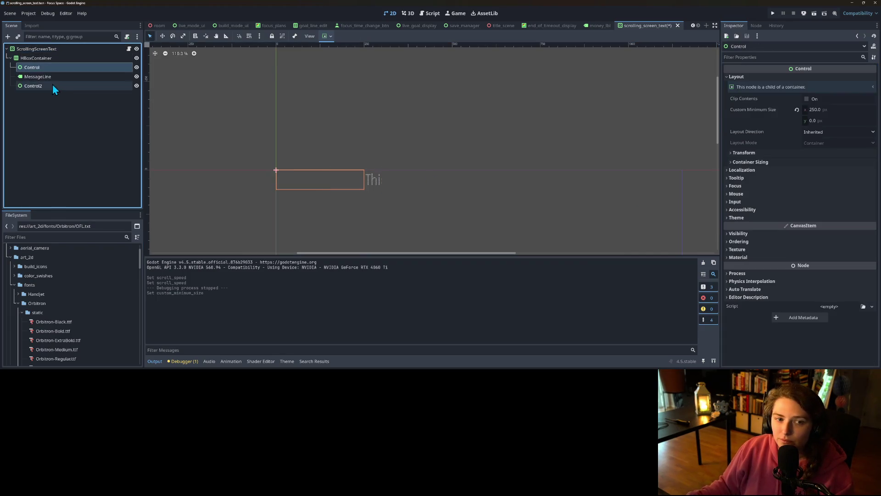
click(764, 78)
click(839, 97)
text(300)
key(Return)
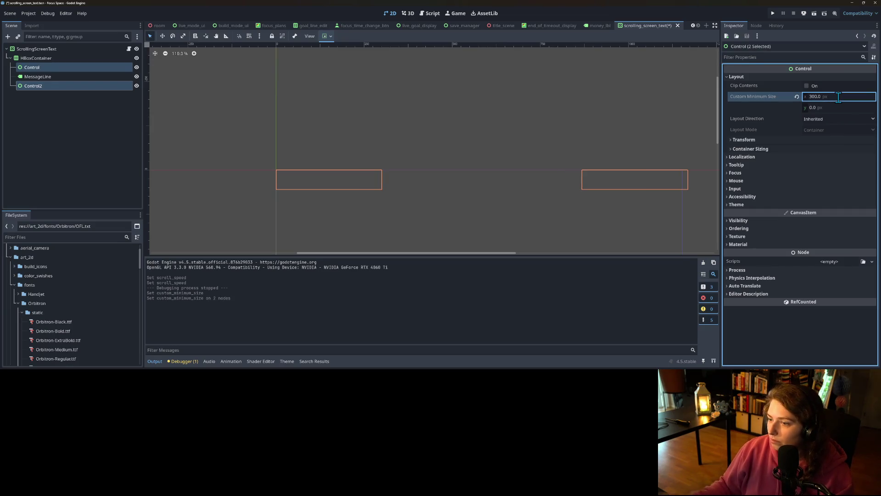
Set MessageLine's Label Settings font size to 32.
click(39, 76)
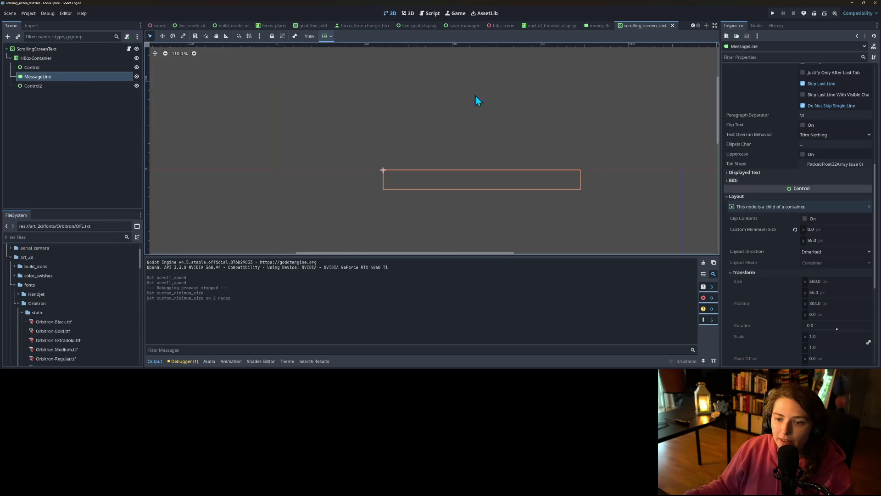
click(796, 119)
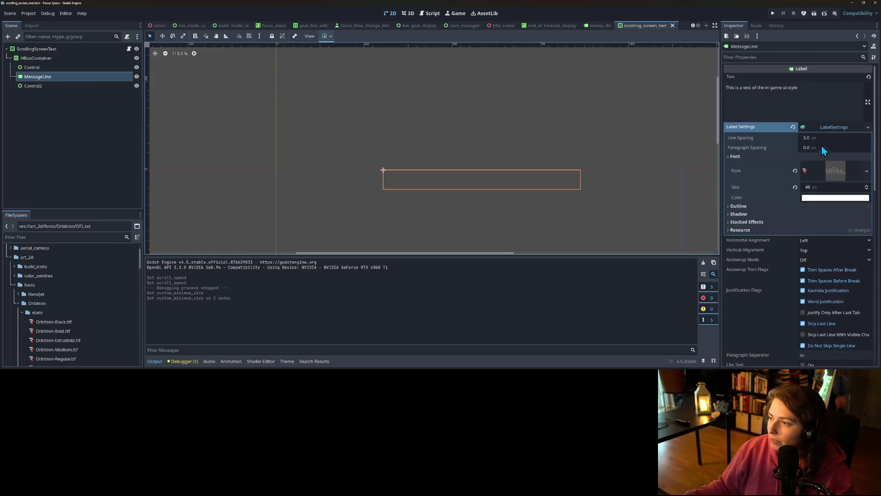
click(831, 186)
key(Return)
scroll(806, 257, down, 5)
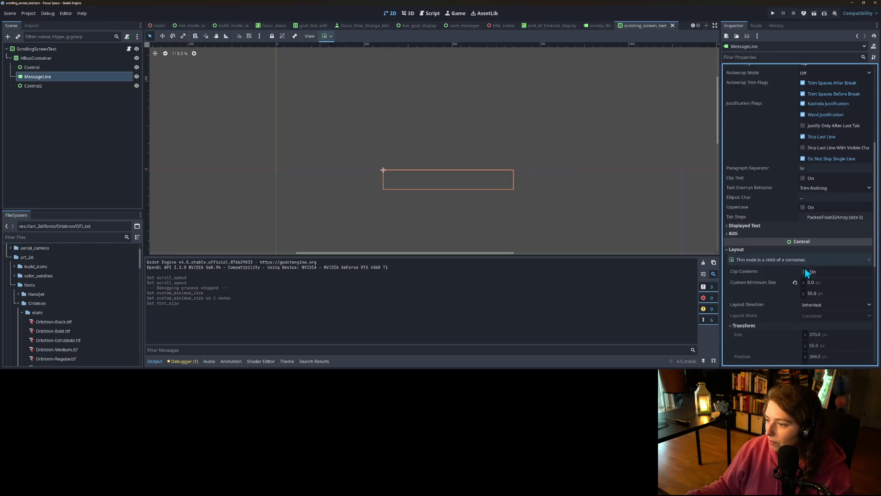
scroll(810, 272, down, 2)
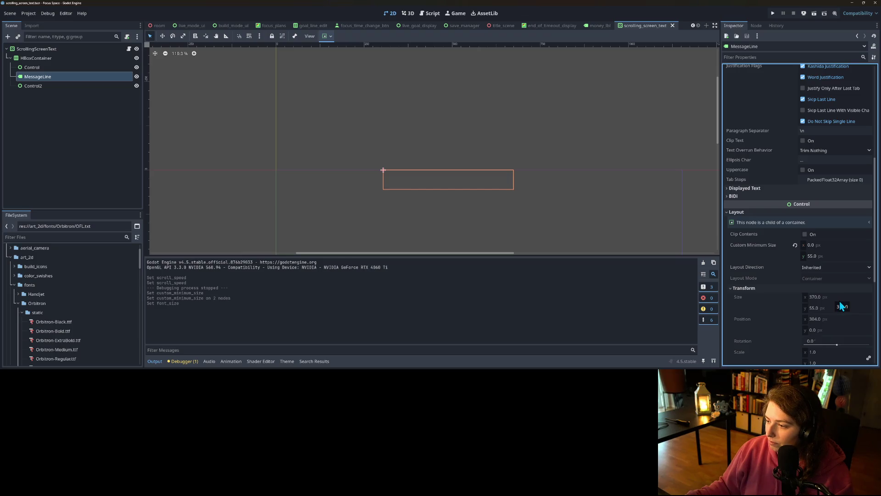
scroll(836, 303, down, 2)
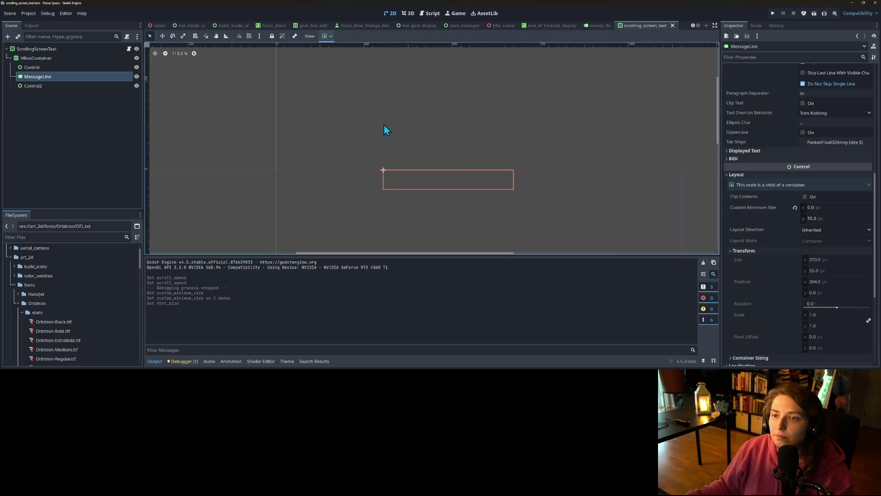
click(191, 26)
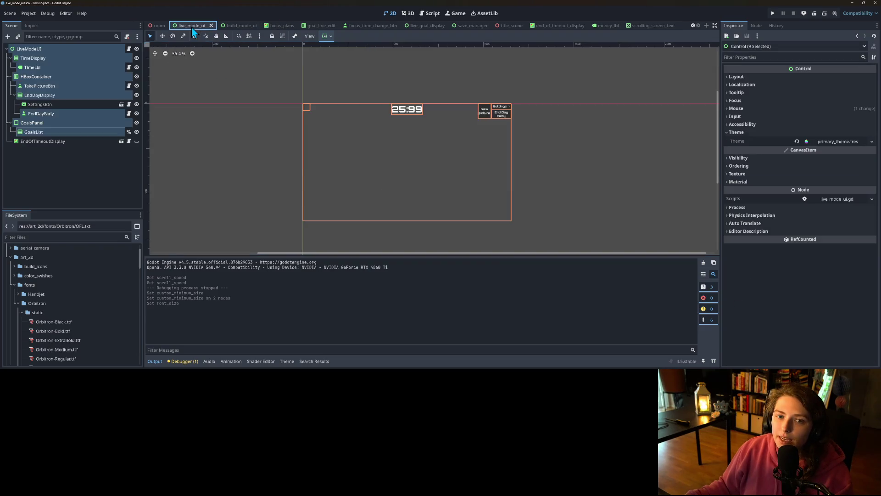
Instantiate scrolling_screen_text.tscn as a child of BuildModeUI in build_mode_ui.
click(233, 26)
click(69, 58)
click(56, 50)
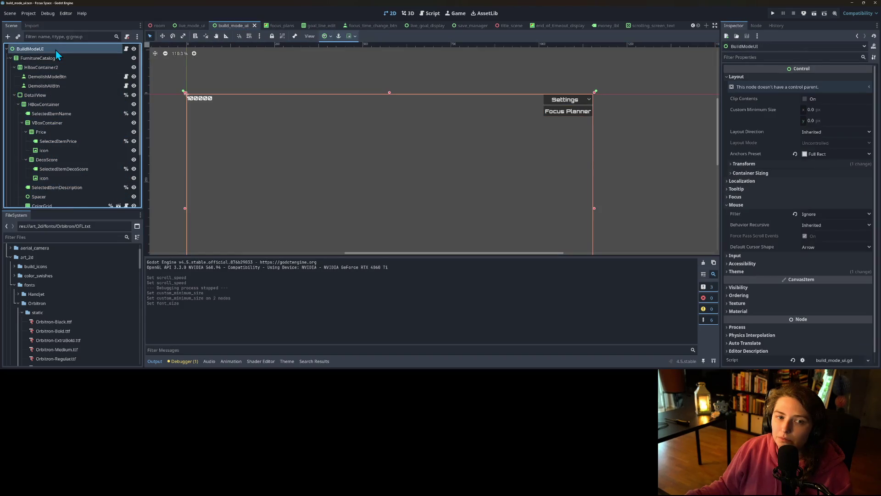
right_click(63, 50)
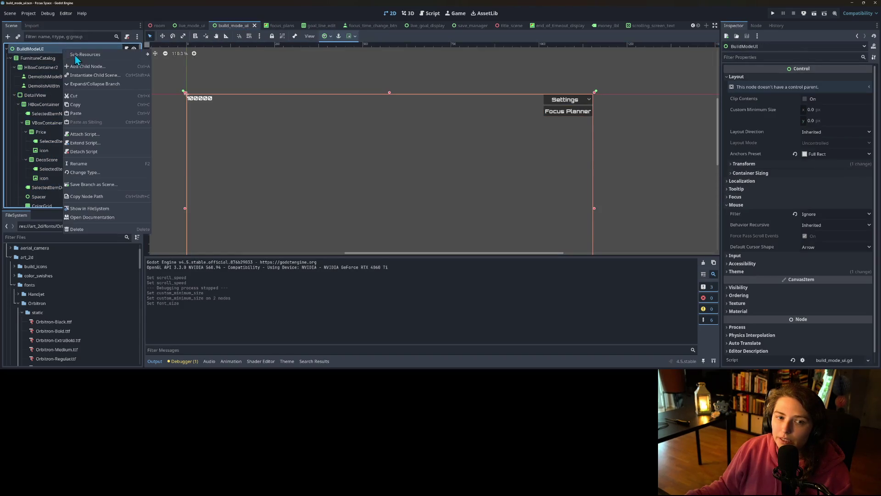
click(95, 75)
text(sc)
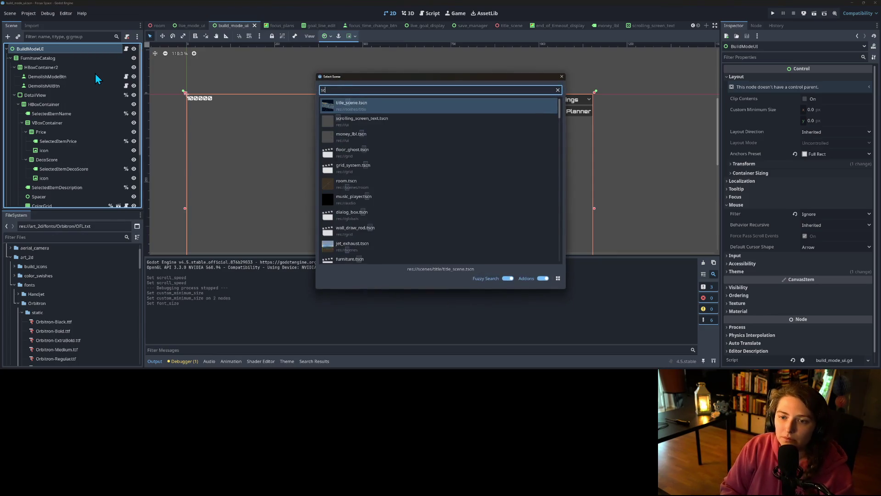
text(roll)
key(Return)
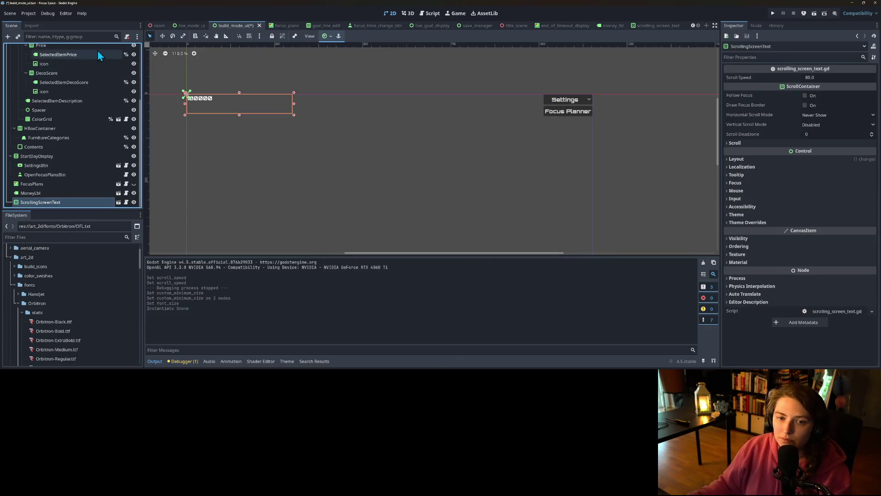
Anchor the new panel with the Top Center preset and run the project.
click(330, 39)
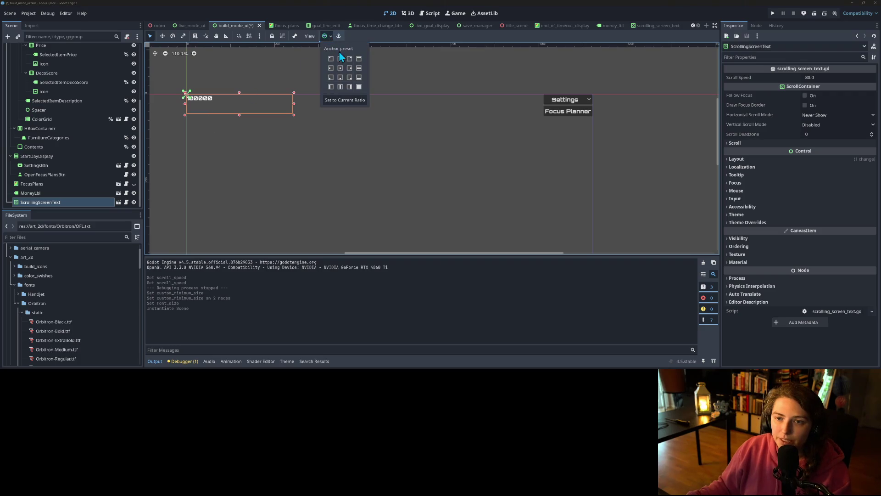
click(341, 60)
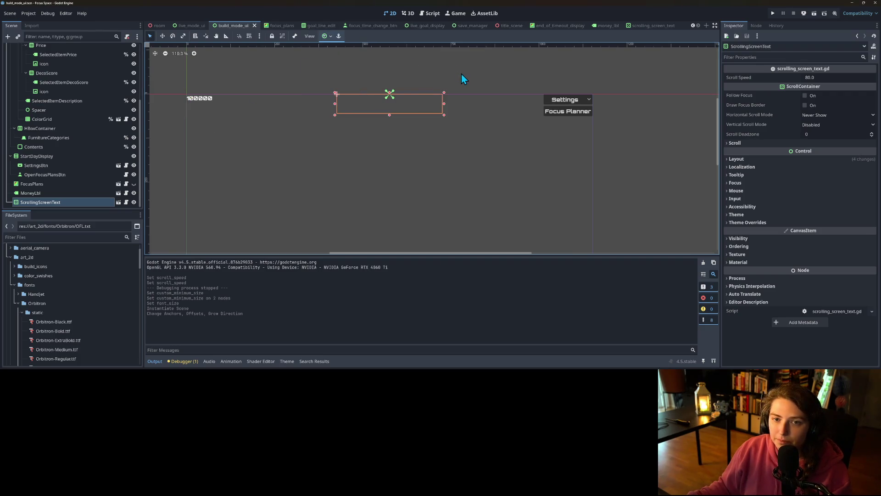
click(773, 14)
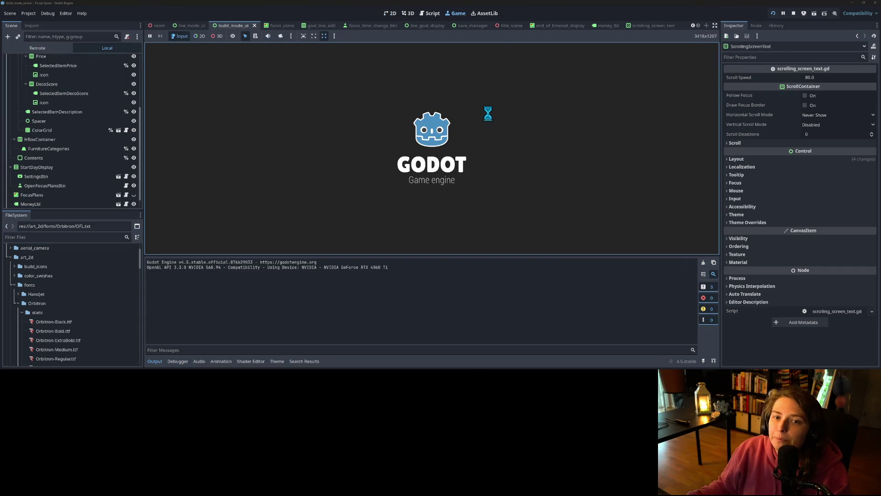
Start the game, load the my_save room to watch the scrolling text, then stop it.
click(434, 164)
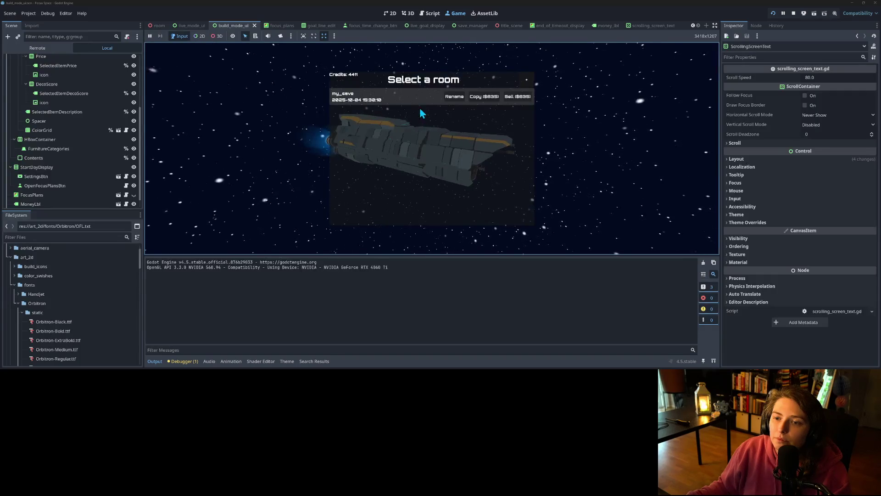
click(415, 93)
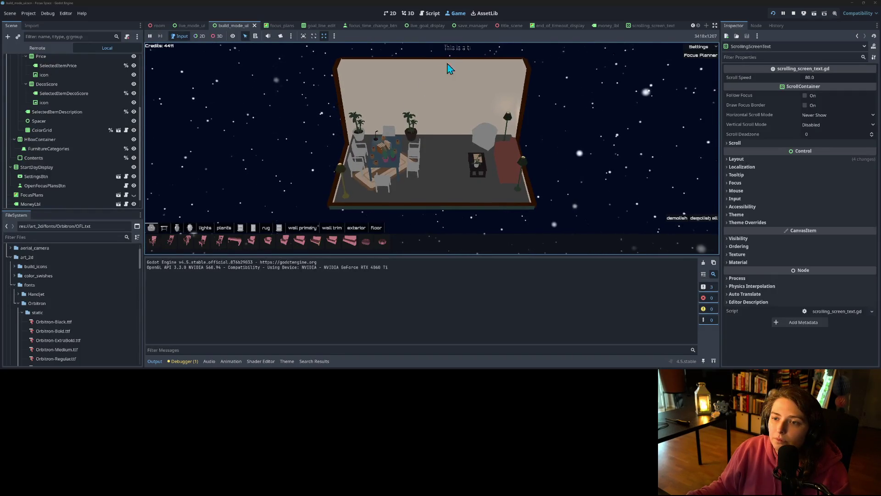
scroll(481, 81, up, 3)
scroll(480, 120, up, 2)
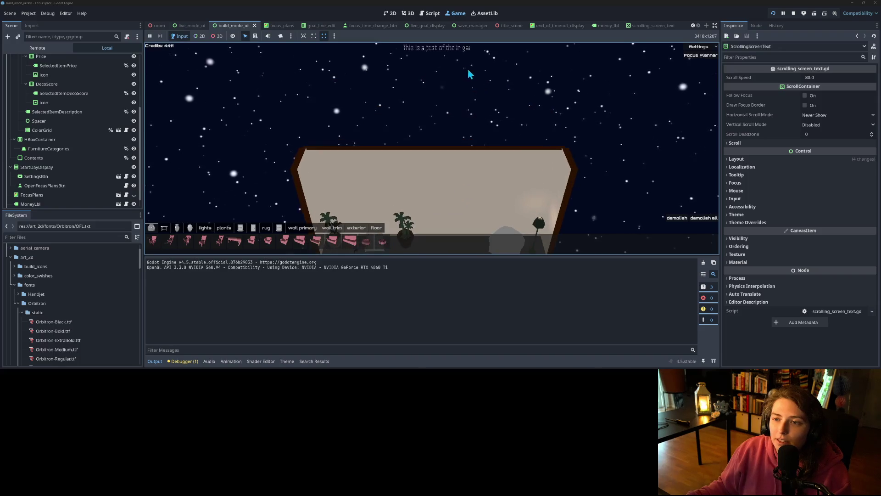
scroll(479, 114, down, 4)
scroll(479, 105, up, 2)
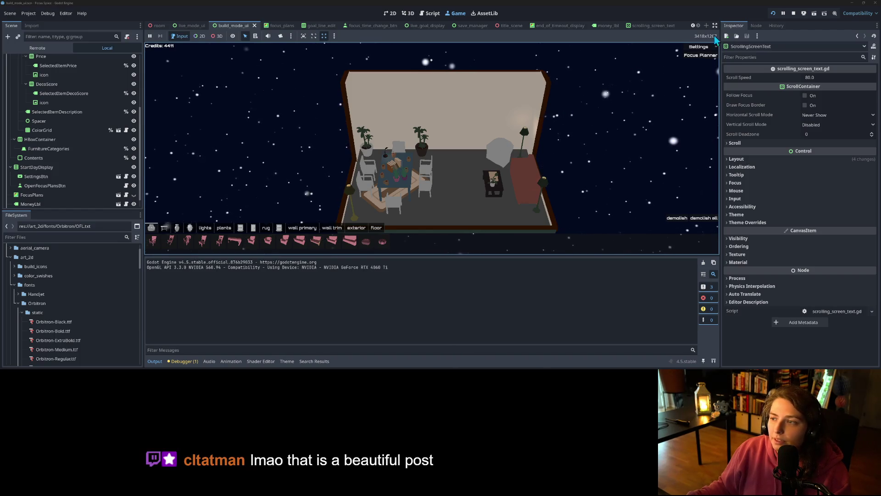
click(794, 15)
Drag ScrollingScreenText's Scroll Horizontal to 285 px and open the Debugger's Errors list.
click(646, 27)
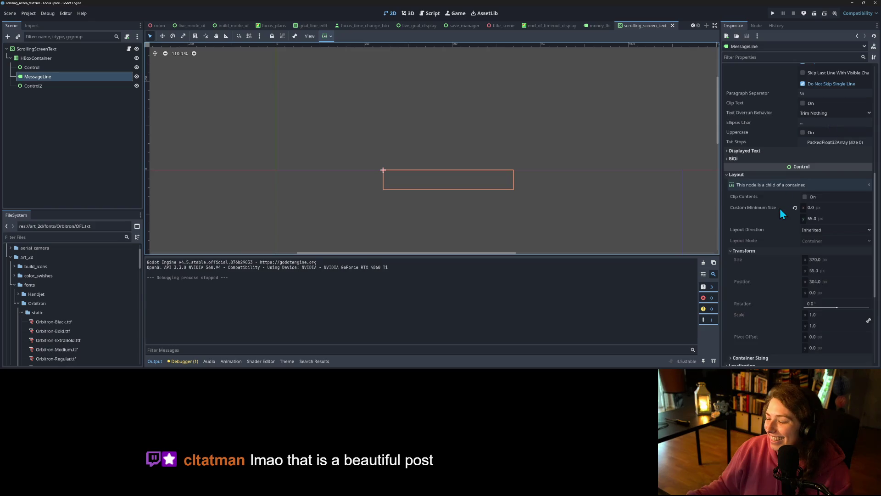
scroll(780, 208, up, 5)
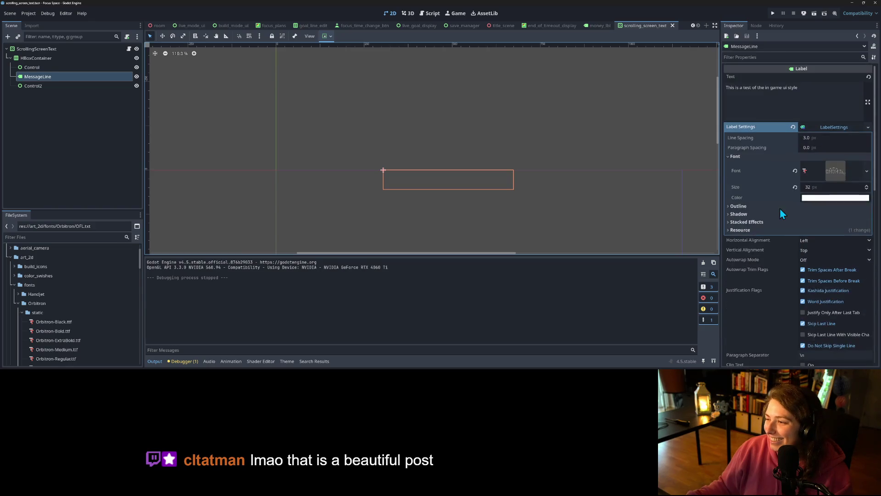
click(54, 49)
scroll(827, 200, up, 2)
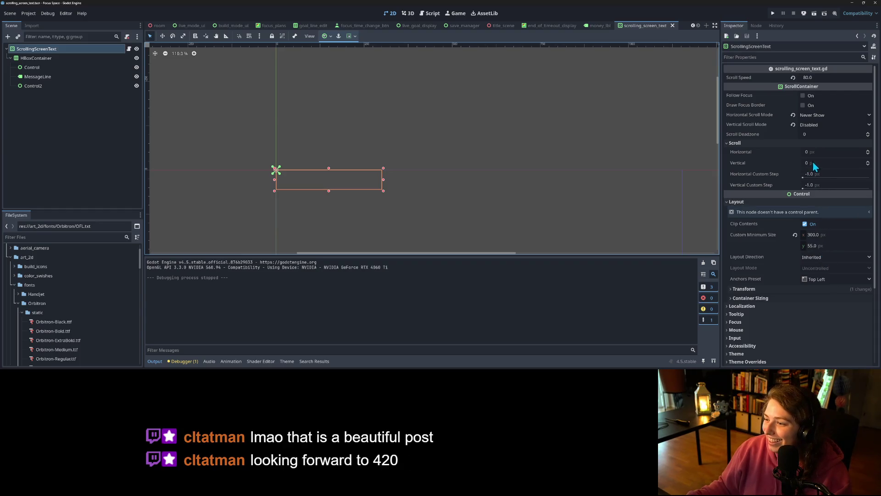
mouse_move(820, 152)
mouse_down()
mouse_move(863, 153)
mouse_move(831, 152)
mouse_up()
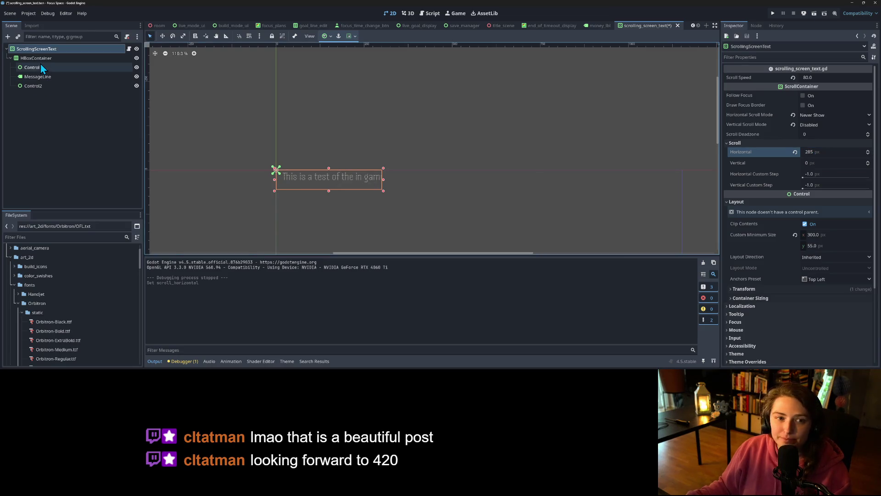
click(188, 360)
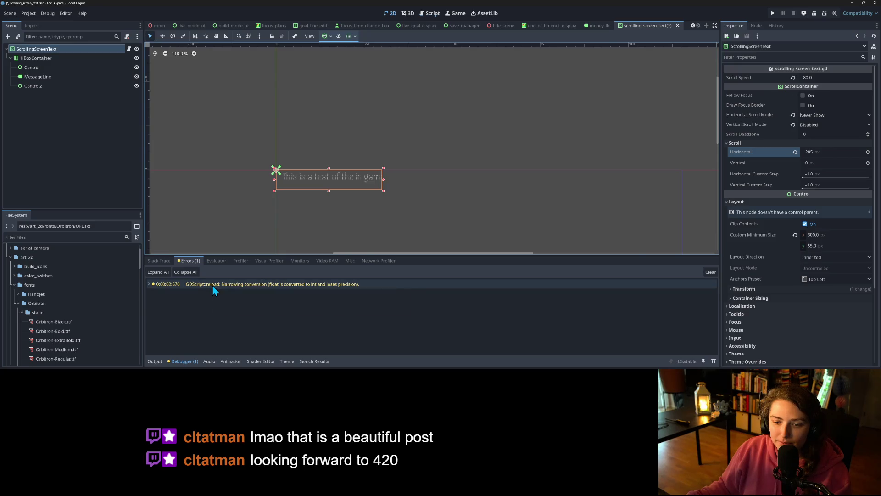
Change line 10 to scroll_horizontal = floori(scroll_float) and save the script.
double_click(212, 285)
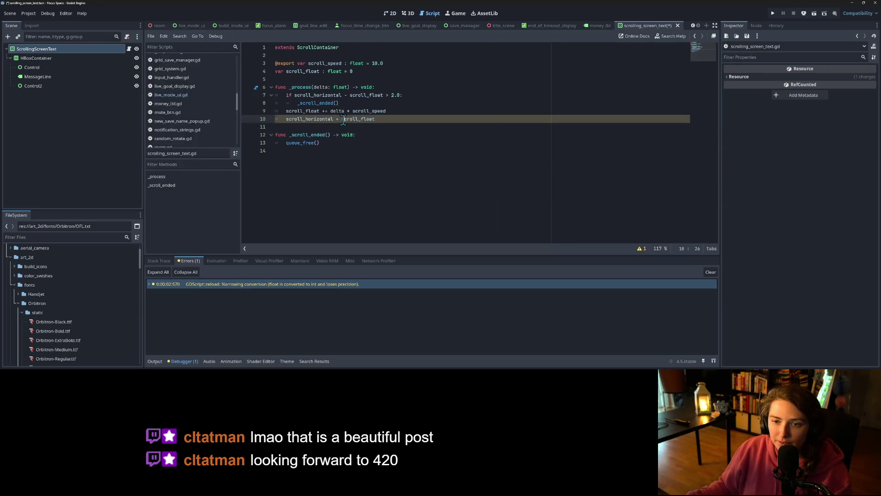
key(Left)
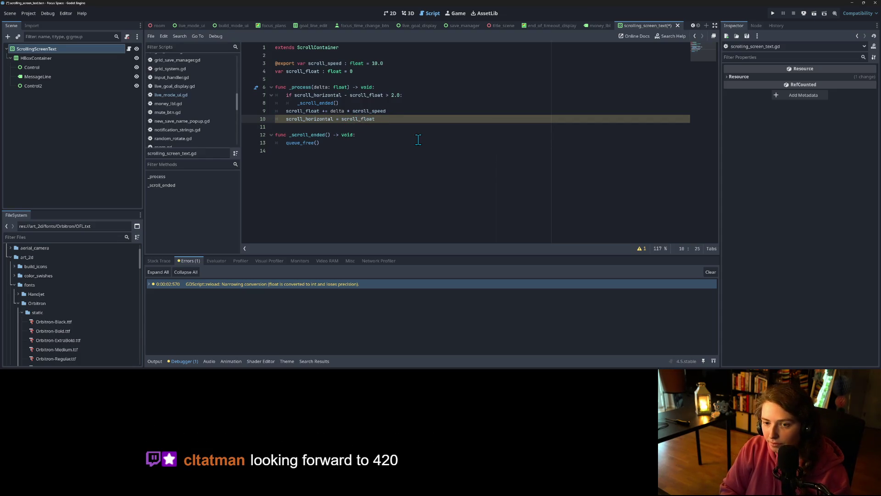
text(()
key(End)
text())
key(ctrl+s)
click(363, 145)
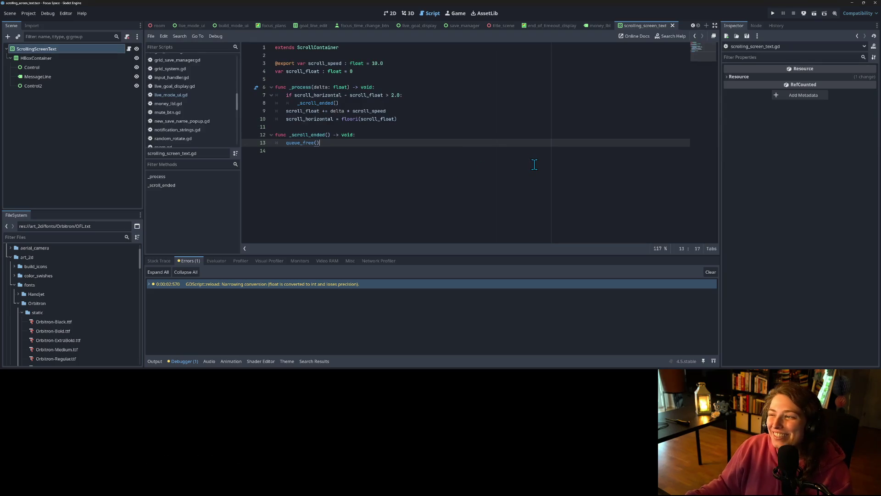
click(39, 77)
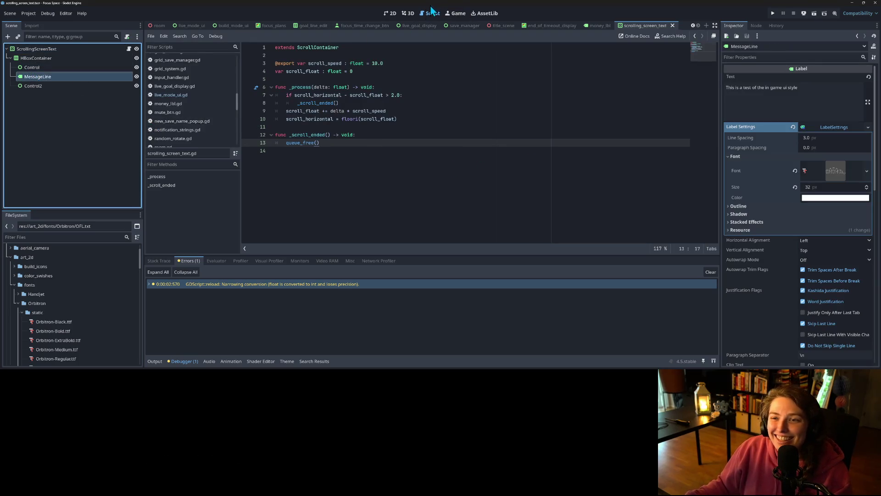
Quick-load a Handjet font into MessageLine's Label Settings and save the scene.
click(391, 13)
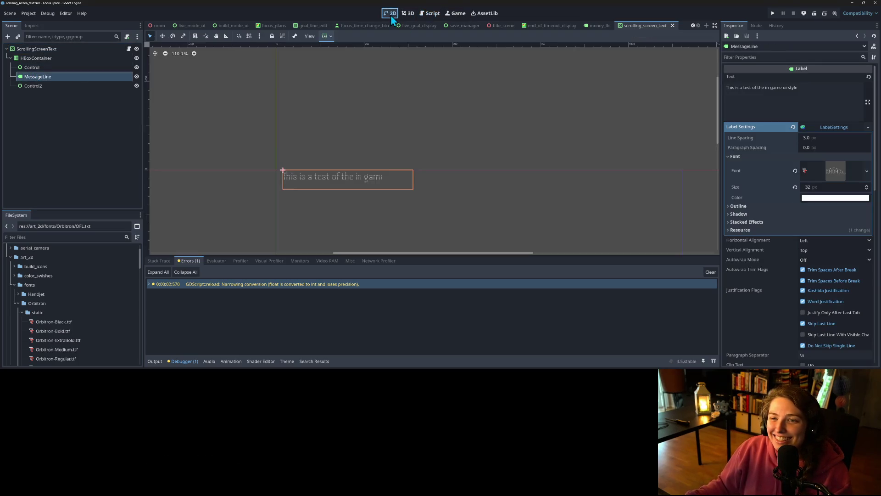
click(867, 170)
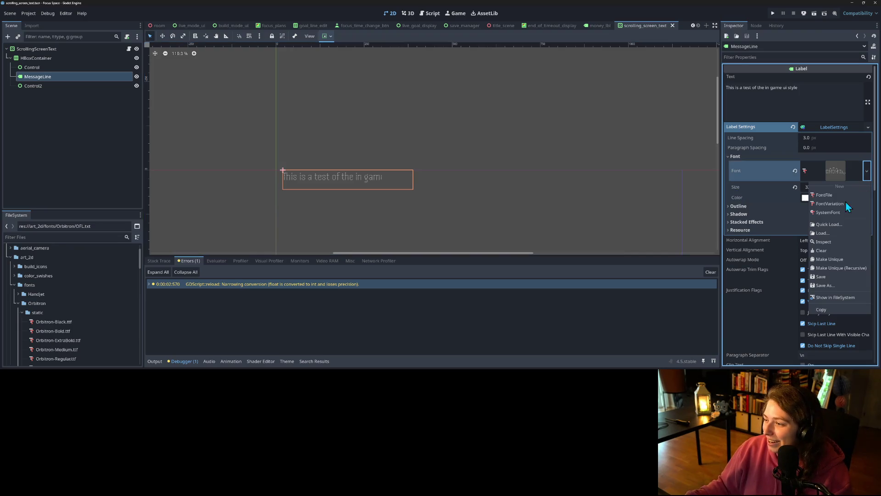
click(833, 224)
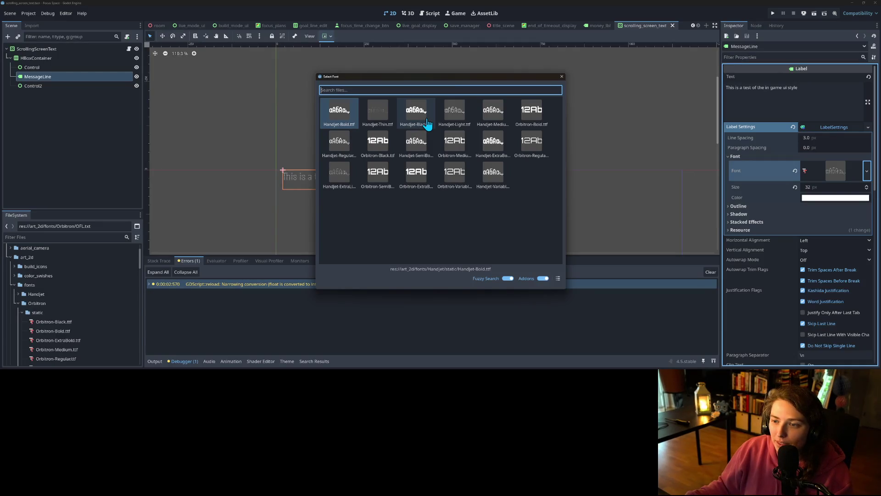
click(486, 119)
key(ctrl+s)
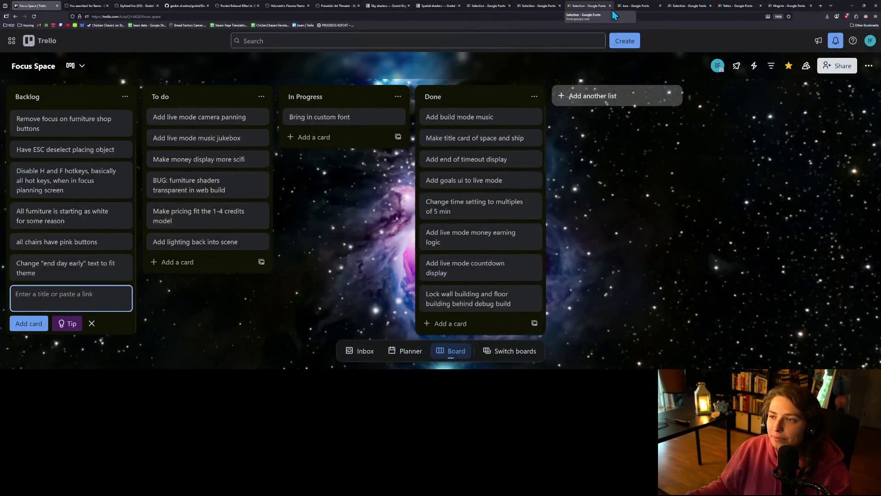
Flip between the selected fonts list and the Jura specimen, ending on the Handjet page.
click(595, 6)
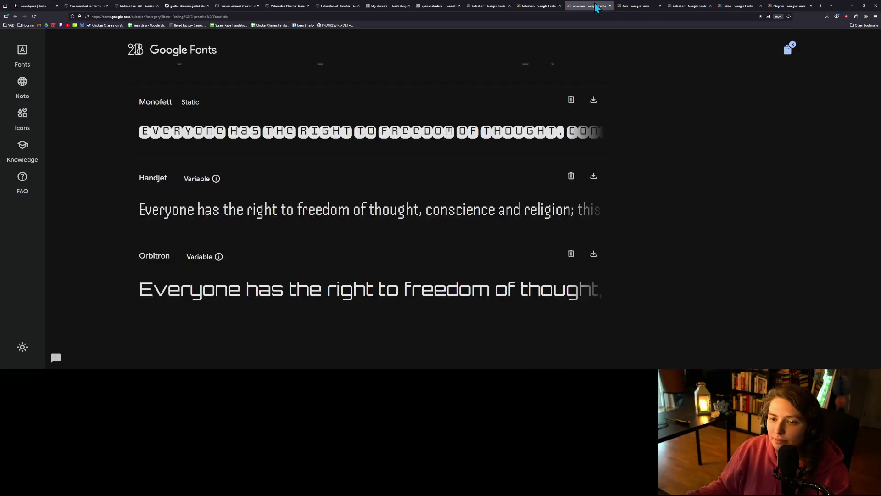
click(631, 4)
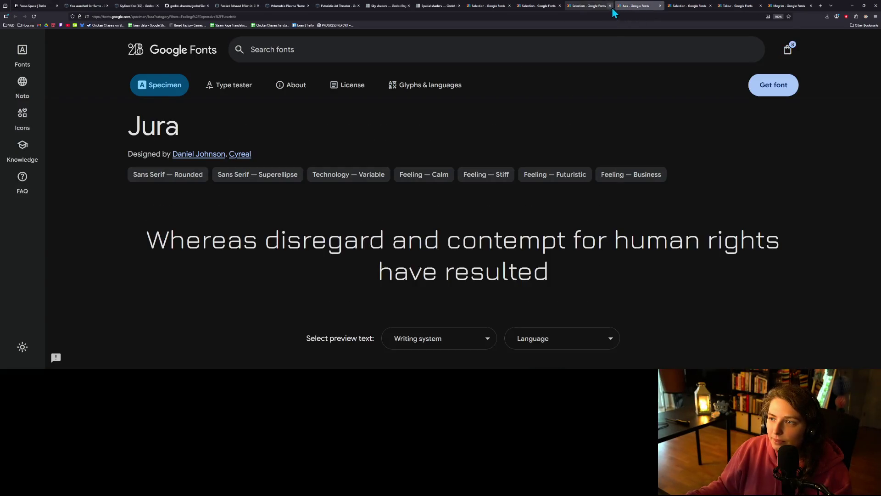
click(686, 6)
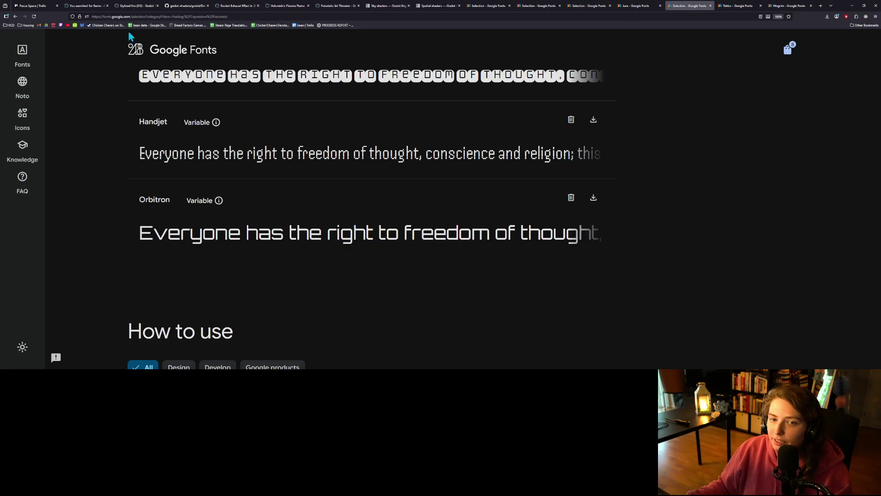
click(16, 17)
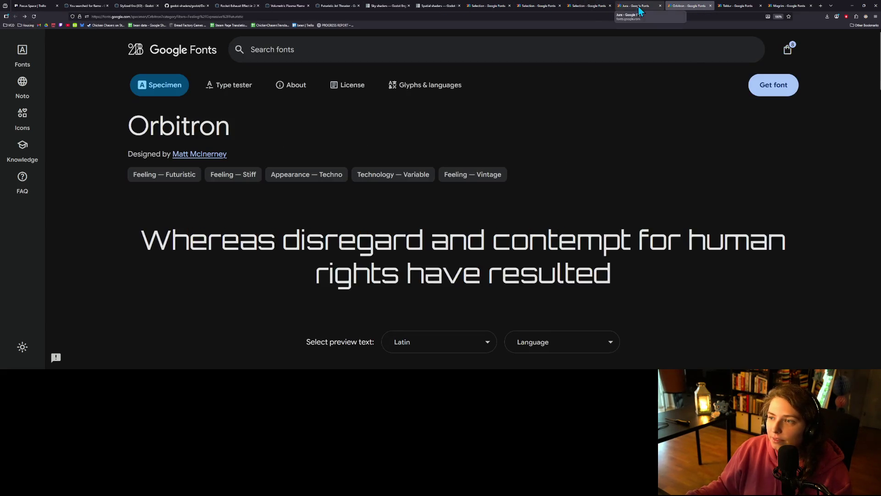
key(ctrl+Page_Up)
key(ctrl+Page_Up)
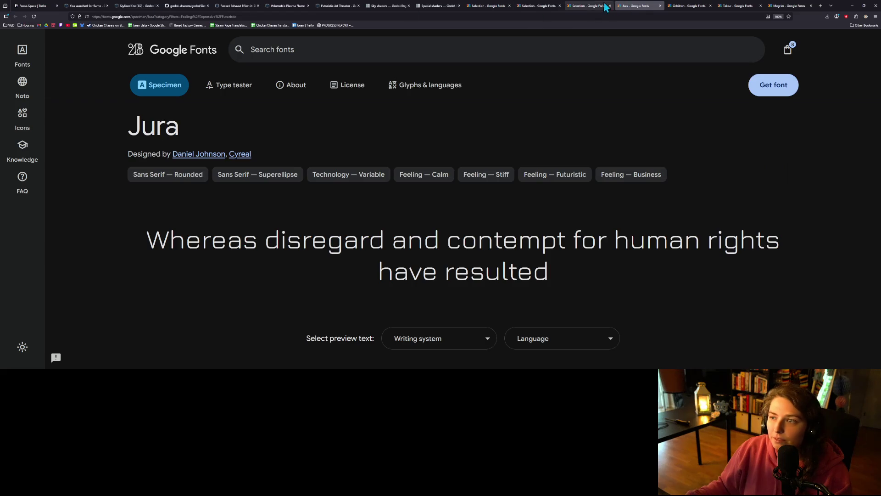
click(16, 17)
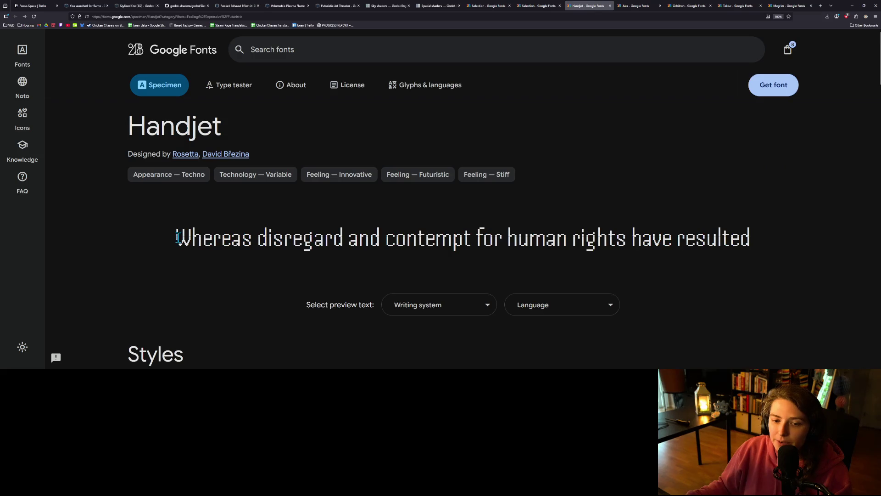
Scroll through Handjet's Styles list and back up to its heading, then return to Godot.
scroll(445, 232, down, 3)
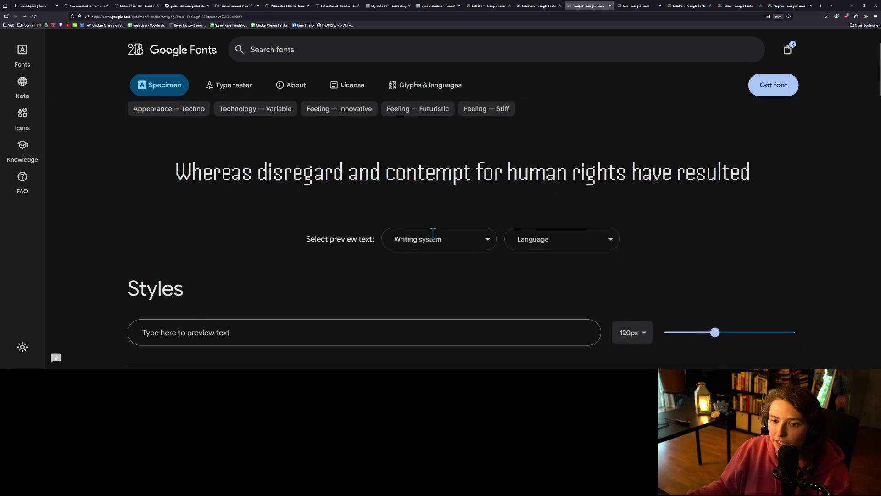
scroll(436, 235, up, 2)
scroll(444, 231, down, 10)
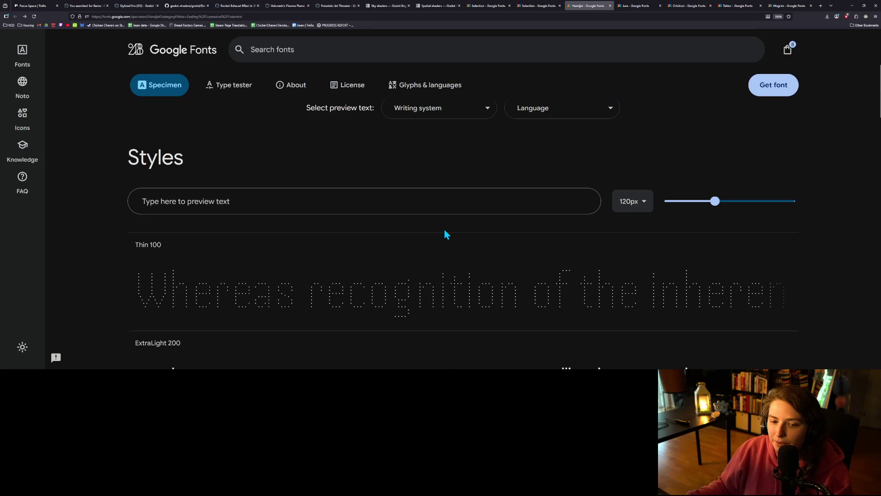
scroll(444, 229, down, 7)
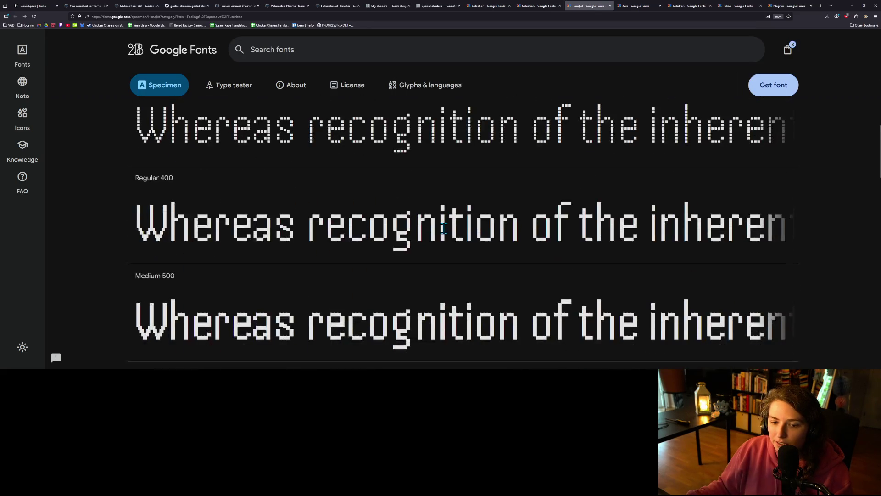
scroll(445, 228, down, 8)
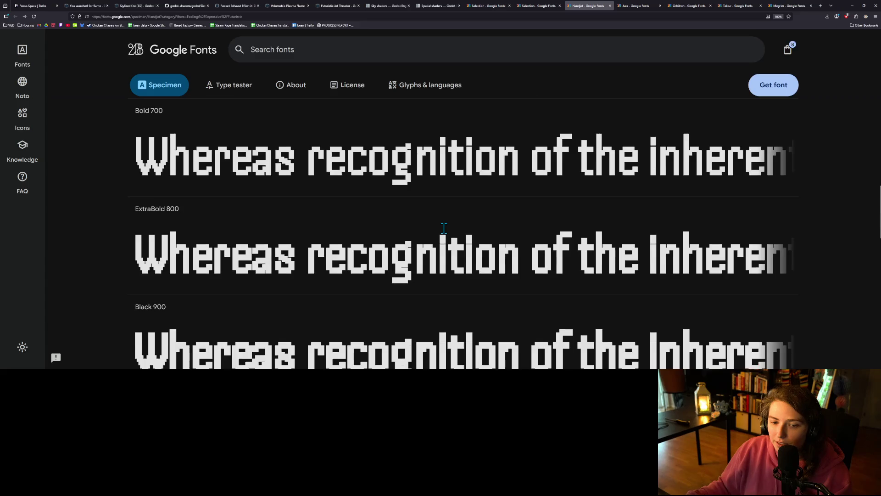
scroll(409, 271, up, 2)
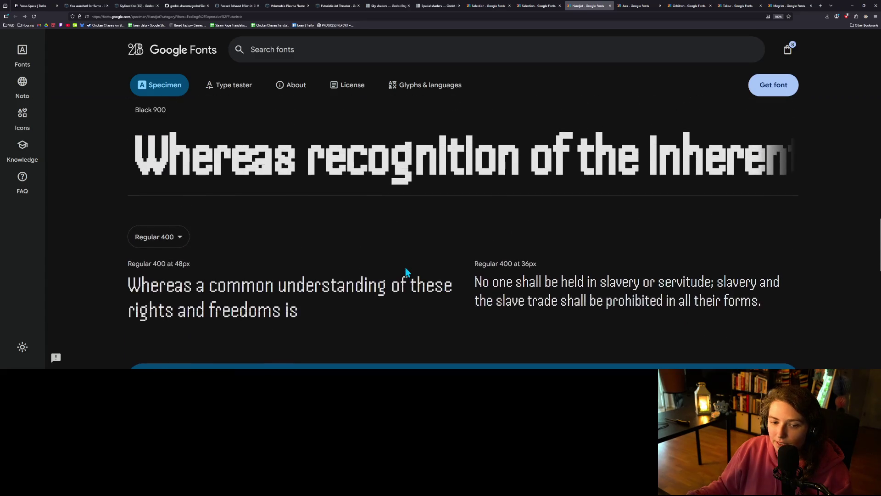
scroll(435, 296, up, 3)
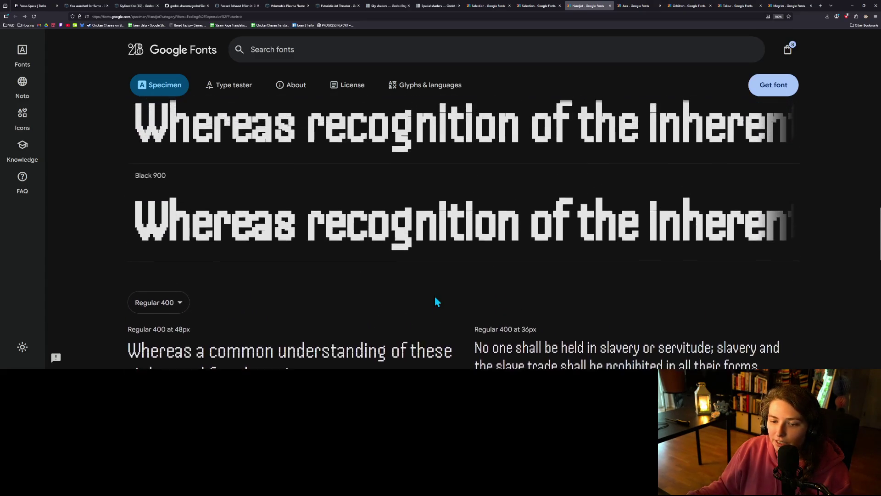
scroll(468, 306, up, 5)
scroll(471, 307, up, 6)
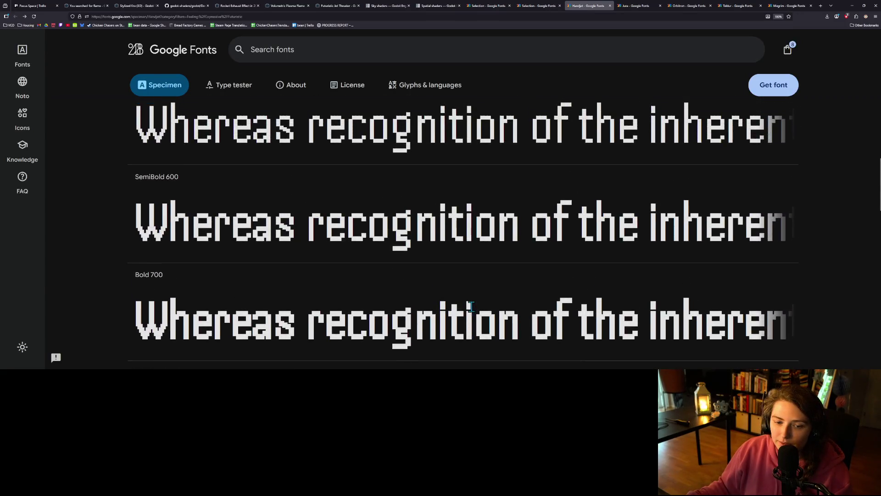
scroll(473, 312, up, 4)
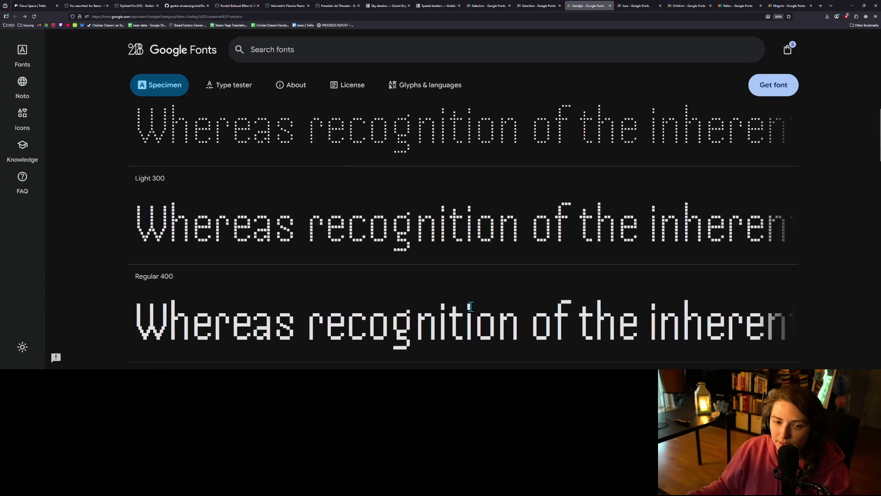
scroll(417, 295, up, 6)
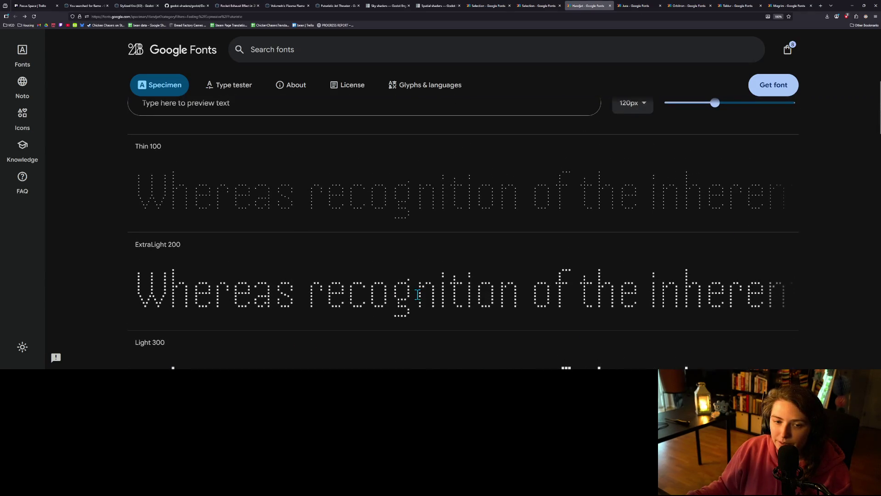
scroll(422, 298, up, 2)
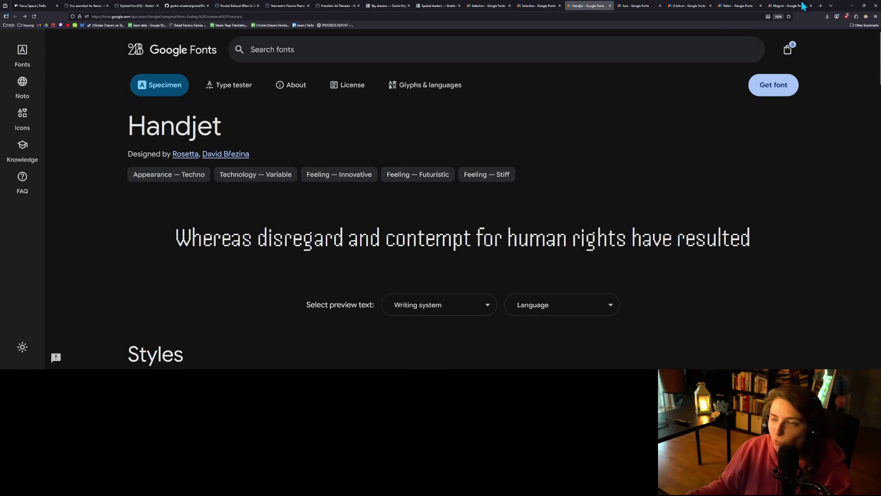
click(852, 5)
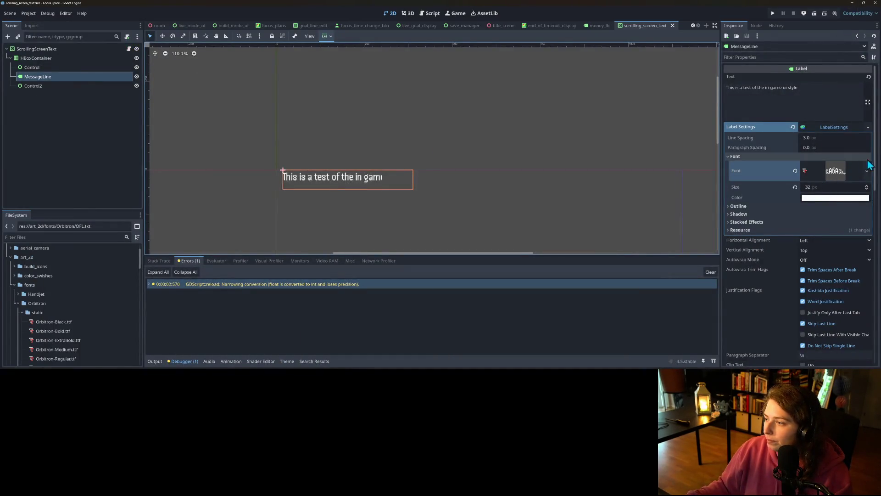
Quick Load Handjet-Light.ttf into the LabelSettings Font field and save the scene.
click(867, 171)
click(828, 224)
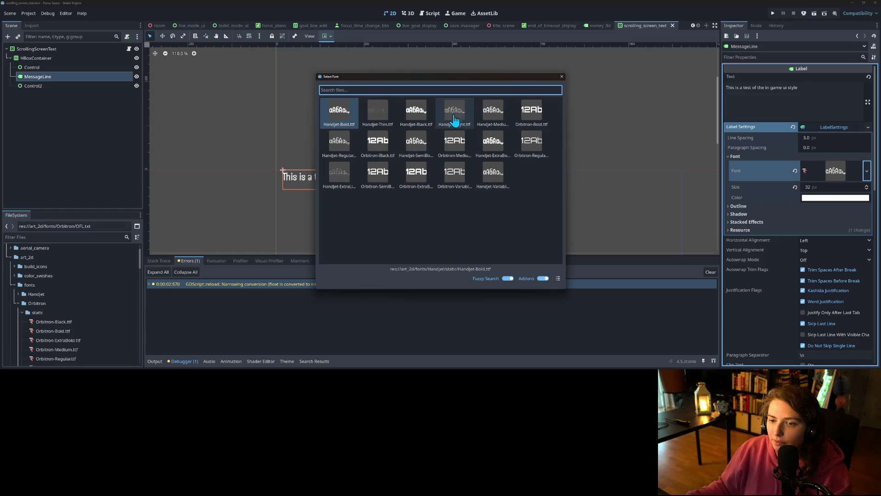
click(558, 278)
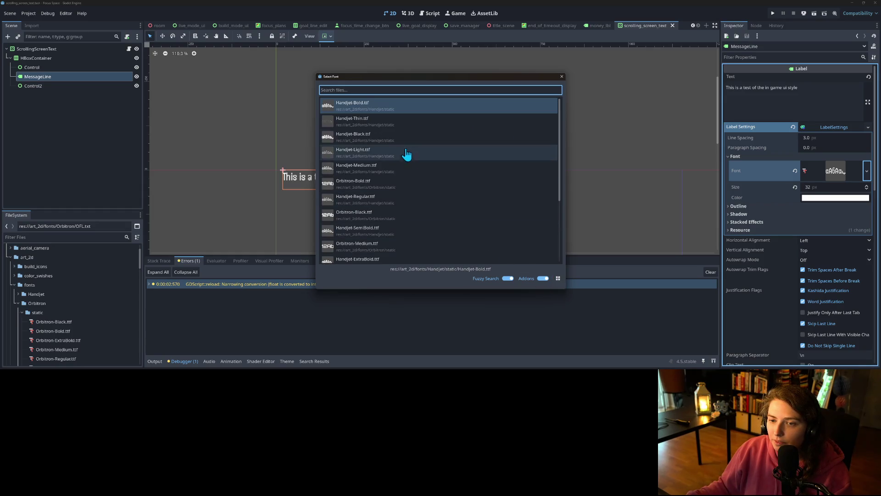
scroll(398, 193, down, 1)
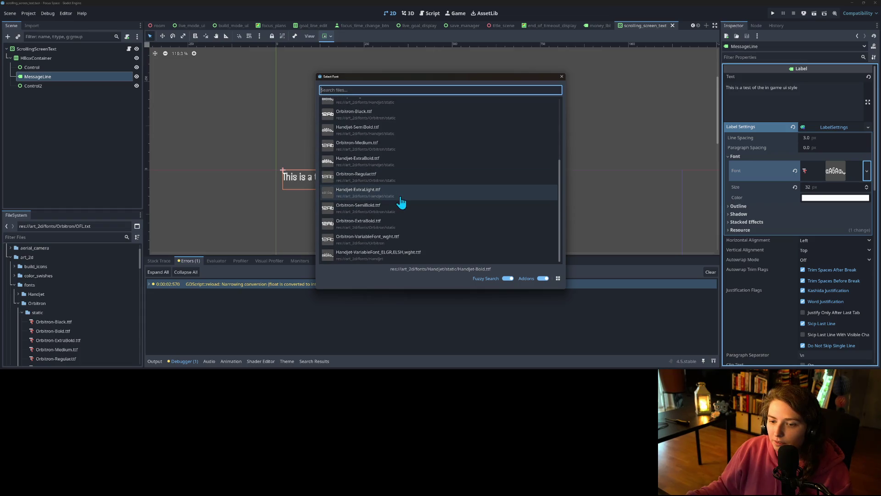
scroll(398, 193, up, 2)
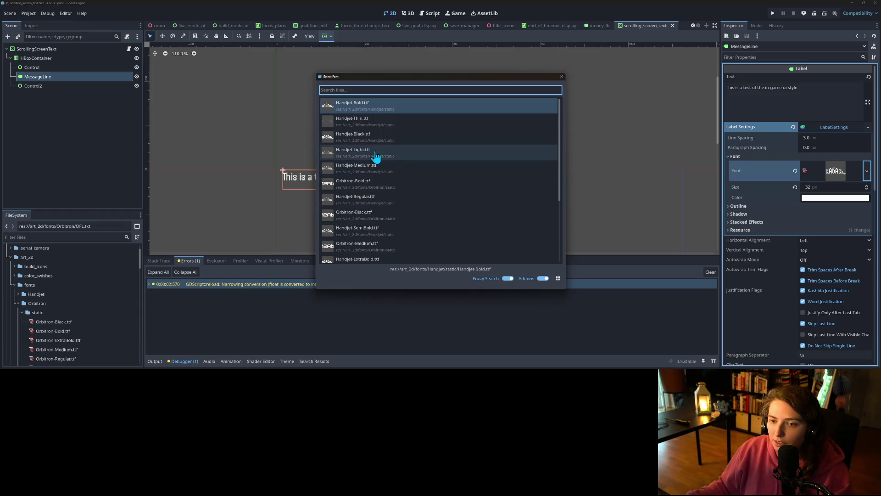
double_click(374, 153)
key(ctrl+s)
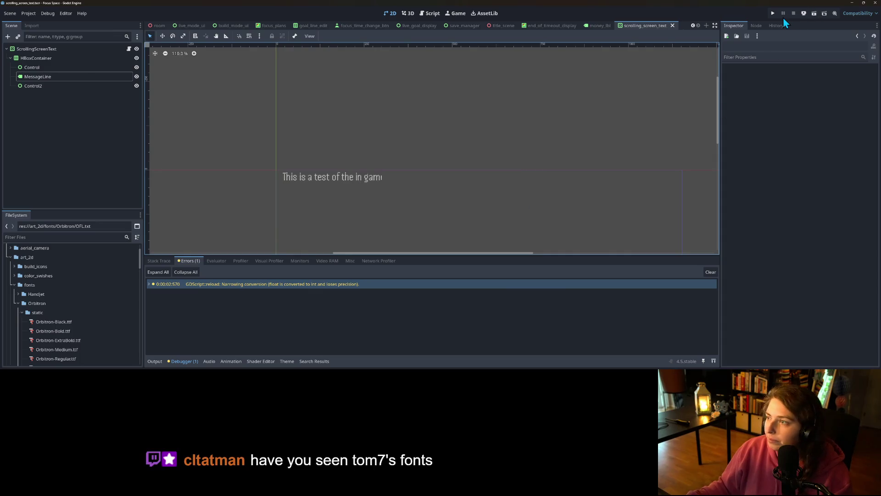
Test-run the game in the my_save room to check the new font, then stop it.
click(772, 14)
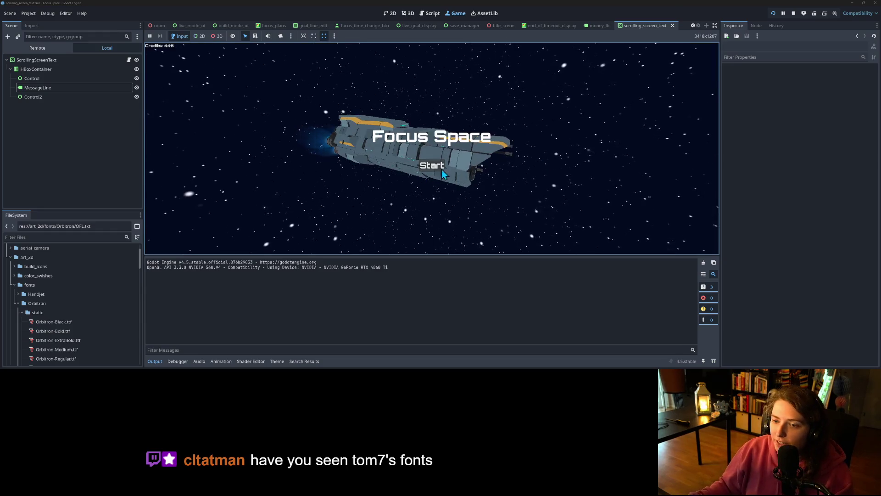
click(432, 165)
click(413, 97)
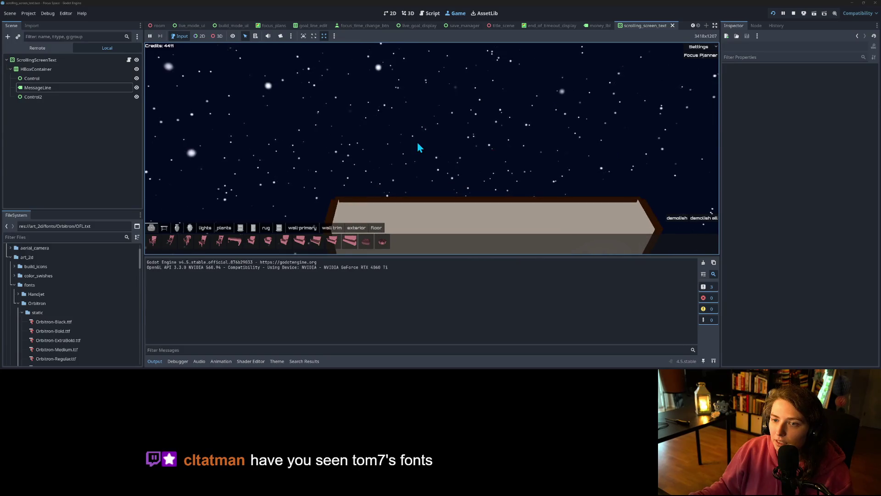
click(794, 14)
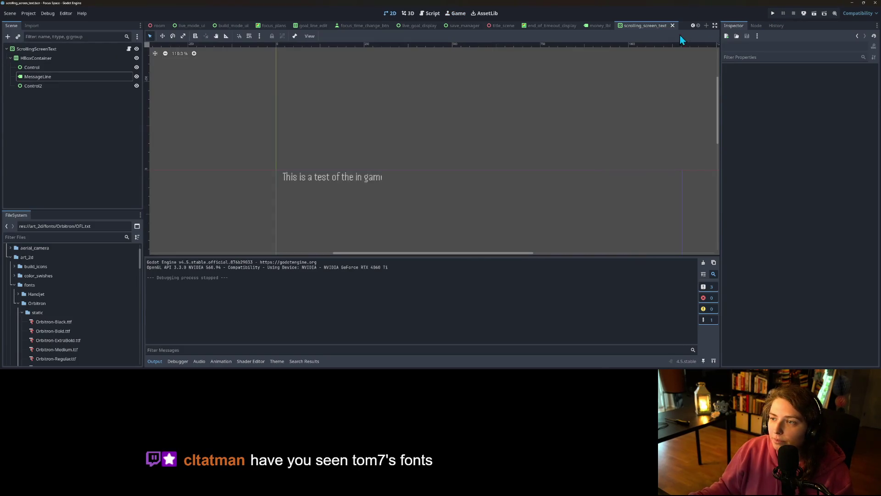
Reset ScrollingScreenText's horizontal scroll from 285 to 0 and run the game again.
click(40, 51)
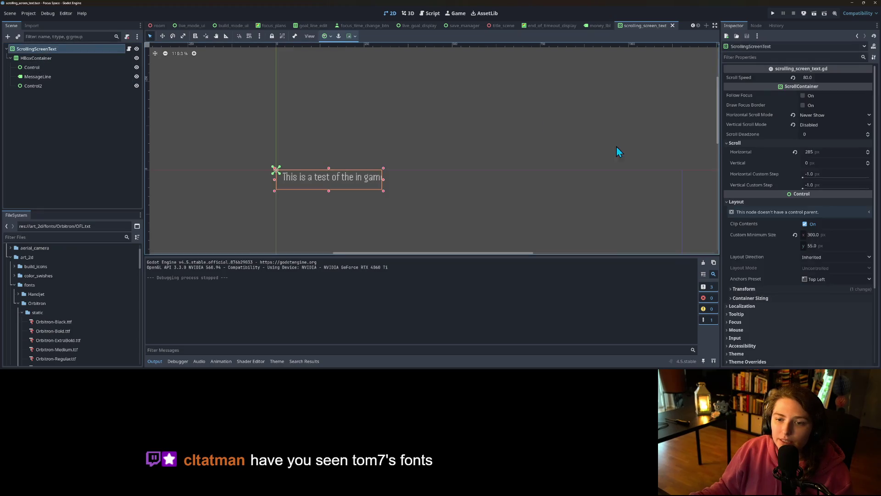
click(812, 236)
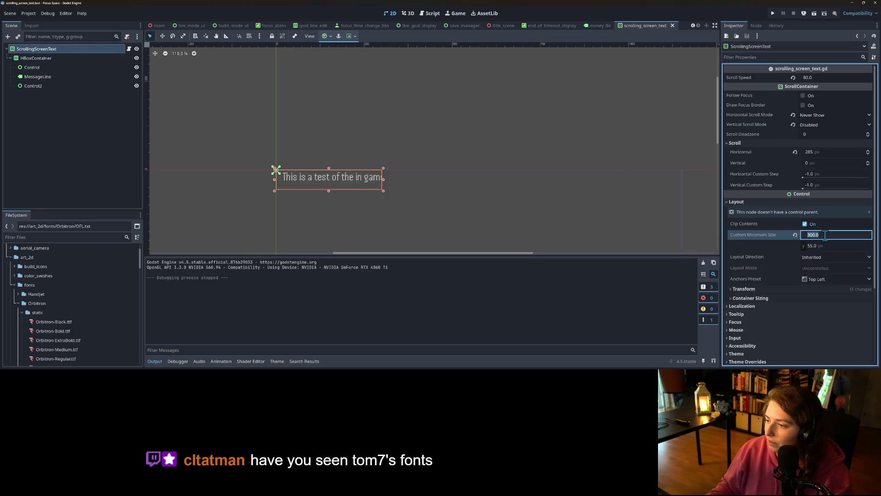
click(831, 151)
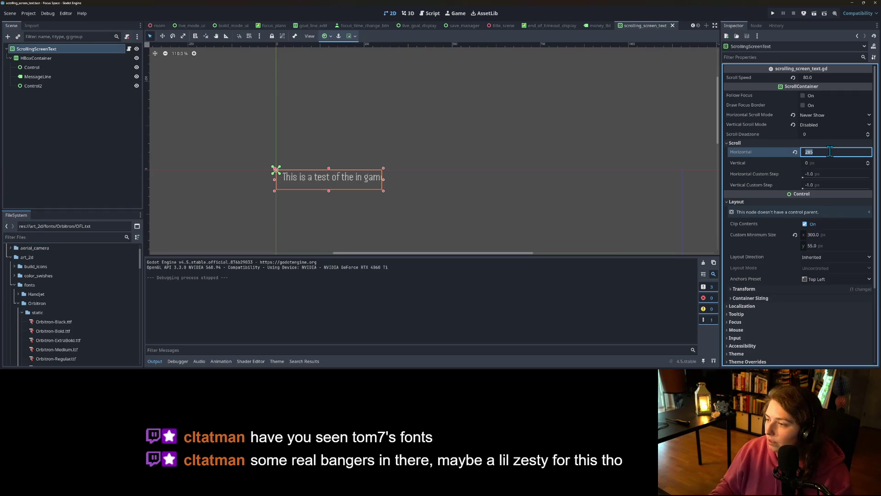
text(0)
key(Return)
click(773, 14)
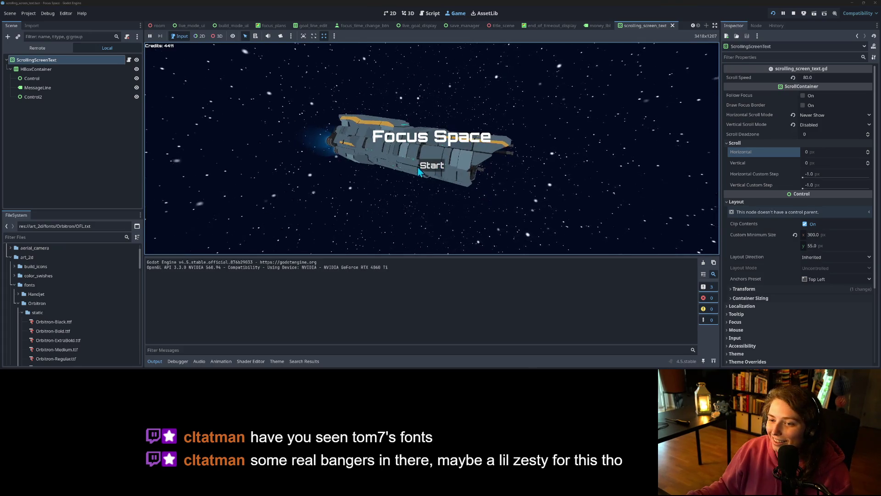
Load the my_save room to watch the message scroll at the top, stop, and switch to the browser.
click(431, 164)
click(415, 99)
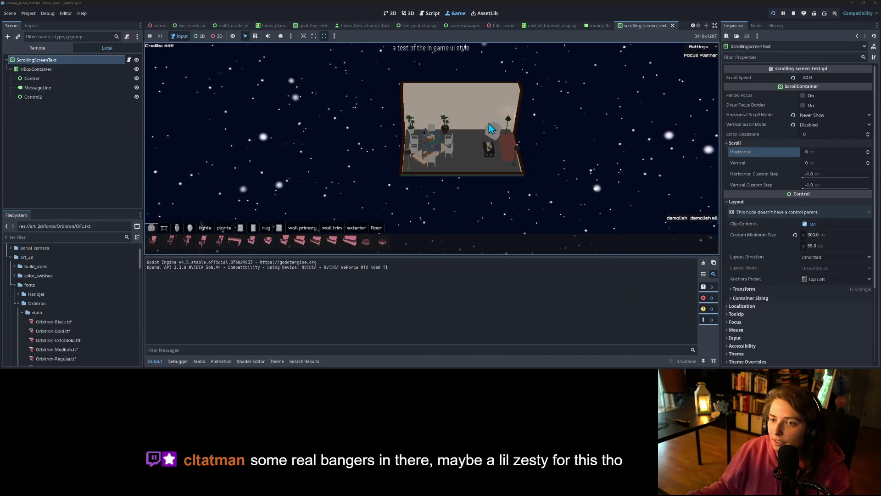
scroll(489, 128, up, 3)
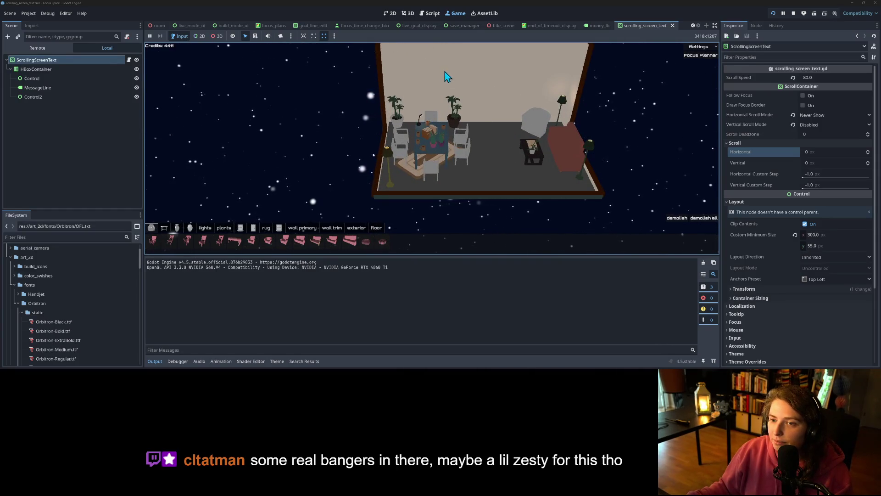
click(794, 13)
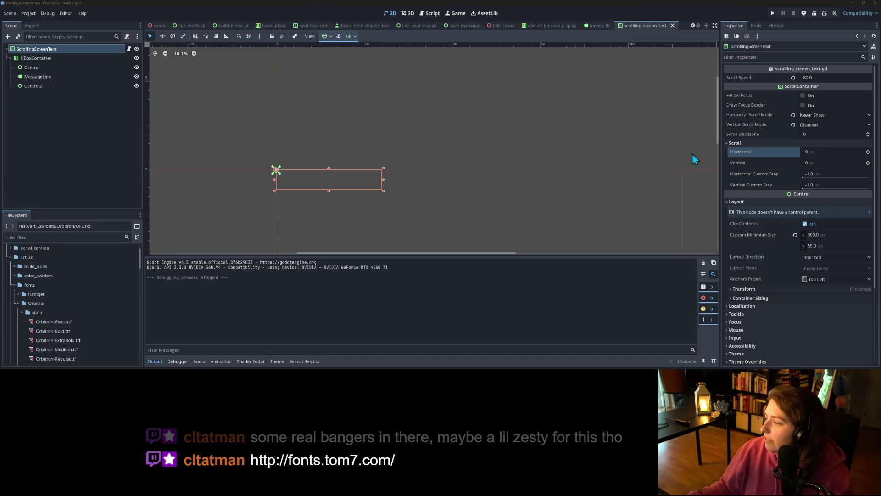
key(alt+Tab)
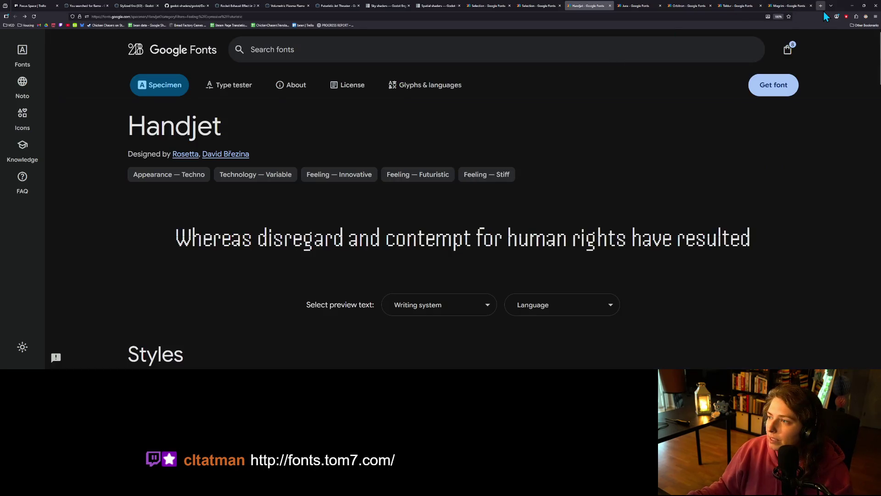
click(824, 11)
text(http://fonts.tom7.com/)
key(Return)
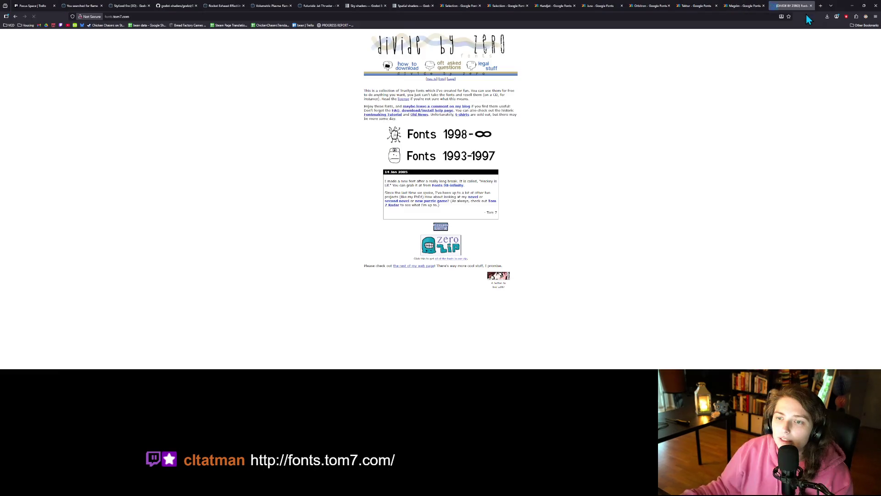
scroll(527, 166, up, 4)
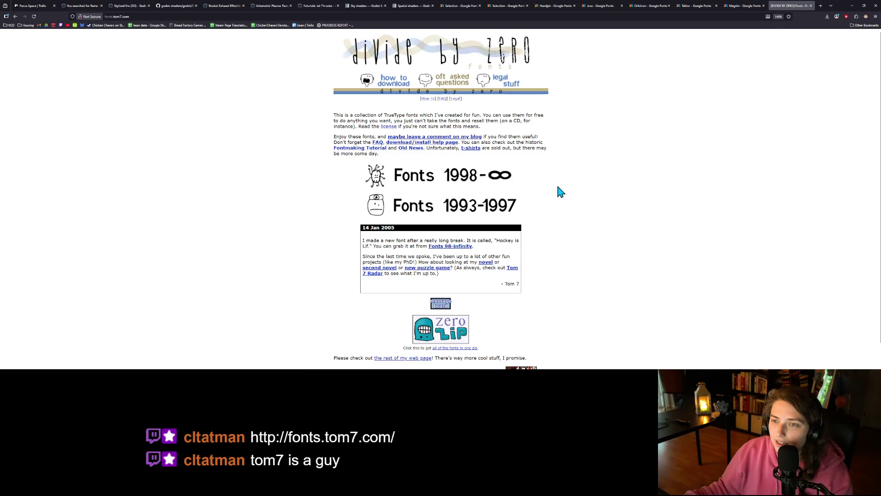
scroll(561, 192, down, 1)
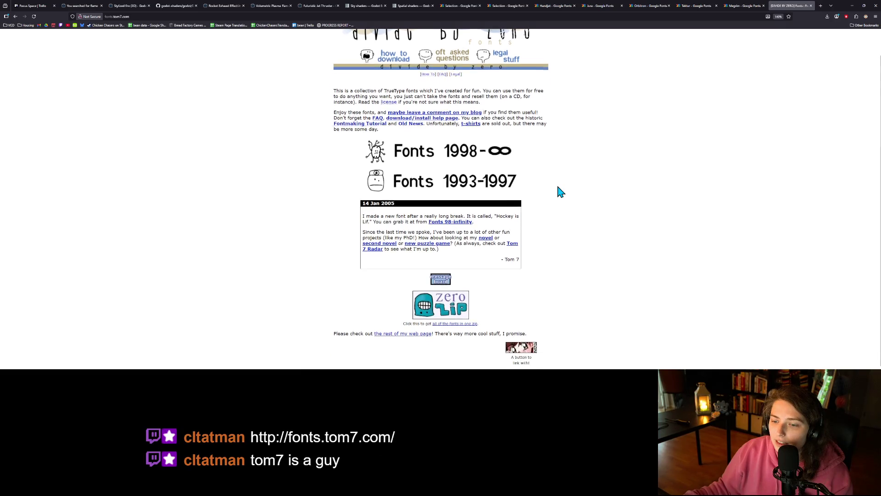
scroll(560, 191, up, 1)
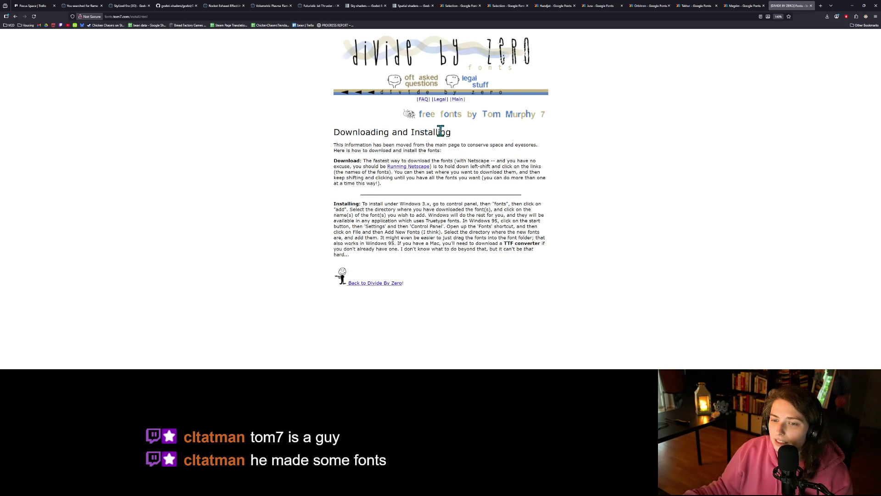
click(374, 284)
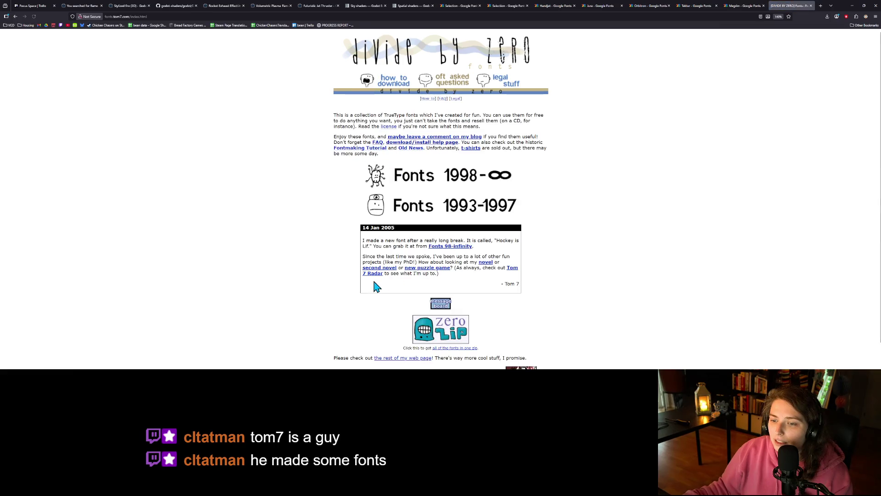
scroll(544, 279, down, 1)
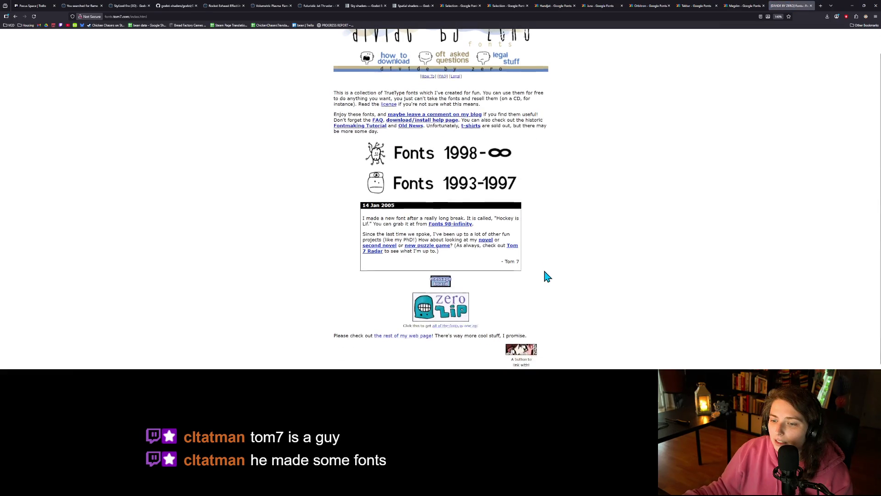
click(811, 6)
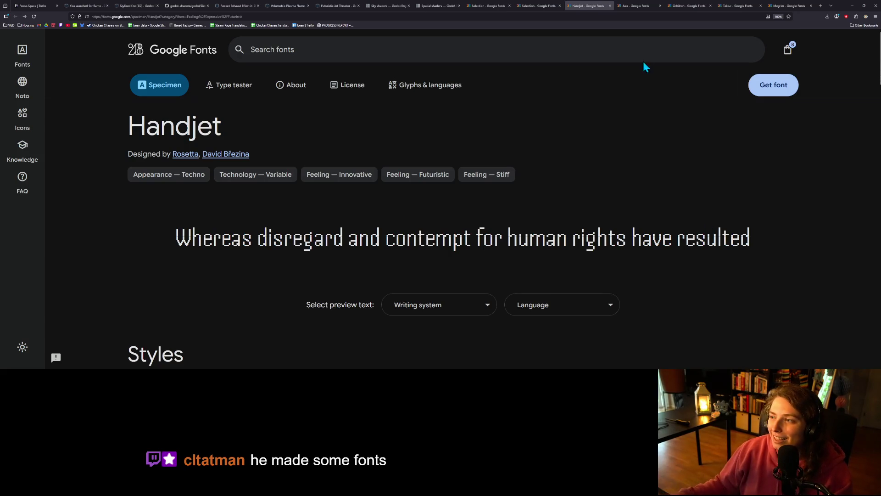
Open the Workbench specimen, zoom out to view its style samples, then minimize the browser.
click(539, 5)
scroll(363, 291, down, 8)
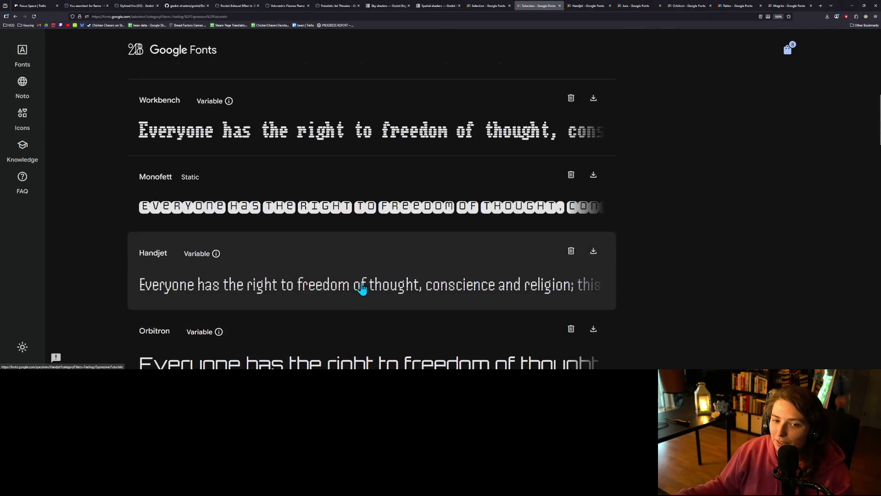
click(444, 148)
scroll(403, 265, down, 6)
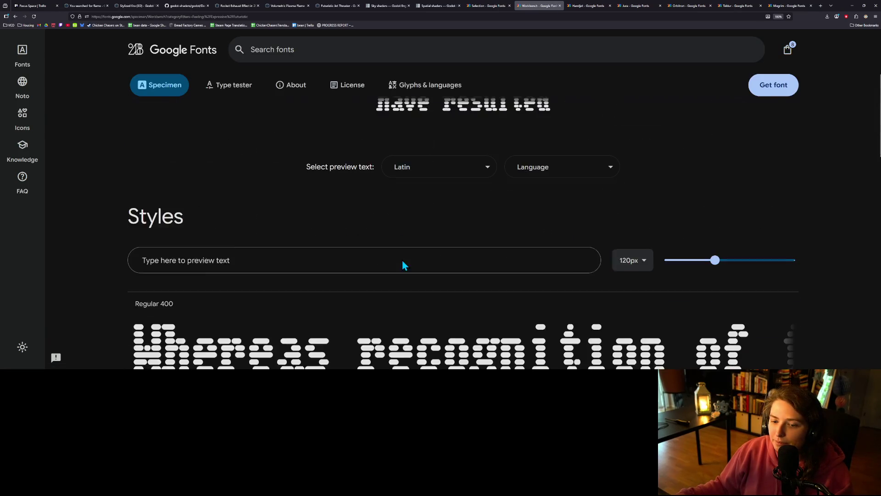
scroll(402, 260, down, 4)
key(ctrl+minus)
key(ctrl+minus)
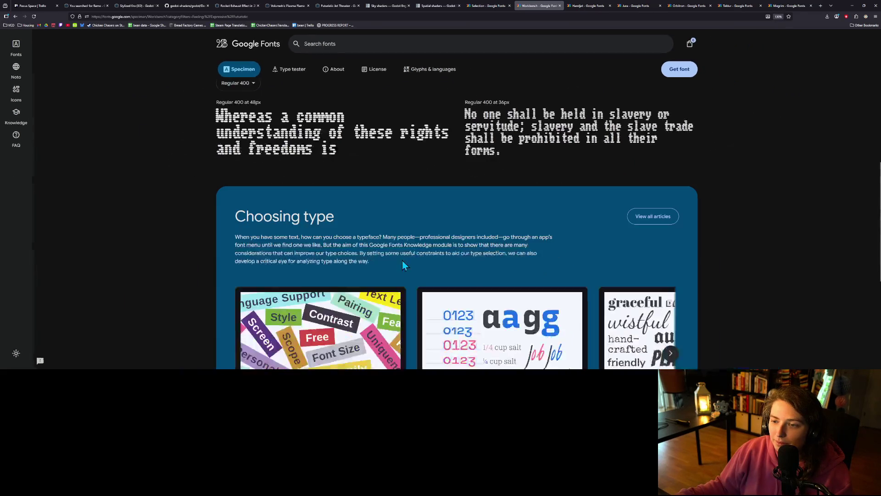
scroll(403, 263, up, 3)
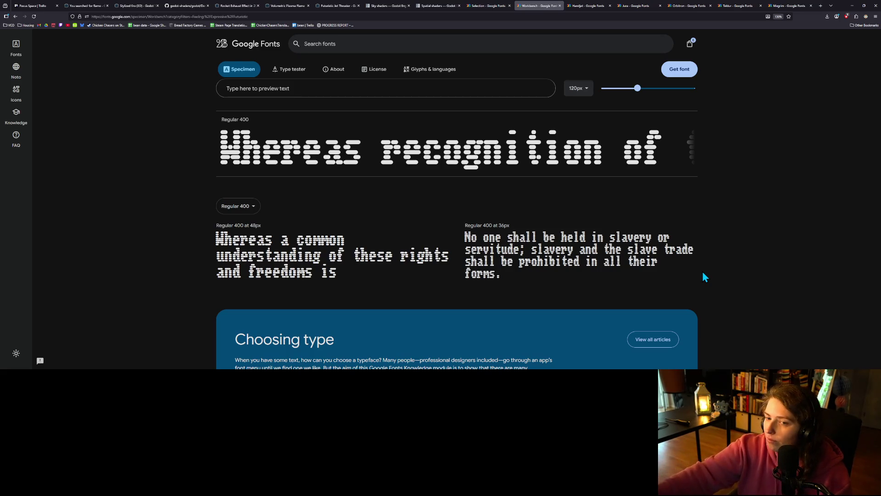
scroll(705, 277, up, 5)
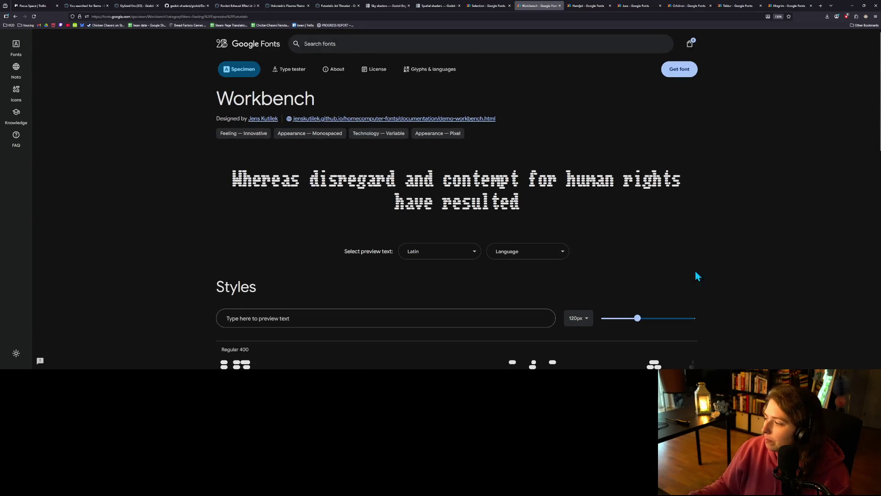
scroll(775, 314, down, 3)
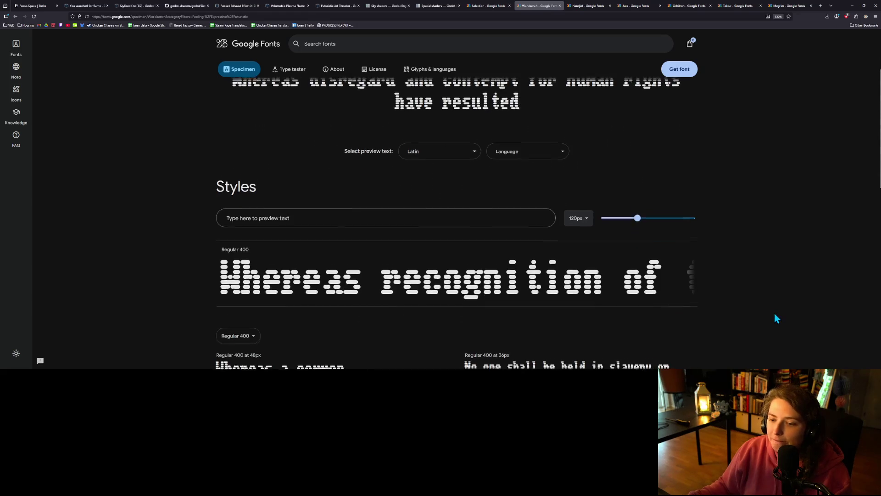
scroll(746, 321, down, 1)
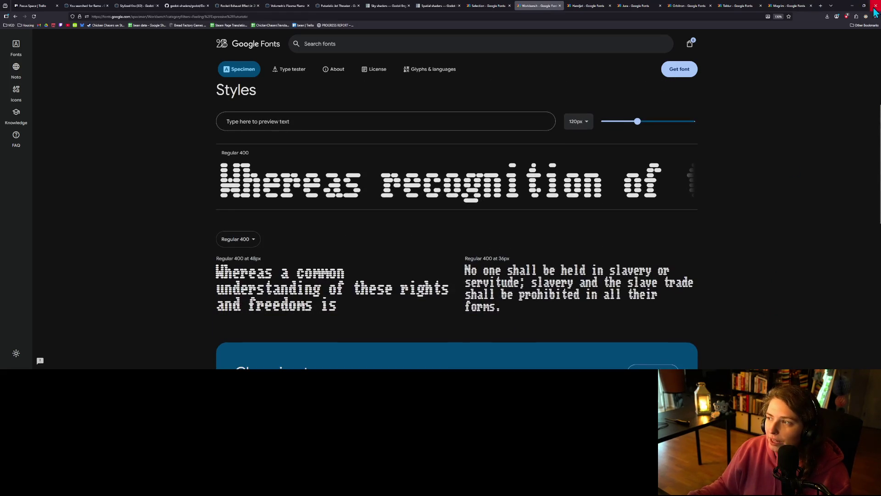
click(853, 5)
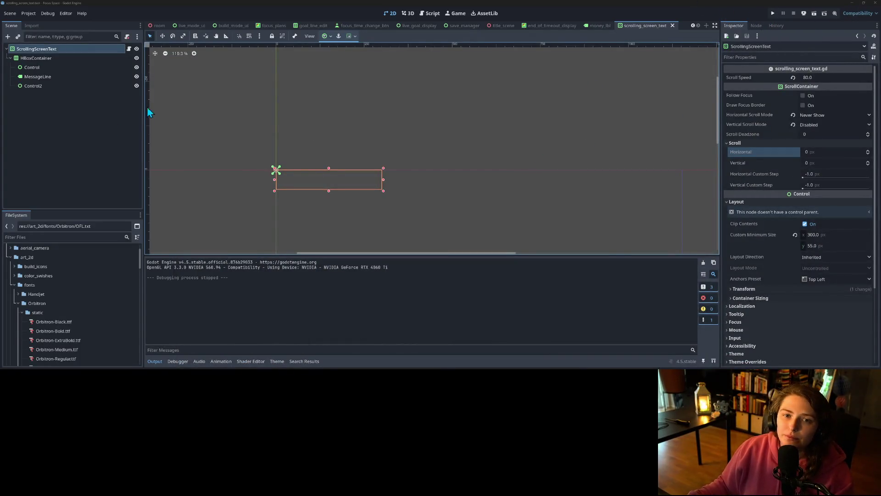
Cut ScrollingScreenText out of the build_mode_ui scene and save that scene.
click(229, 25)
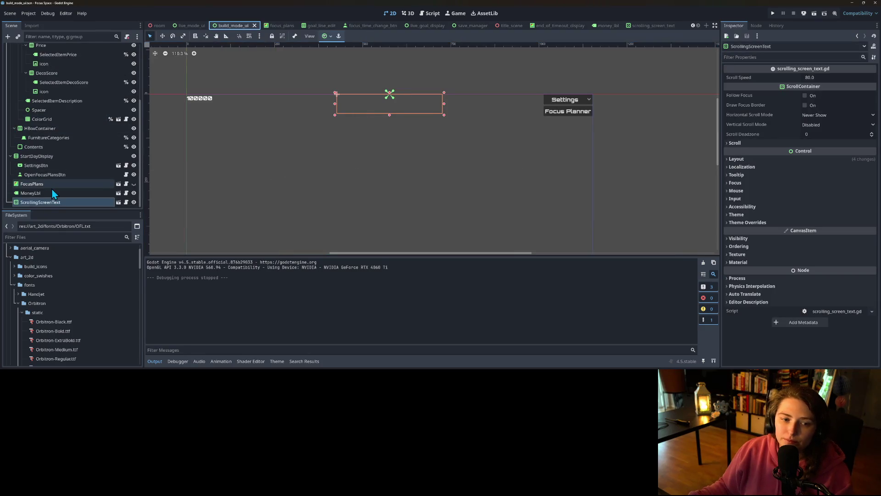
key(ctrl+x)
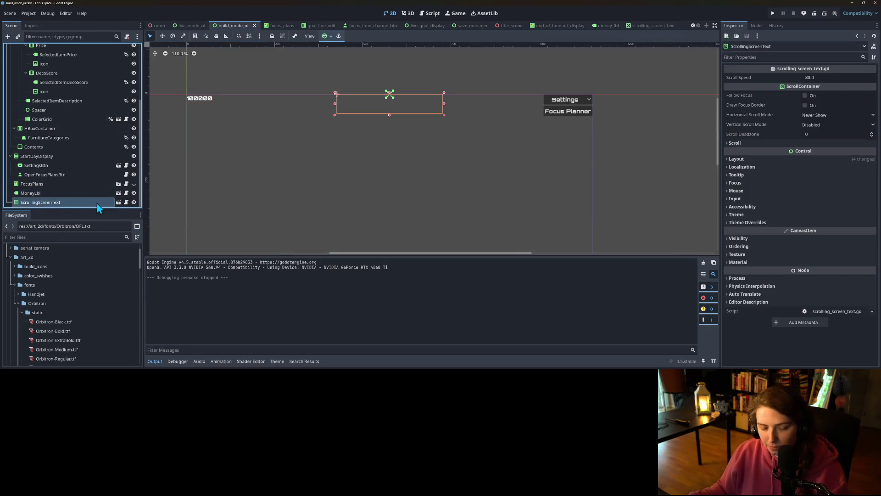
key(ctrl+s)
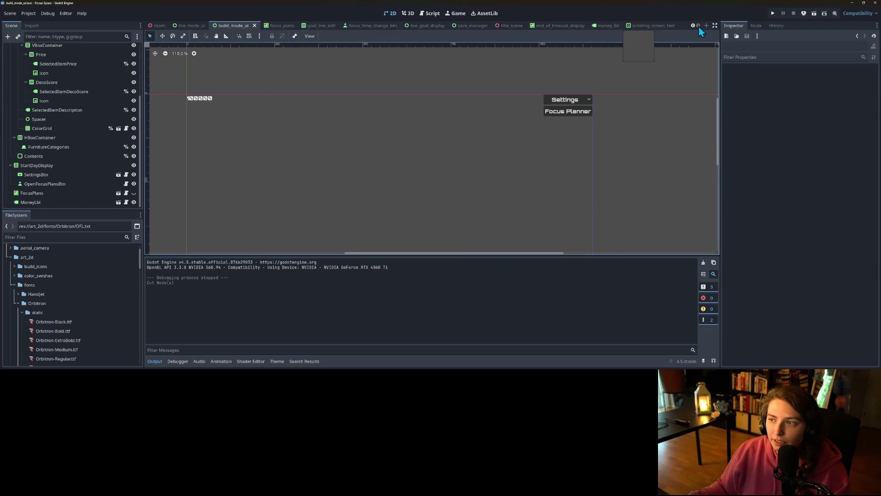
Paste ScrollingScreenText under TitleScene, save title_scene, and test-run the title screen.
click(509, 26)
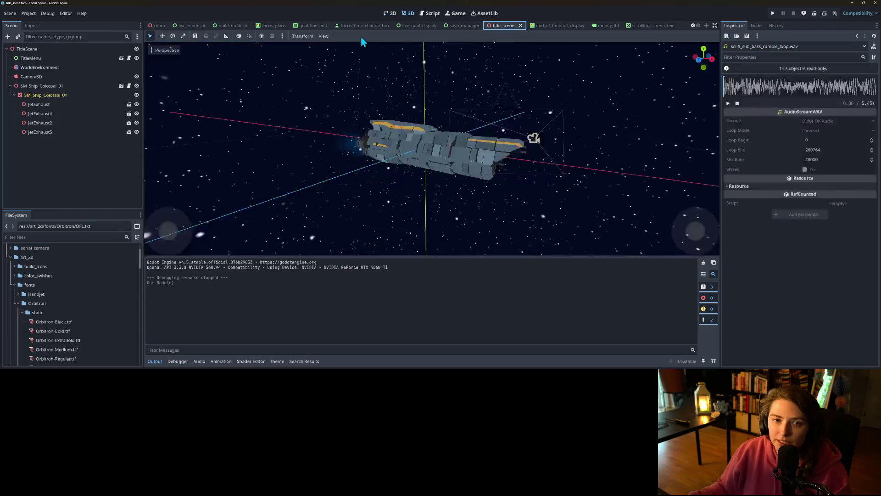
click(42, 50)
key(ctrl+v)
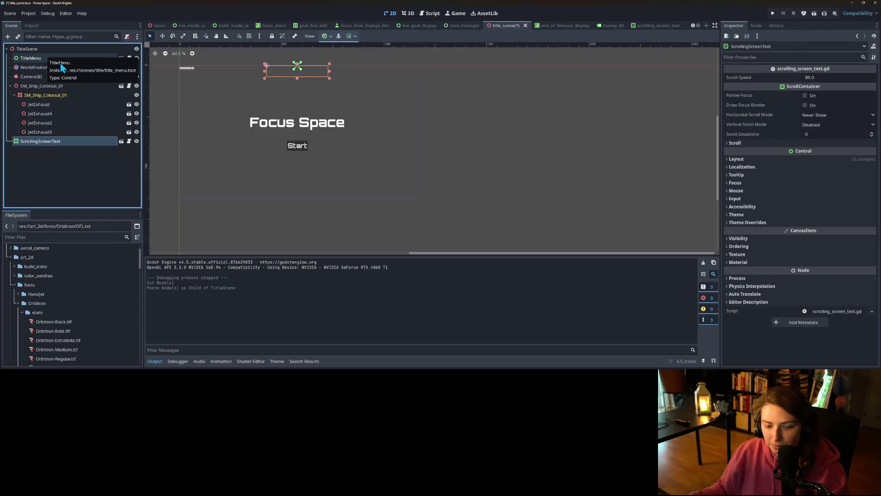
key(ctrl+s)
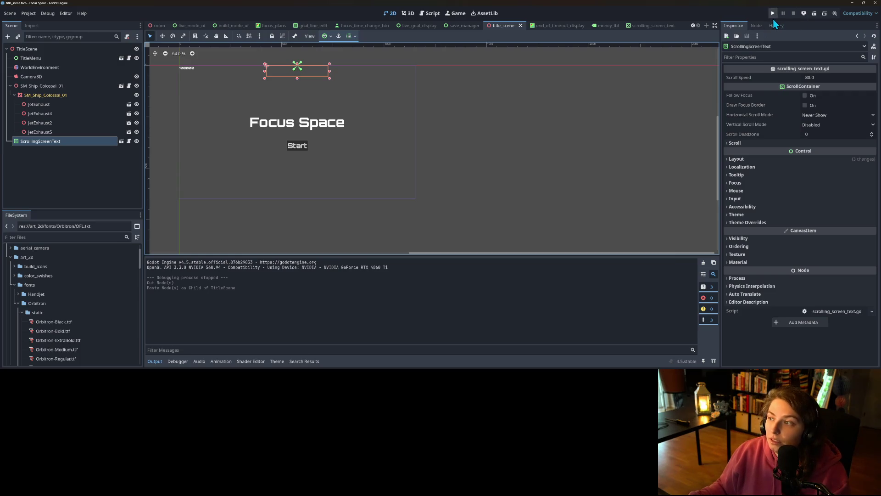
click(773, 14)
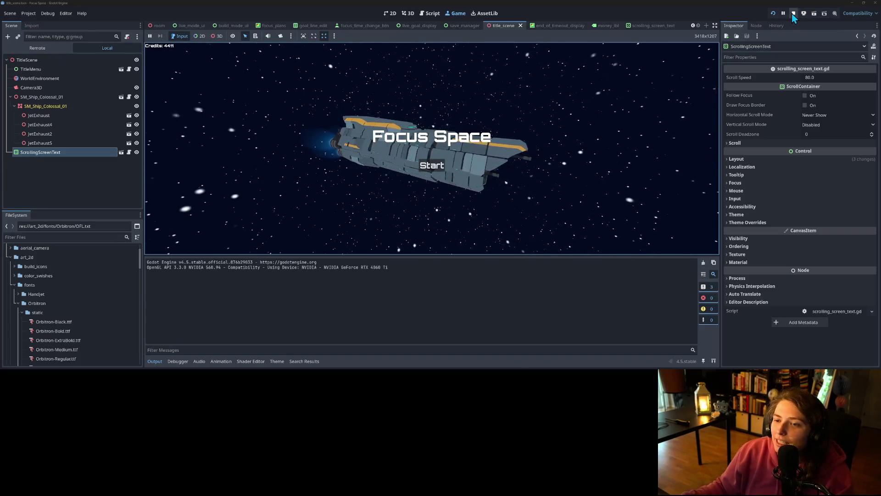
click(793, 13)
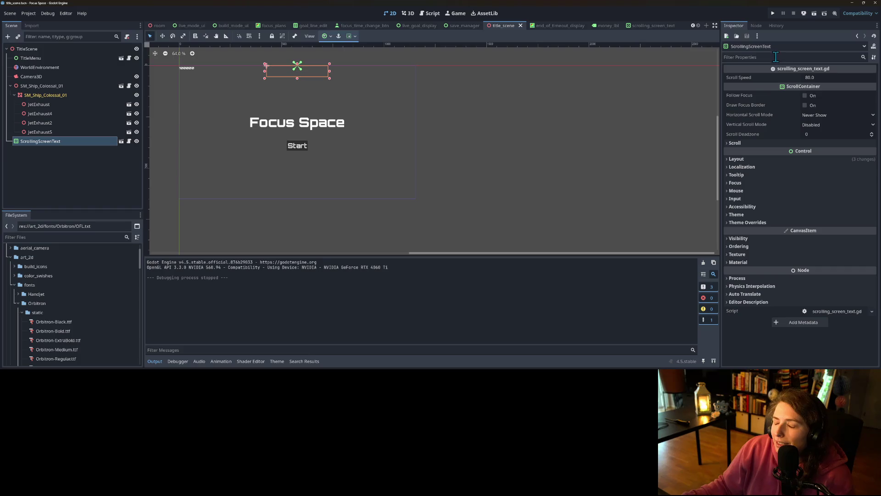
Center the title layout in the 2D view, select ScrollingScreenText, and open its scrolling_screen_text scene.
click(497, 118)
scroll(481, 130, up, 1)
mouse_move(480, 131)
mouse_down()
mouse_move(464, 136)
mouse_move(558, 167)
mouse_move(587, 160)
mouse_up()
scroll(559, 167, up, 1)
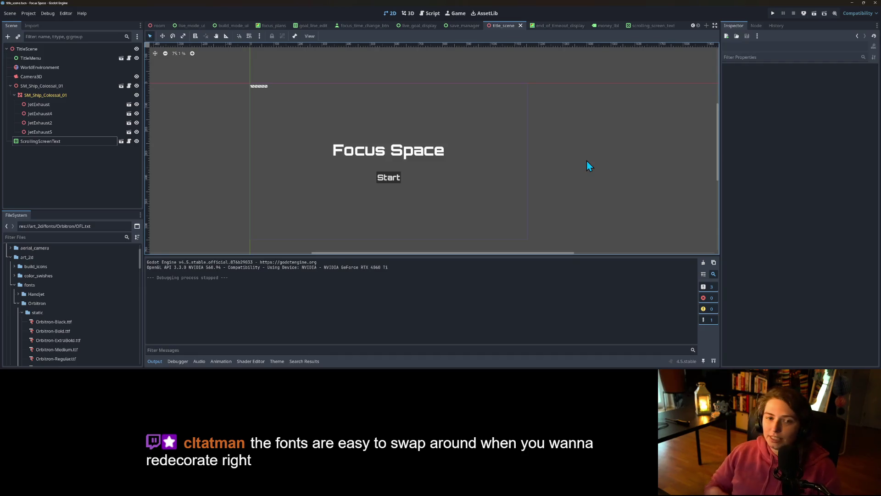
click(85, 143)
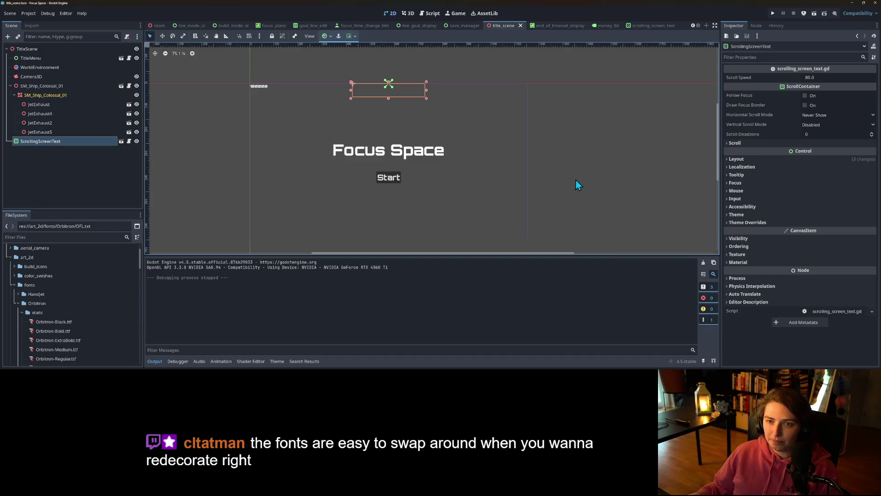
click(86, 164)
click(56, 145)
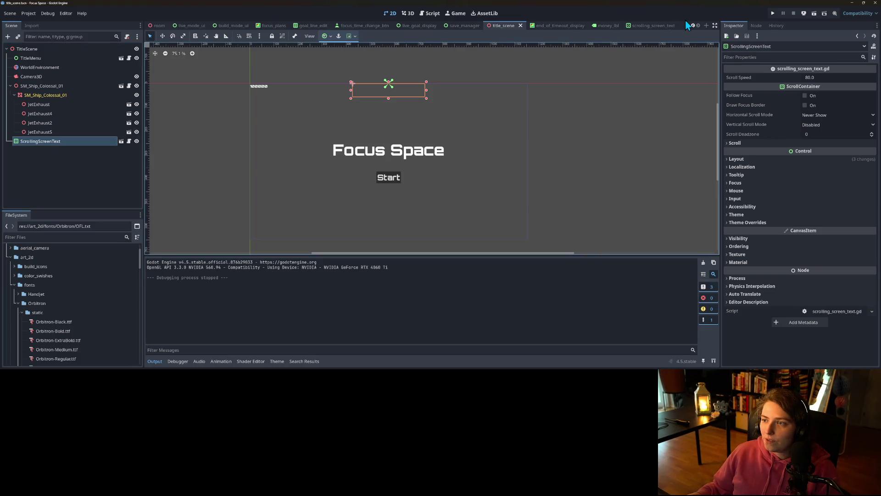
click(661, 26)
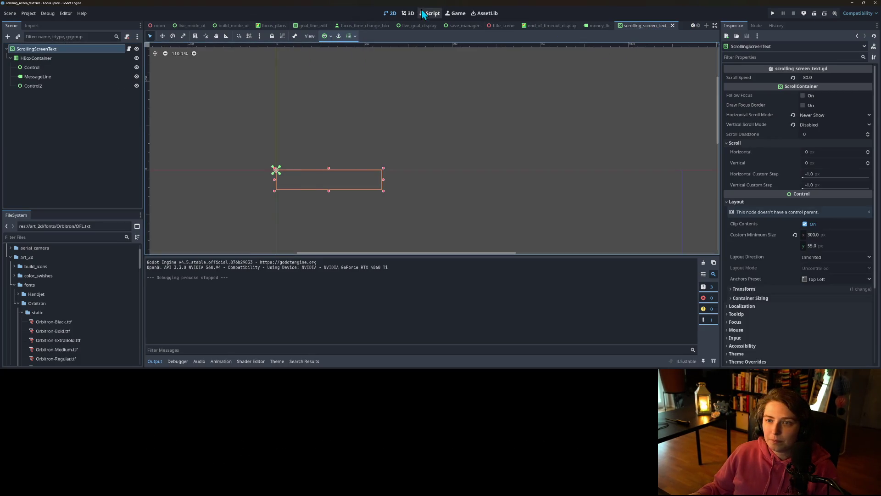
Add a PanelContainer node from HBoxContainer's Add Child Node dialog by searching 'panel'.
scroll(231, 156, down, 2)
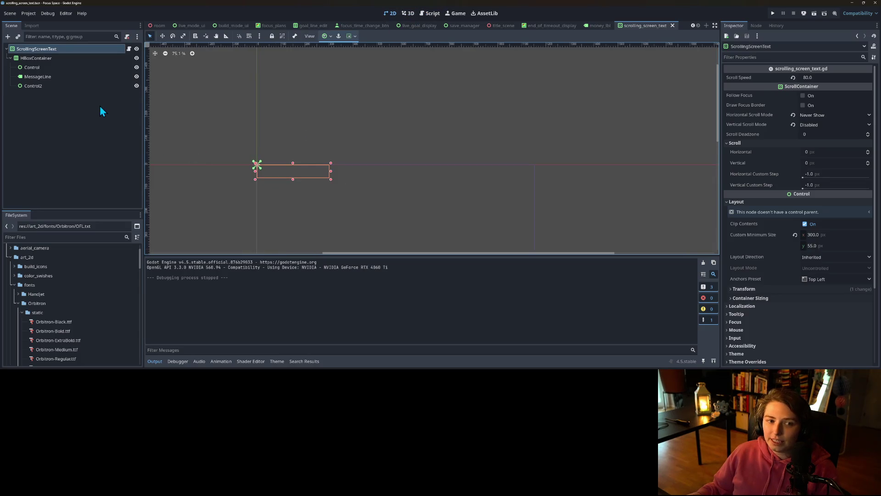
right_click(50, 48)
key(Escape)
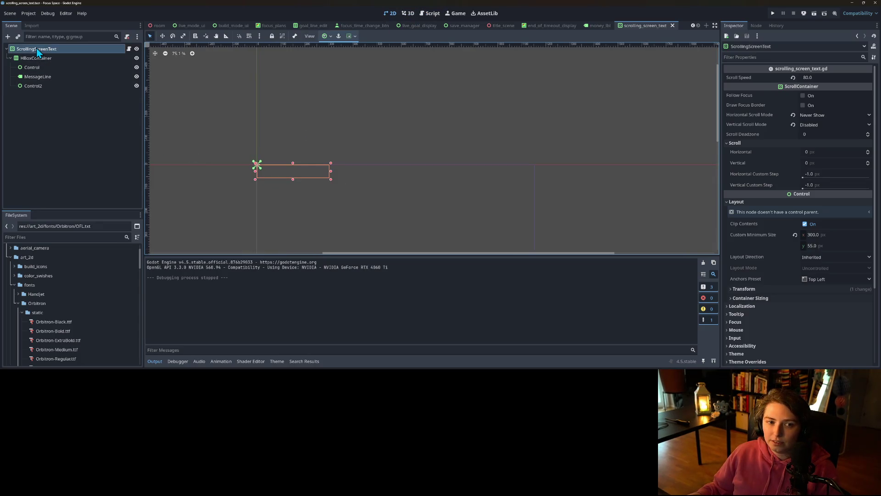
click(37, 56)
right_click(38, 60)
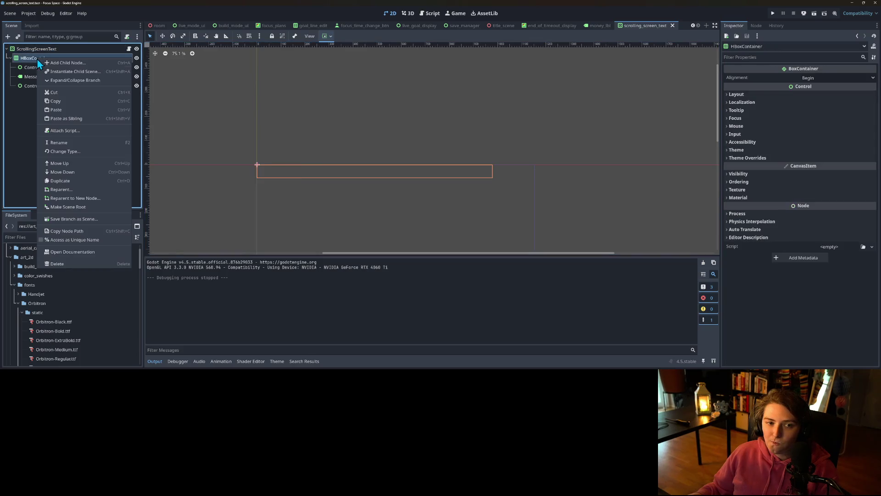
click(38, 62)
text(panel)
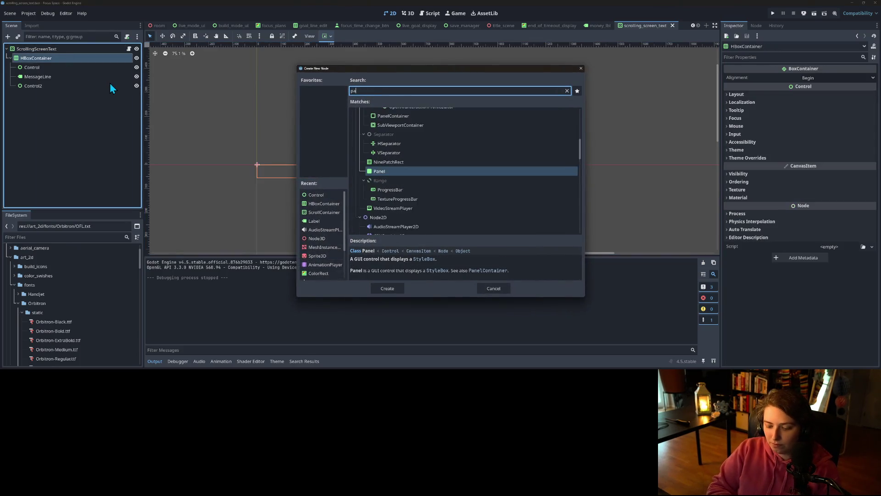
key(Down)
key(Down)
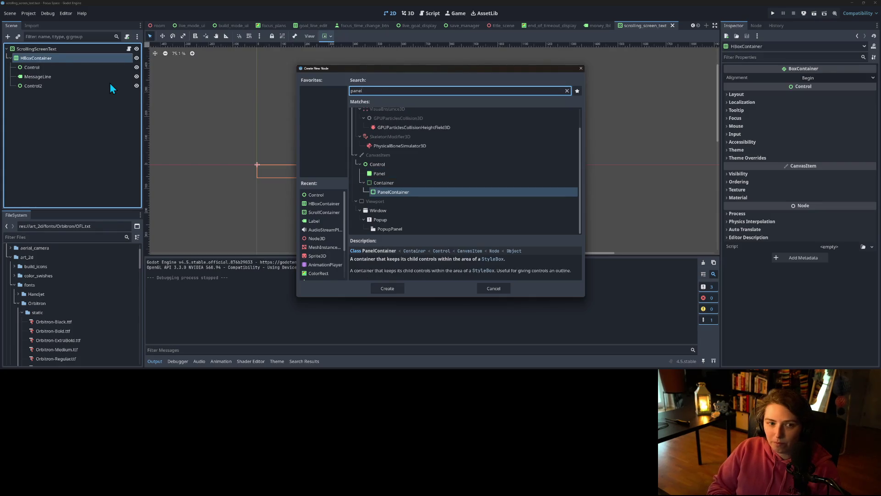
key(Return)
Reparent so PanelContainer sits directly under the root with HBoxContainer inside it.
click(43, 61)
mouse_move(43, 61)
mouse_down()
mouse_move(48, 92)
mouse_move(35, 60)
mouse_up()
click(42, 95)
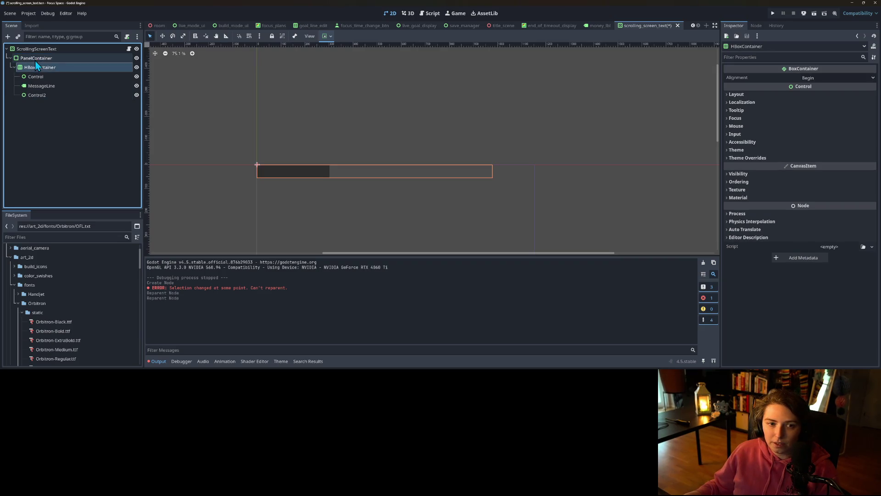
Inspect the PanelContainer's StyleBoxFlat override and give it a new, unique Theme.
click(37, 58)
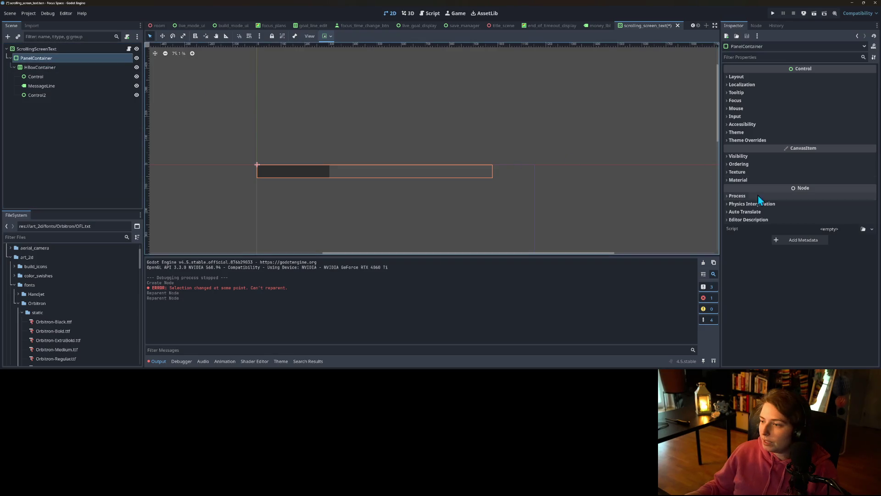
click(757, 140)
click(756, 148)
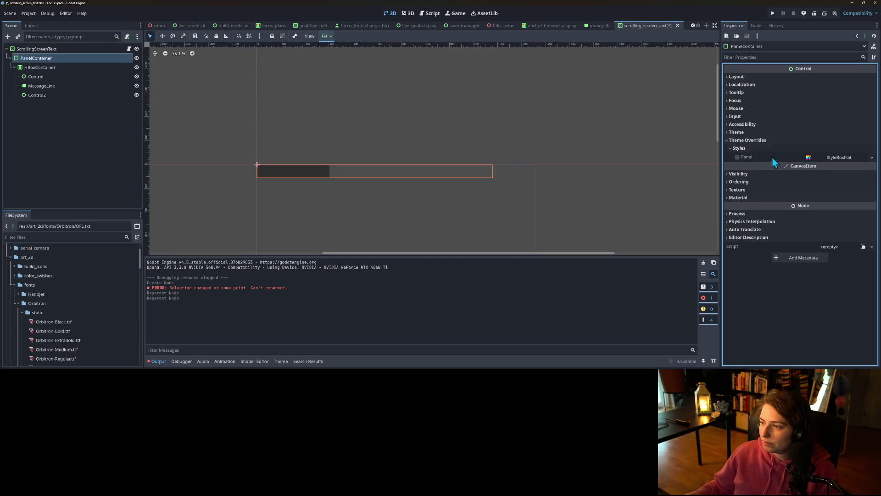
click(839, 157)
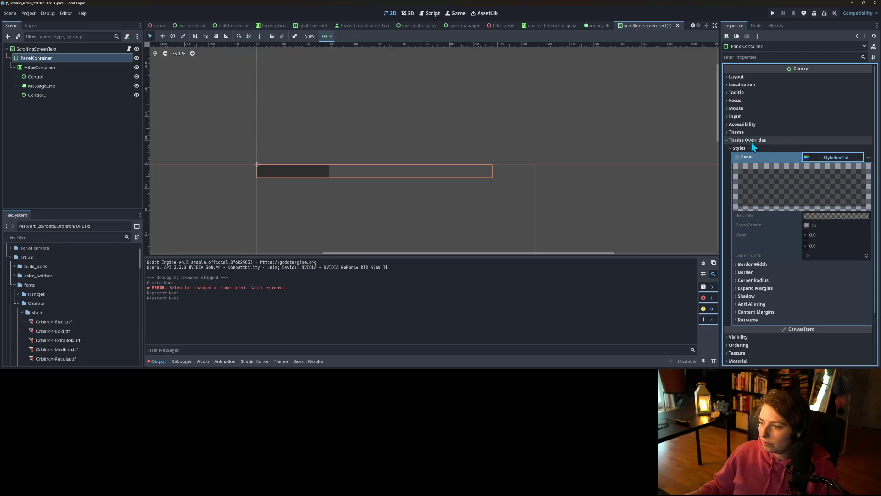
click(739, 133)
click(868, 142)
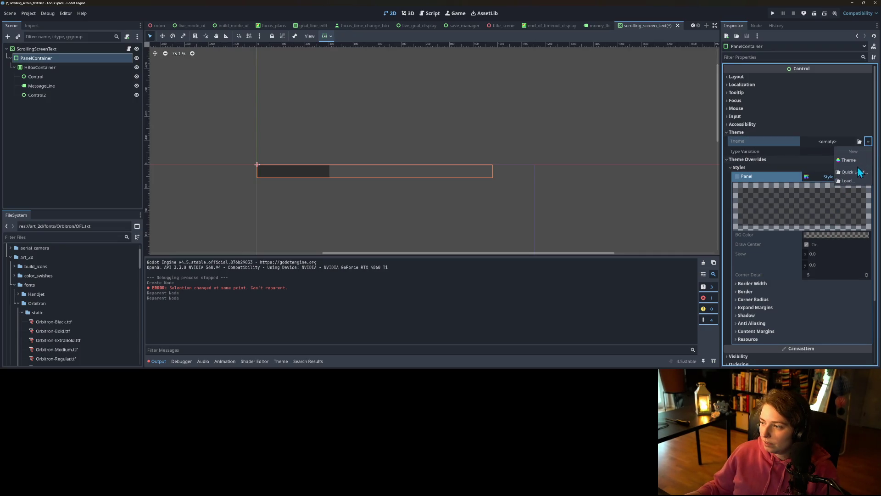
click(850, 161)
click(868, 142)
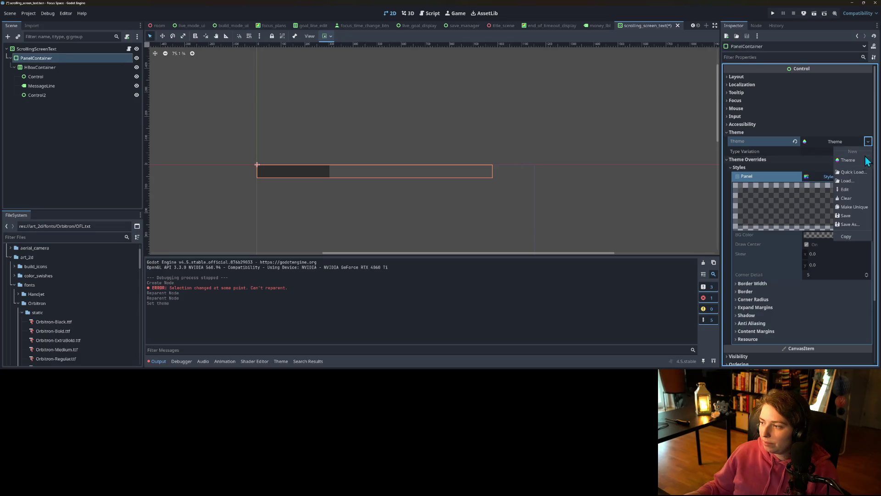
click(855, 207)
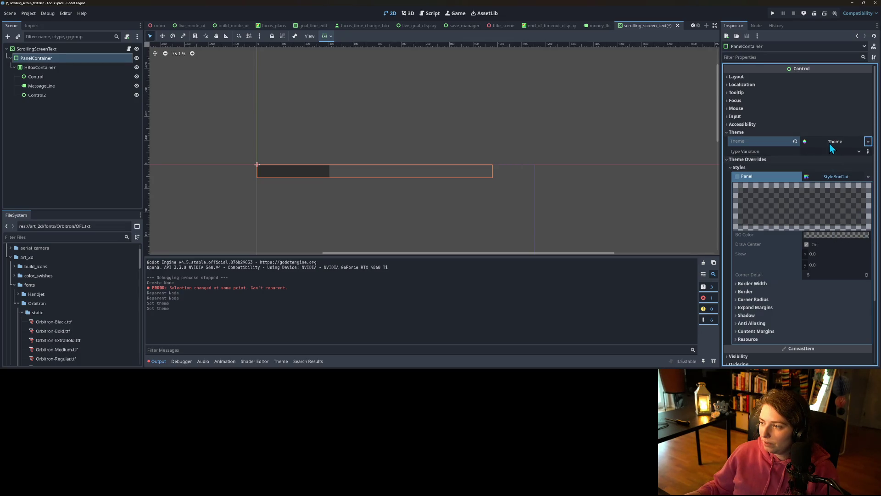
click(830, 143)
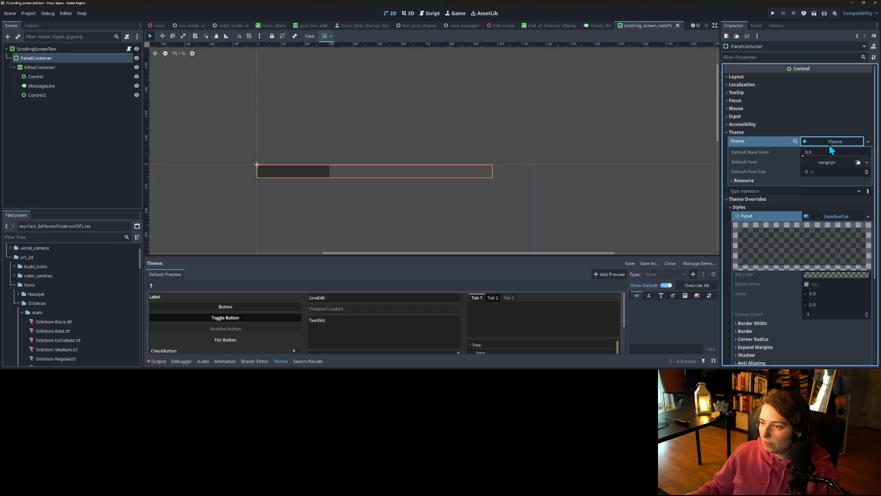
Save the PanelContainer's Theme as in_game_screen_ui.tres.
click(39, 67)
click(40, 86)
click(36, 58)
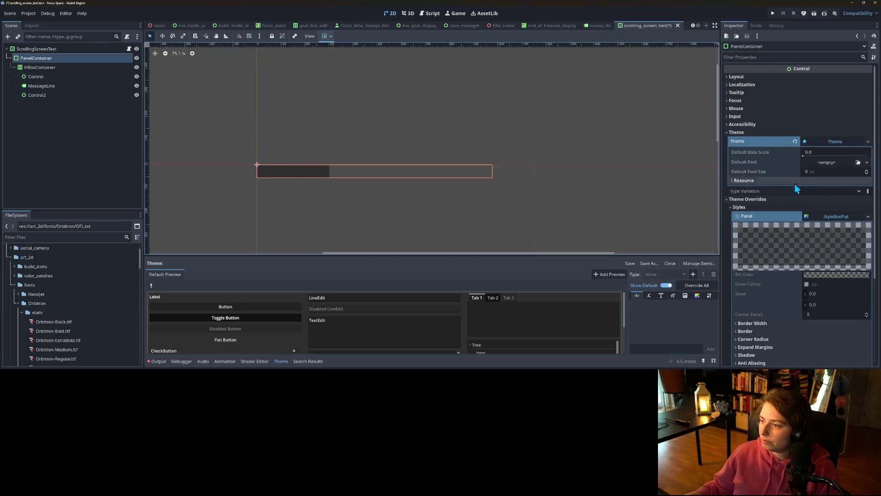
click(813, 219)
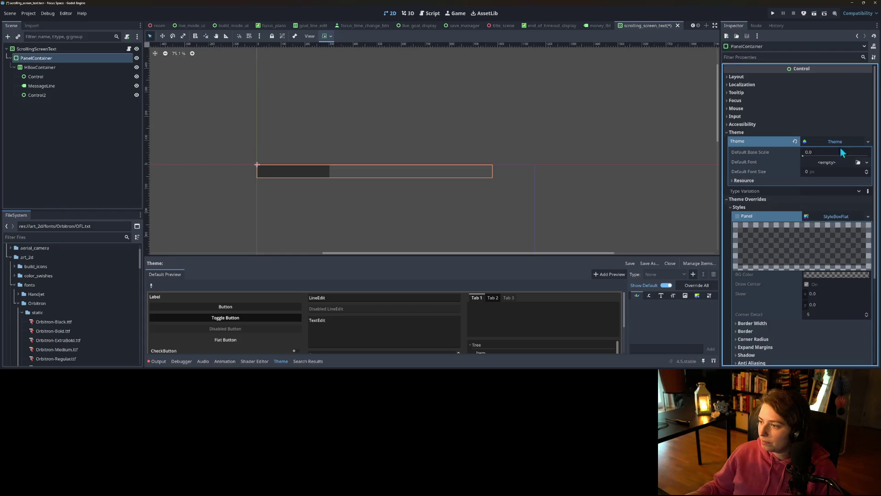
click(867, 142)
click(853, 228)
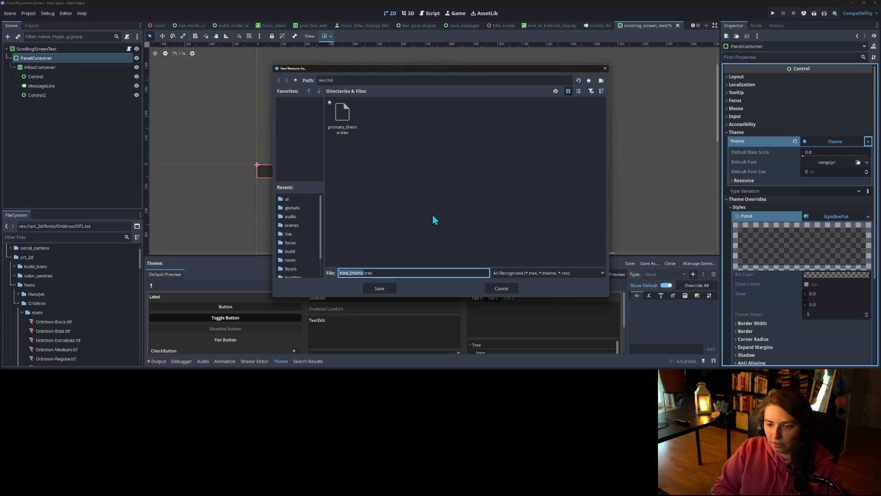
text(in_game)
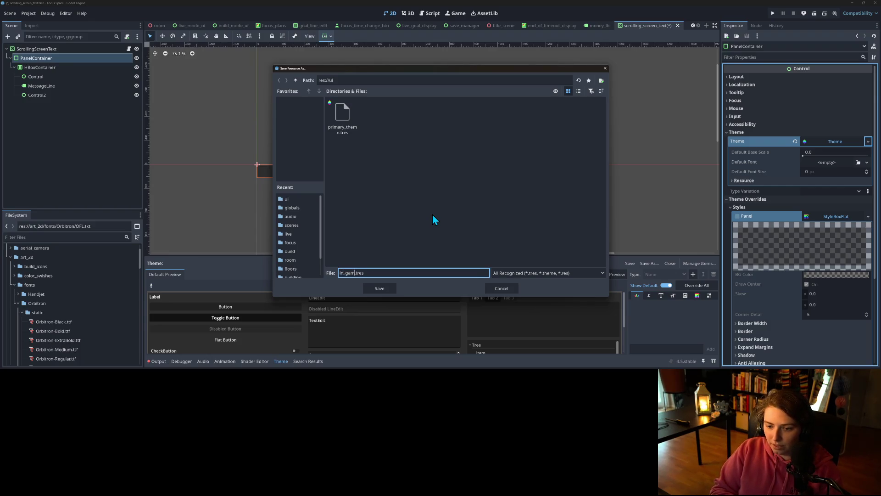
text(_screen)
text(_ui)
key(Return)
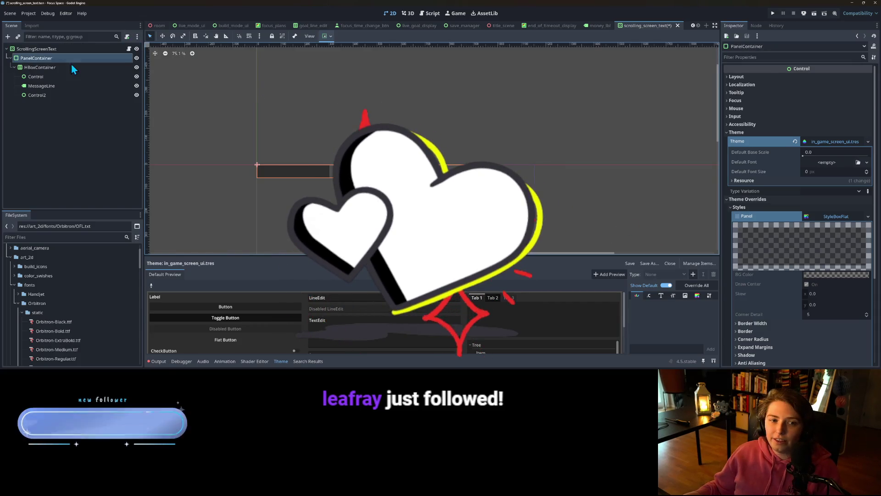
Assign the in_game_screen_ui.tres theme to all six ScrollingScreenText nodes and save the scene.
click(74, 49)
shift+click(76, 95)
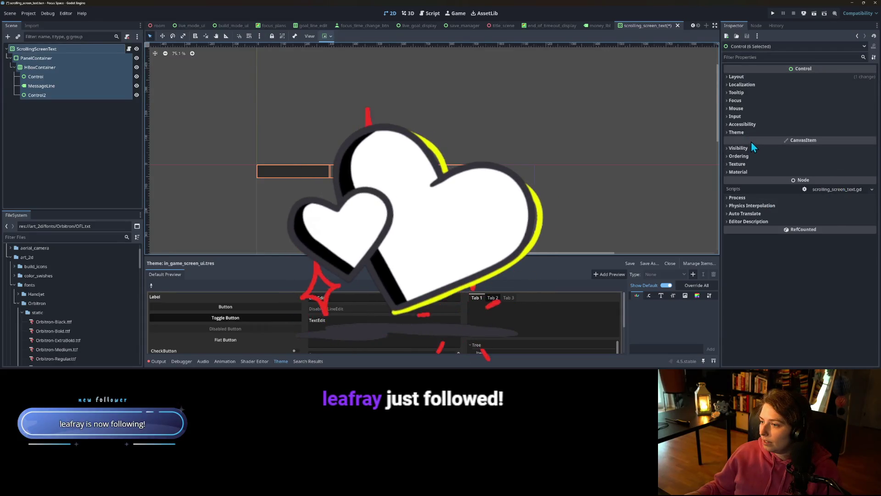
click(745, 132)
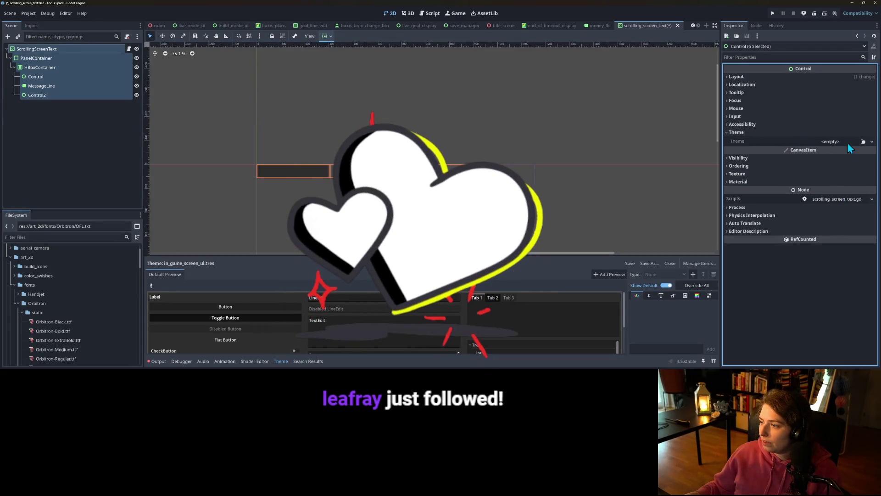
click(862, 141)
click(427, 123)
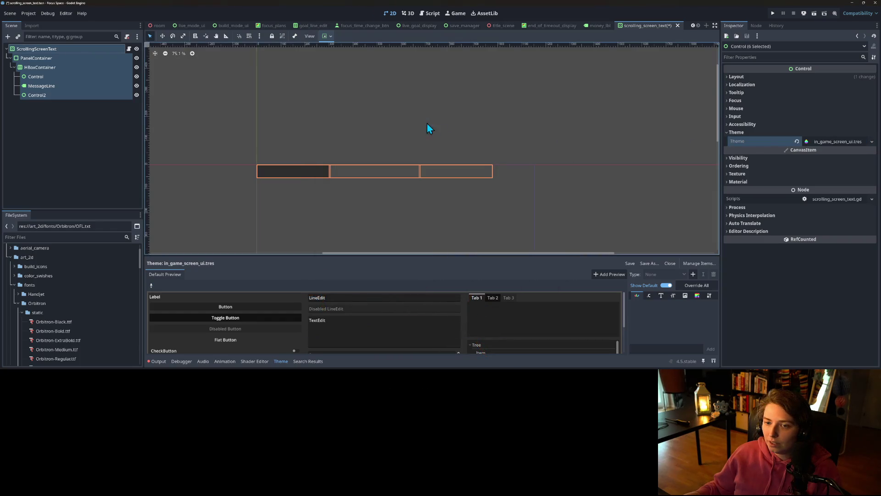
key(ctrl+s)
click(73, 136)
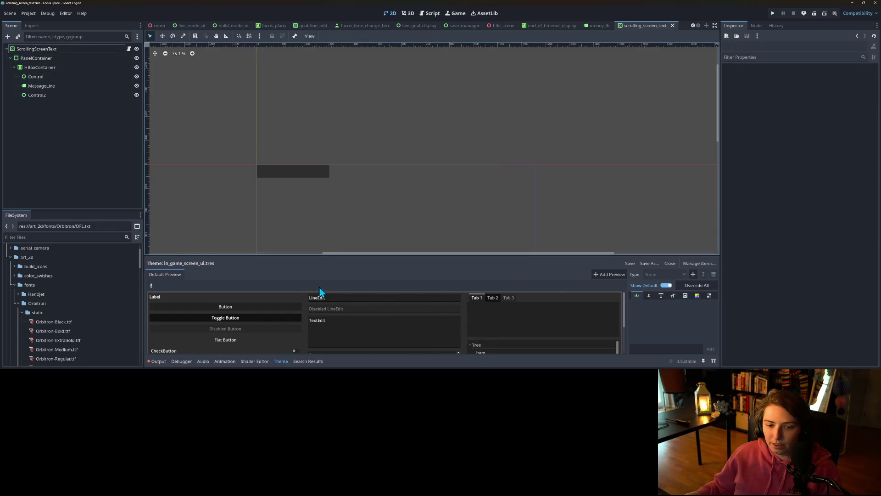
Add the PanelContainer type to the in_game_screen_ui theme.
click(693, 274)
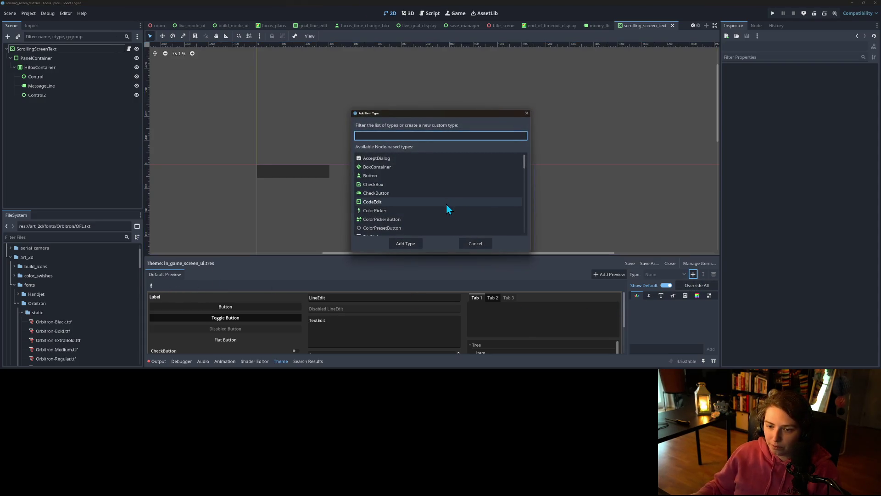
text(panel)
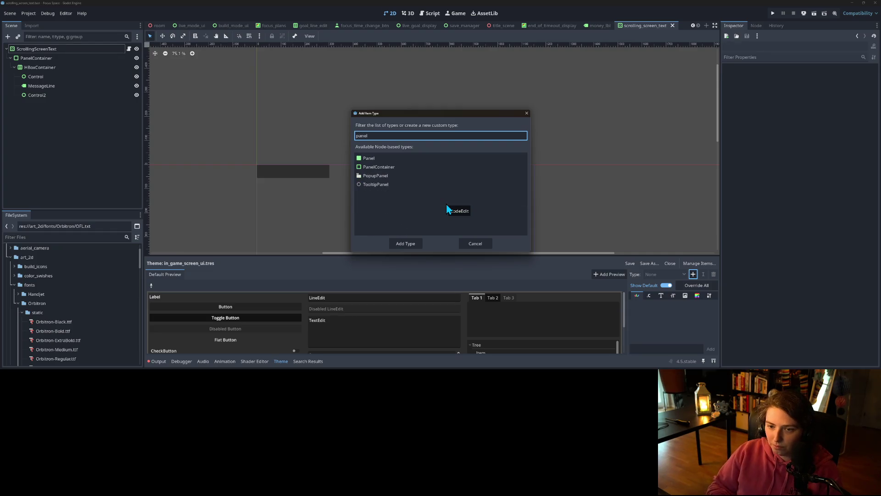
key(Down)
key(Down)
key(Return)
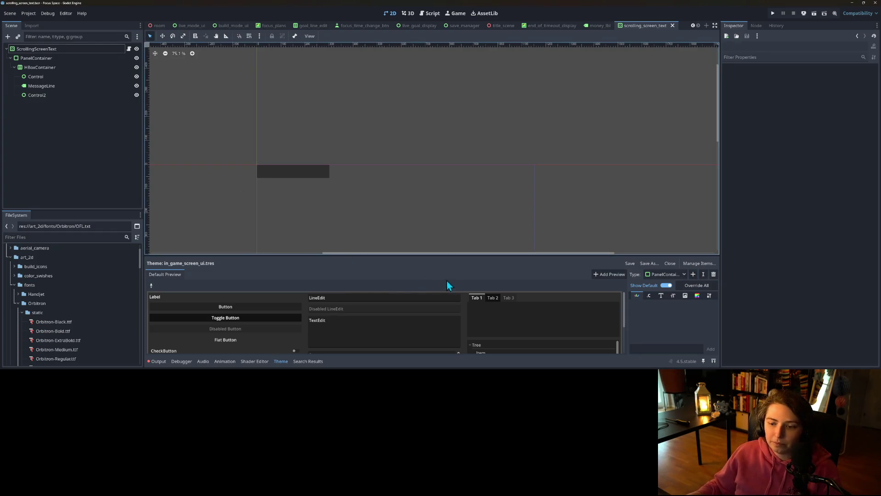
Give PanelContainer's panel style a new StyleBoxFlat.
click(697, 296)
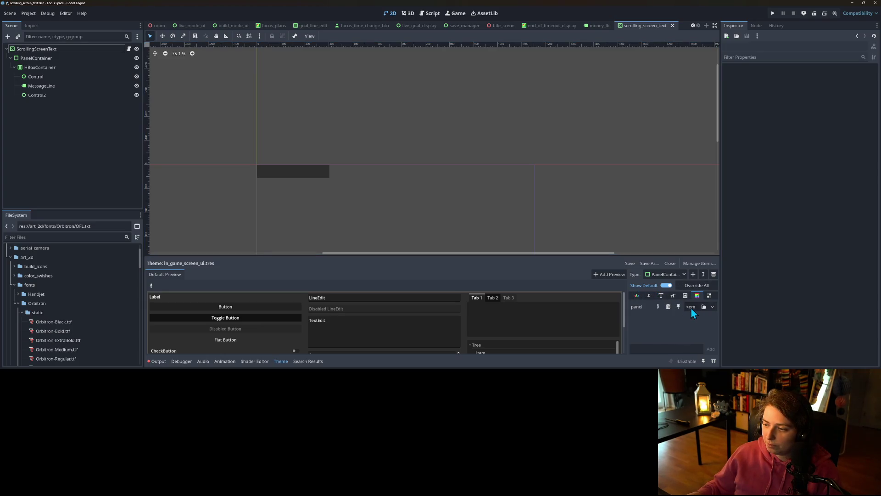
click(712, 307)
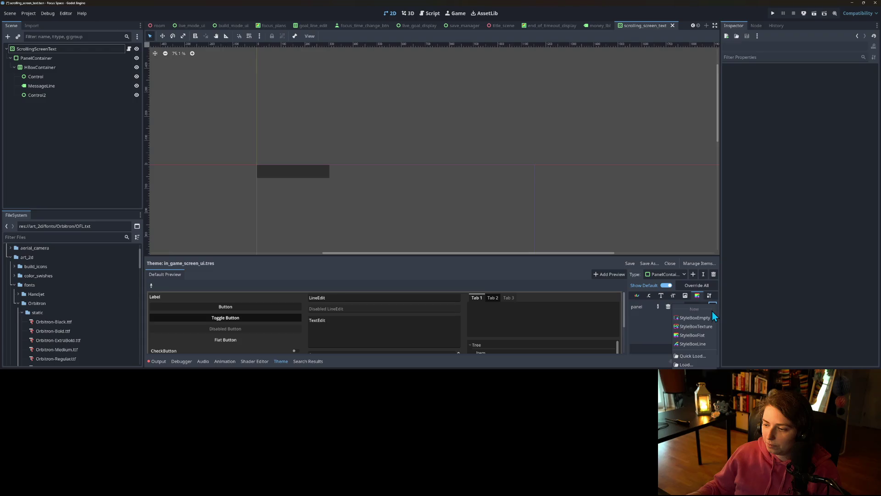
click(701, 336)
scroll(286, 175, up, 5)
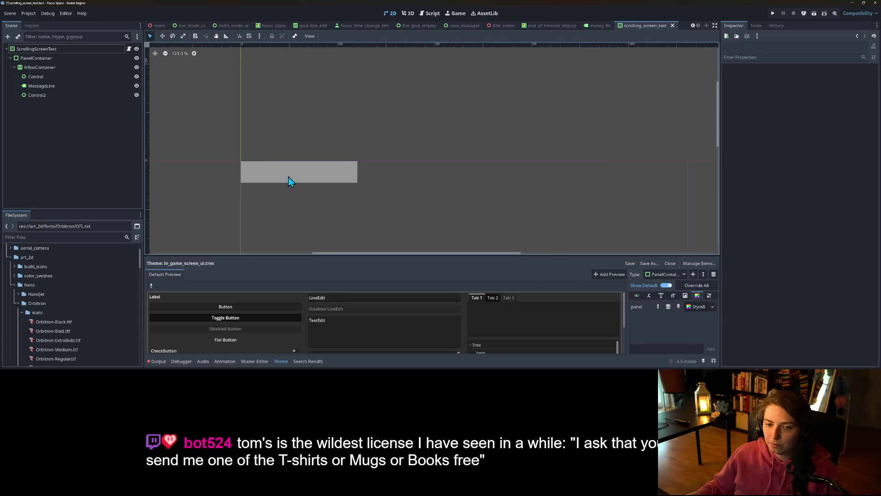
scroll(305, 183, up, 6)
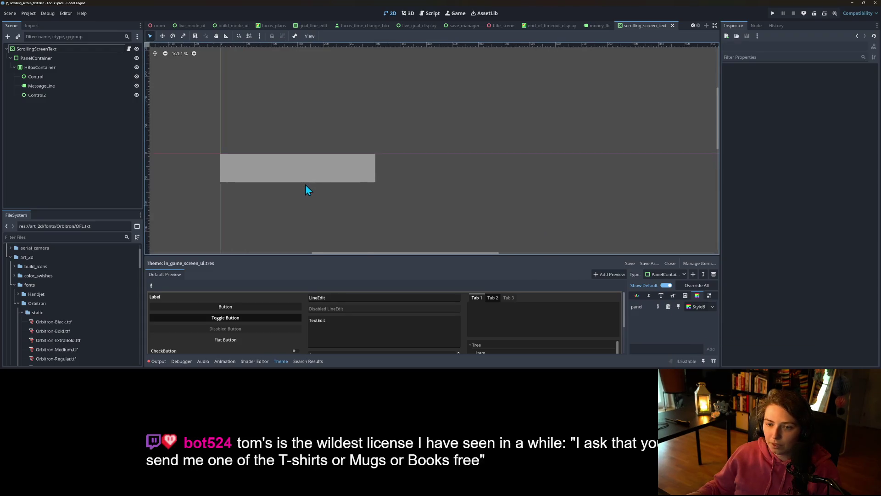
Set the flat panel style's expand margins to 10 px on all sides.
click(701, 307)
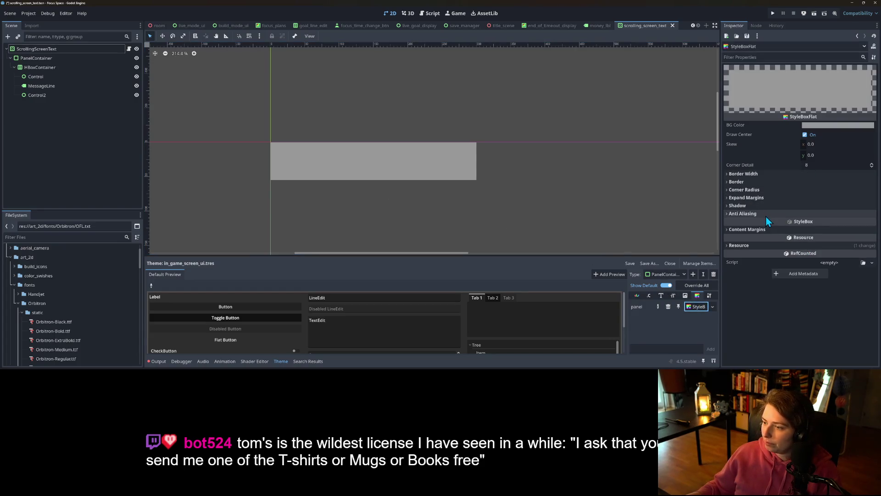
click(767, 200)
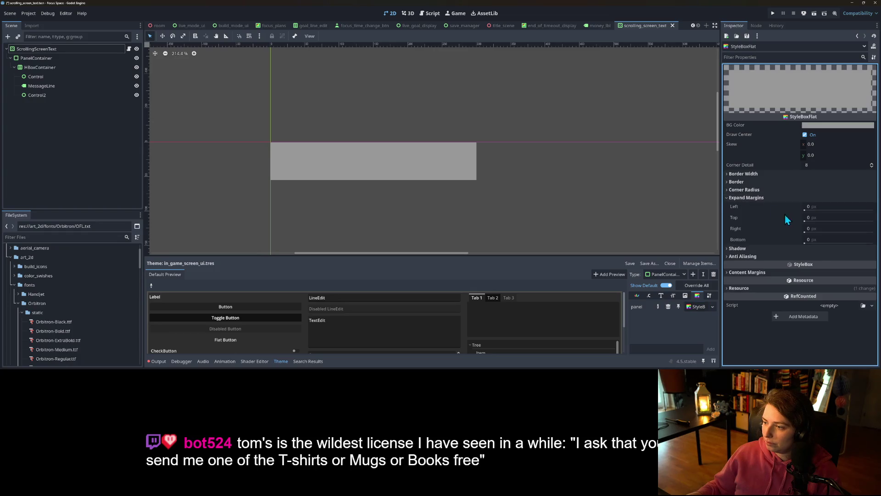
click(828, 207)
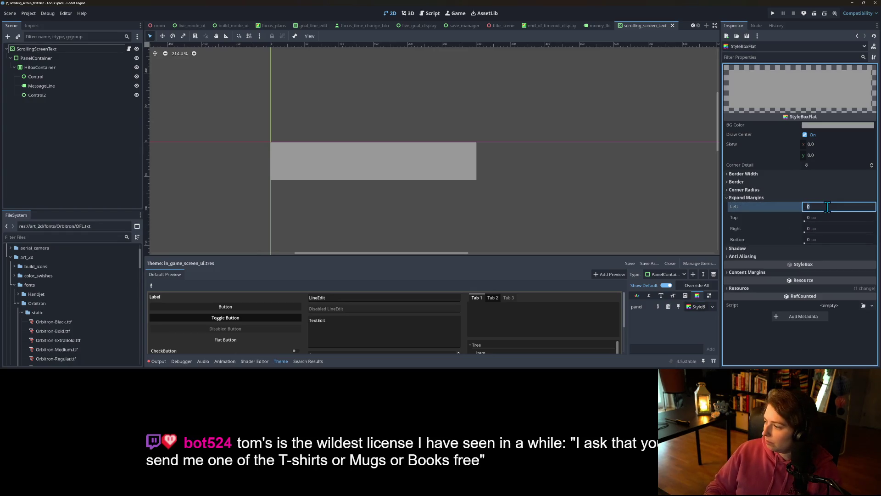
key(Tab)
text(10)
key(Tab)
text(10)
key(Tab)
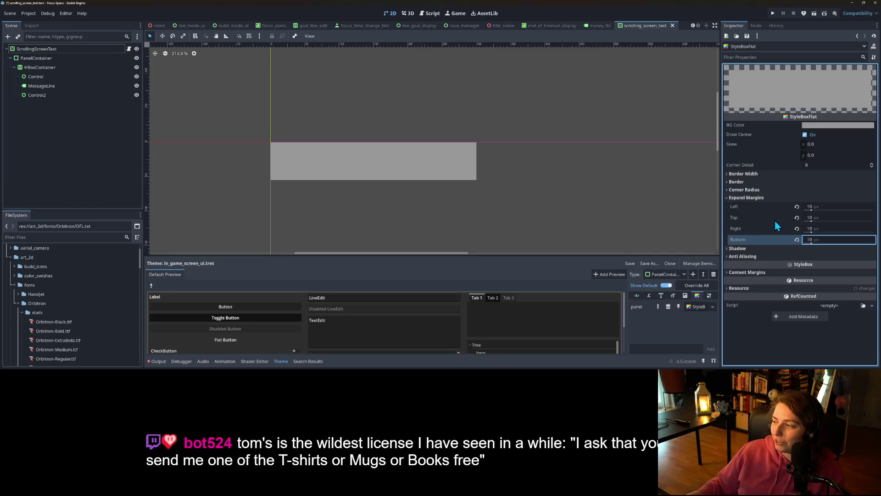
Set the panel's BG Color to translucent dark green 007d1f72 (alpha 114) and save.
click(821, 128)
click(806, 191)
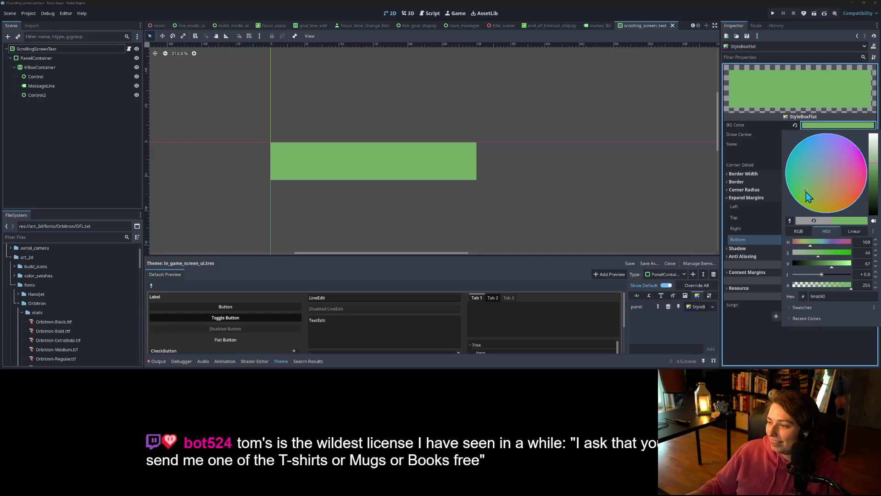
click(792, 194)
click(874, 185)
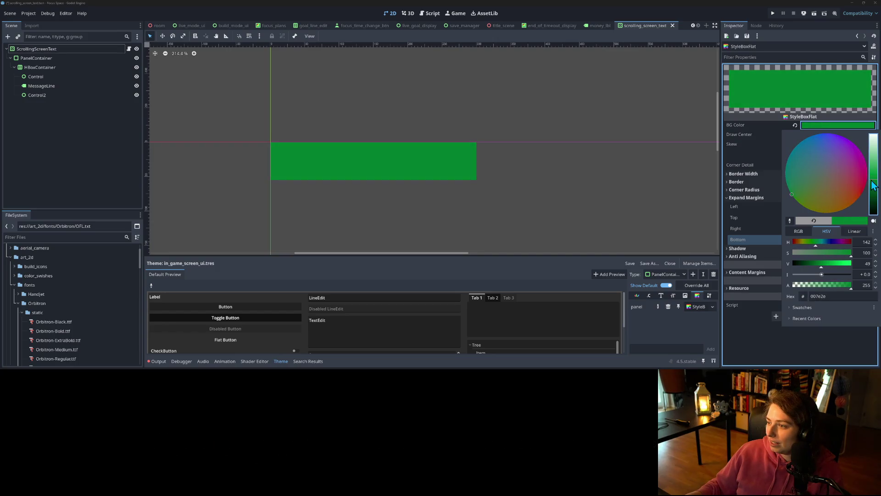
click(799, 191)
drag(795, 189, 792, 193)
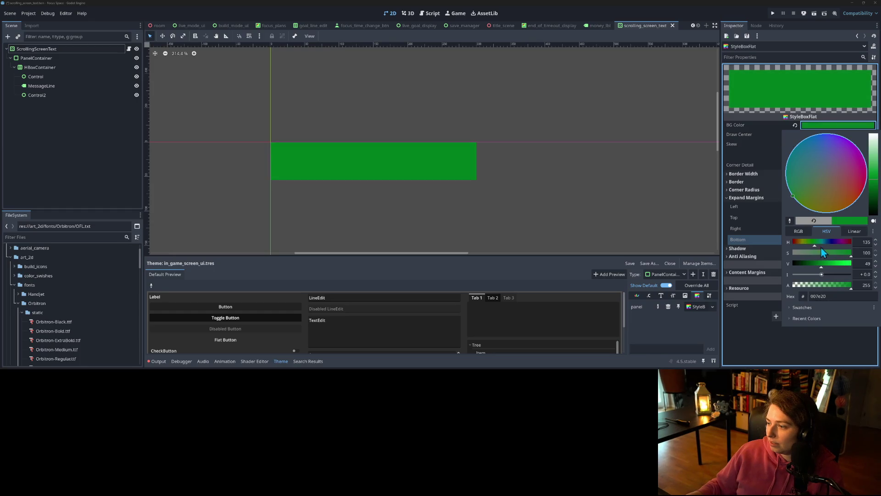
drag(832, 286, 819, 287)
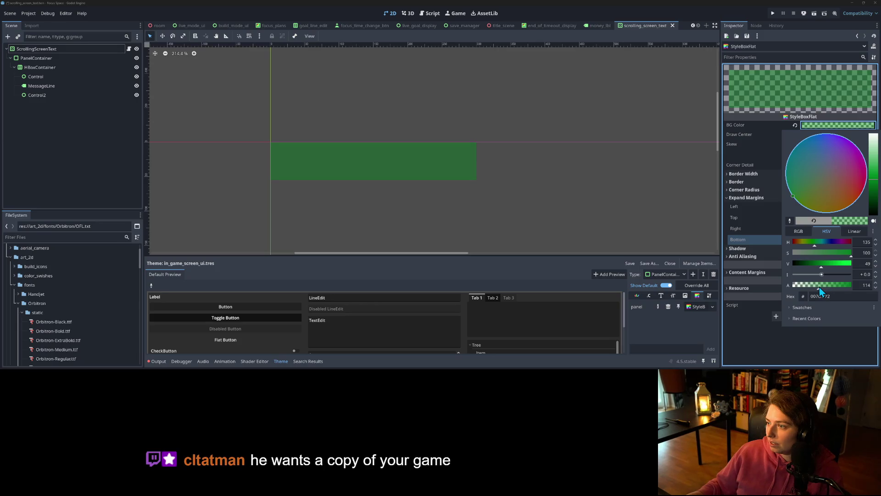
click(754, 342)
key(ctrl+s)
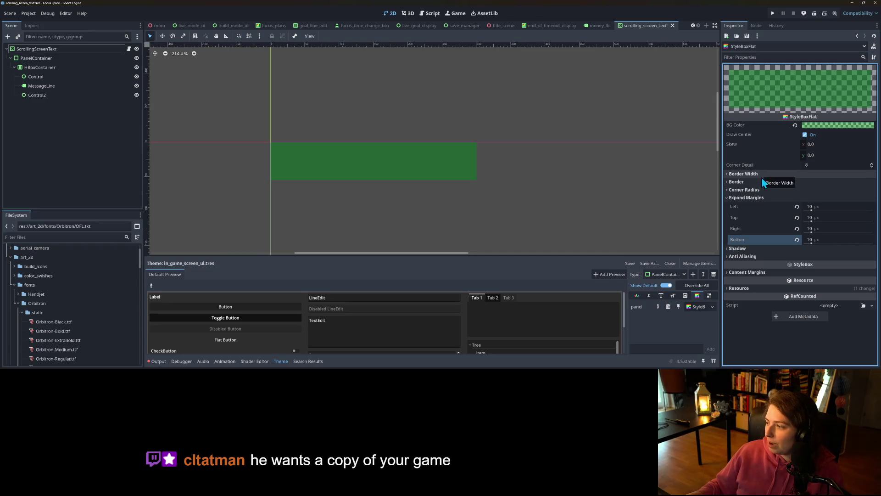
Round the panel style's corners with a 5 px corner radius.
click(762, 190)
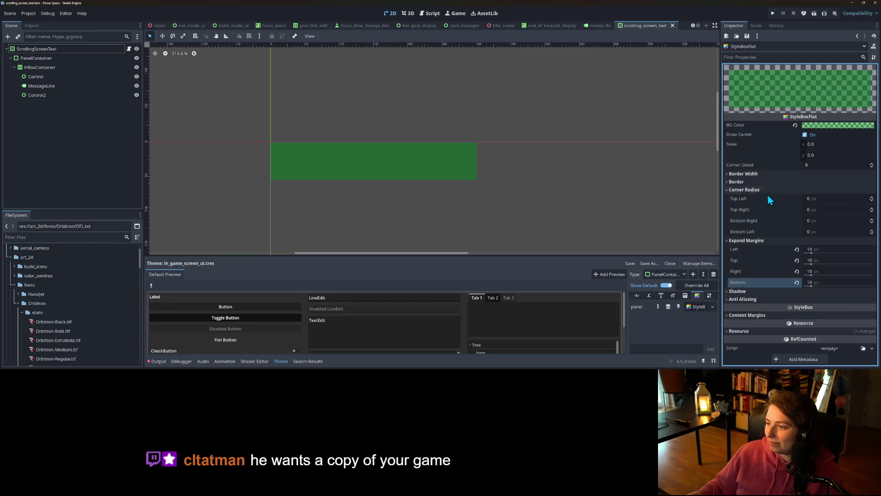
click(821, 198)
text(5)
key(Tab)
text(5)
key(Tab)
text(5)
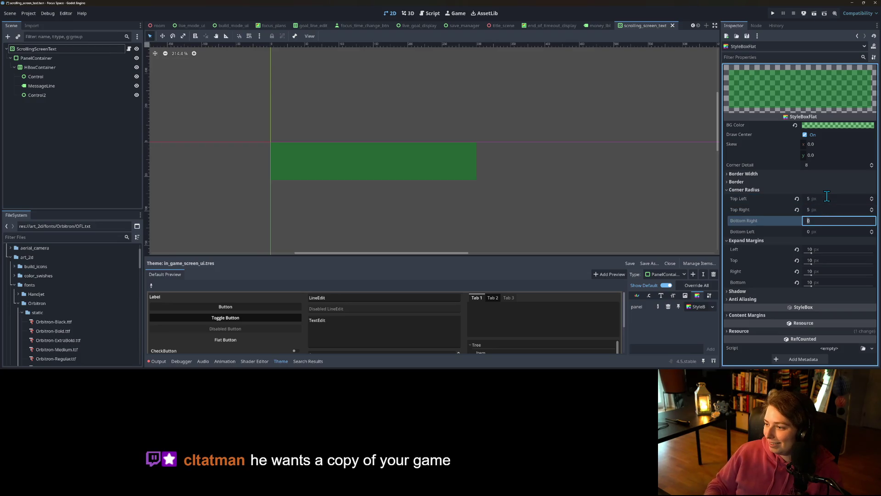
key(Tab)
text(5)
key(Return)
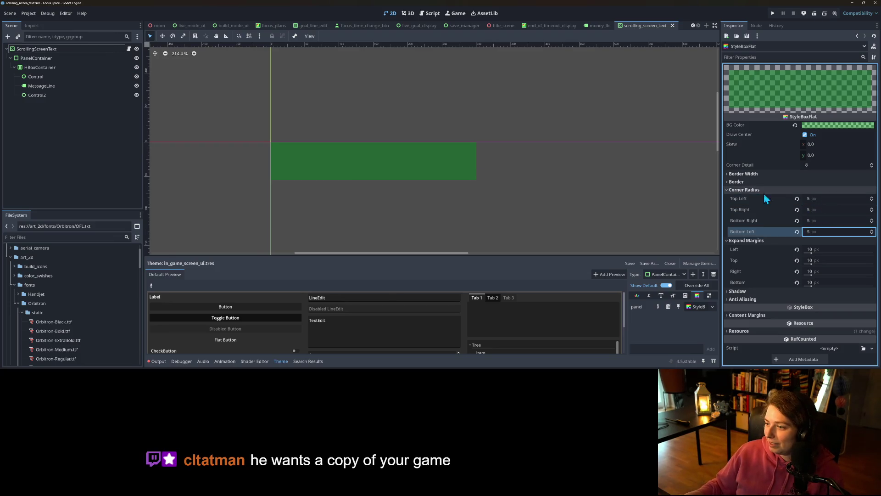
Give the panel style 1 px border widths.
click(747, 181)
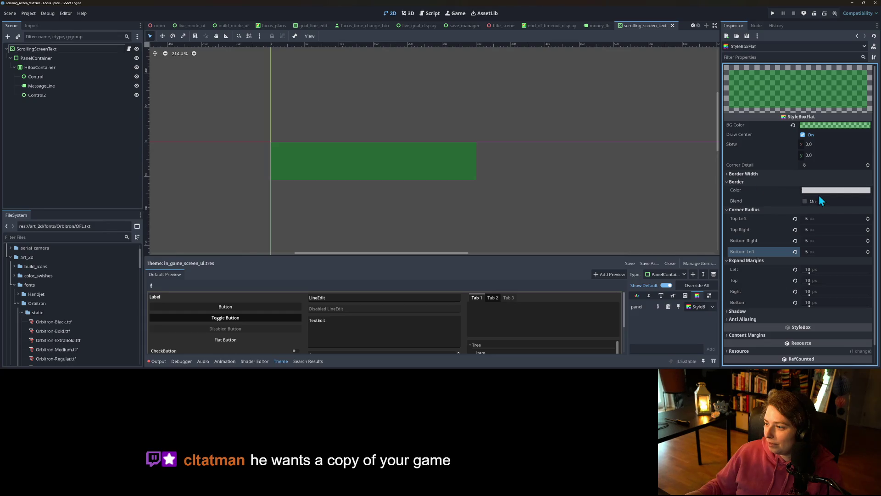
click(753, 175)
click(820, 182)
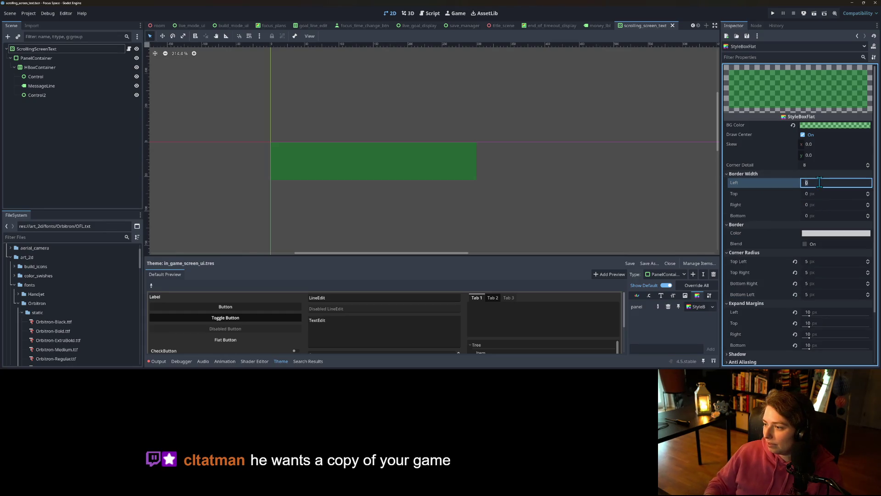
key(Tab)
text(1)
key(Tab)
text(1)
key(Tab)
text(1)
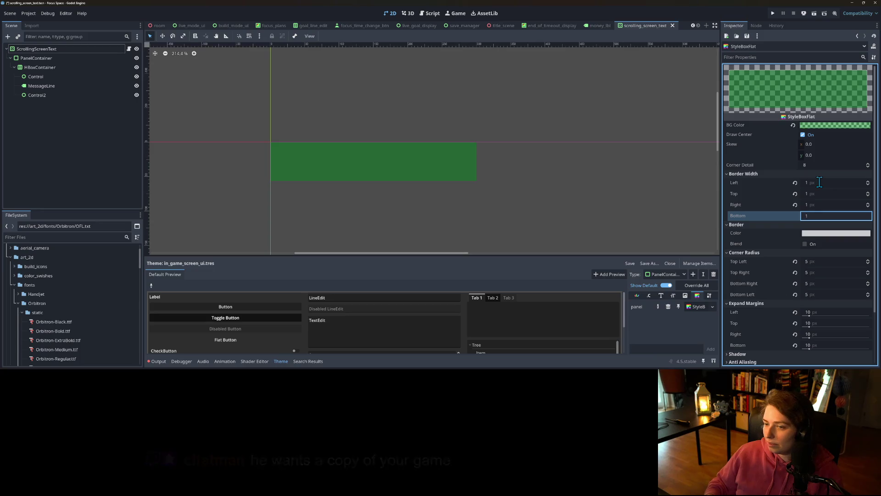
key(Return)
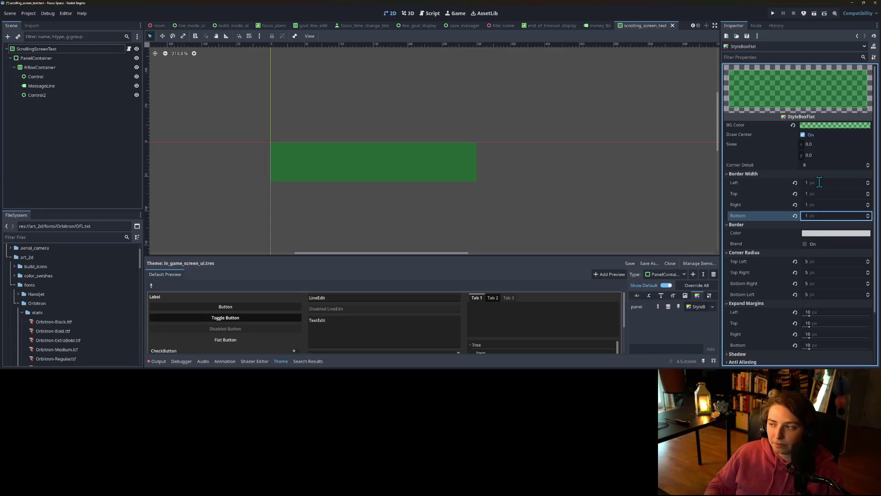
Set the border colour to translucent dark grey 34343486 and save.
click(825, 235)
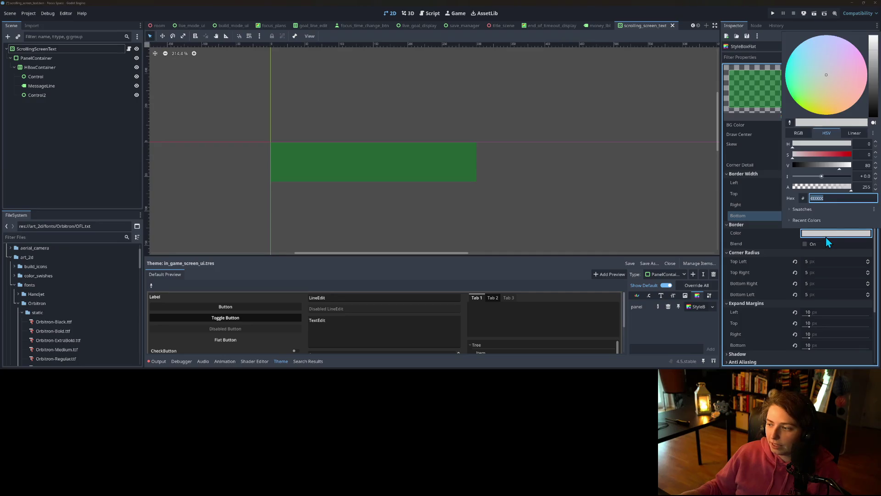
click(824, 187)
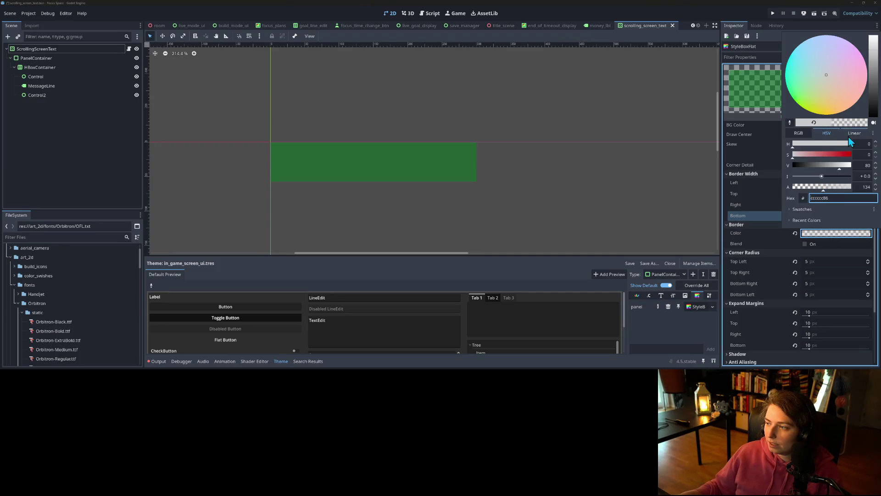
drag(875, 77, 873, 117)
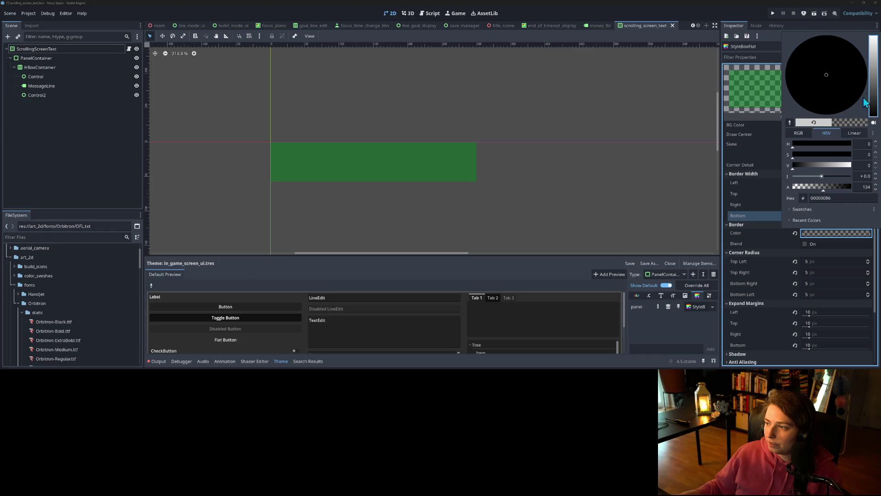
click(874, 107)
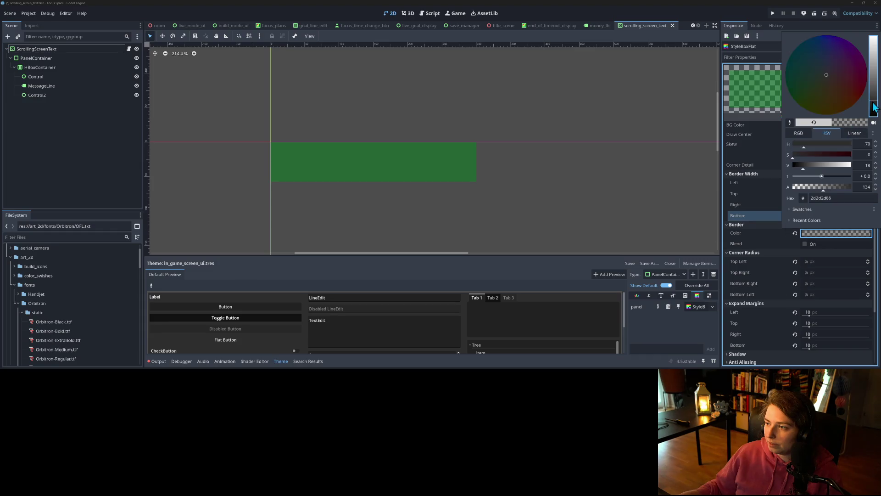
click(767, 235)
key(ctrl+s)
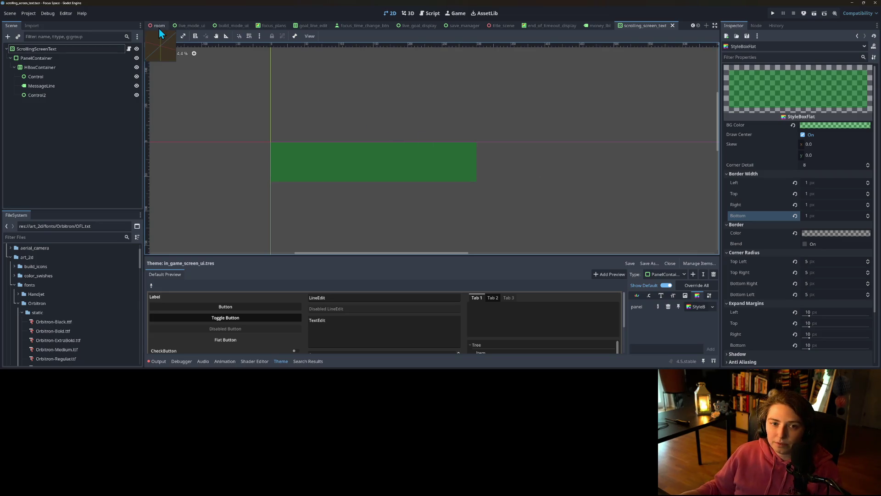
Copy MessageLine's Orbitron font into the theme's Default Font and save.
click(48, 49)
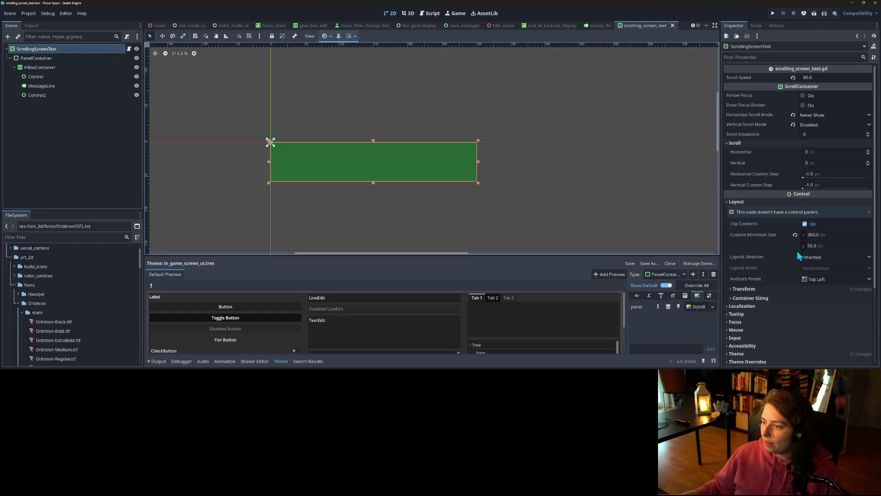
scroll(797, 257, down, 5)
click(768, 253)
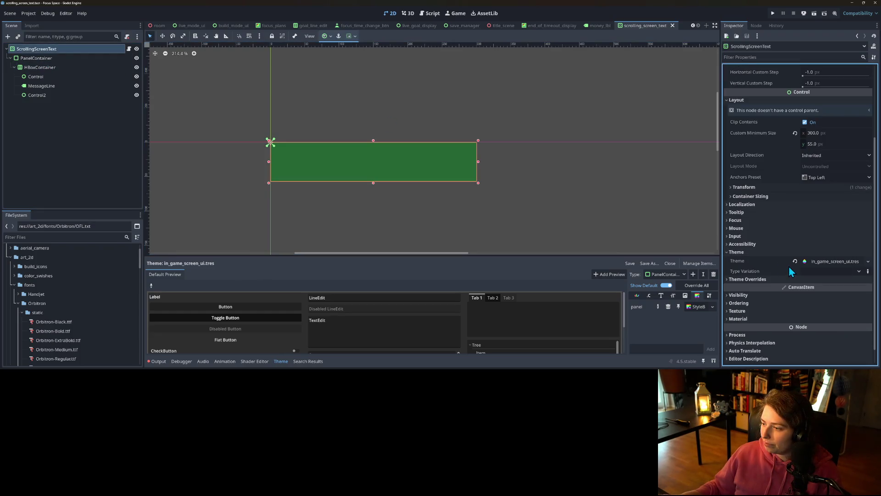
scroll(775, 241, up, 5)
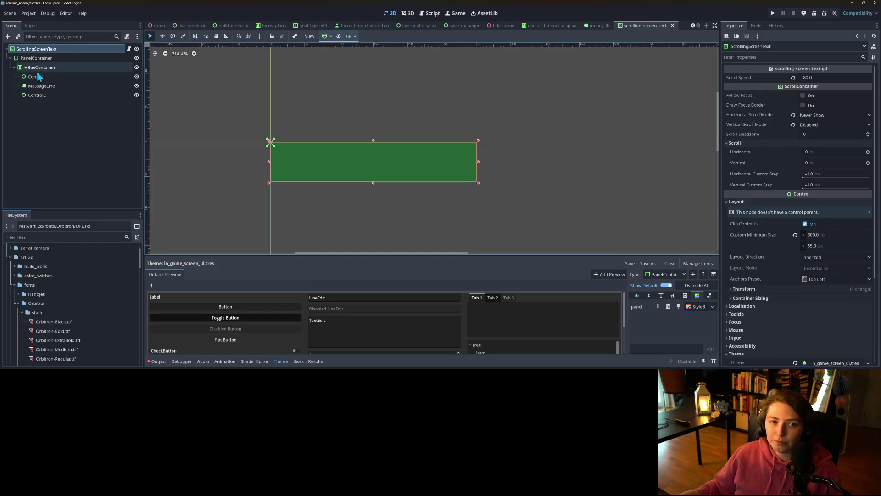
click(39, 87)
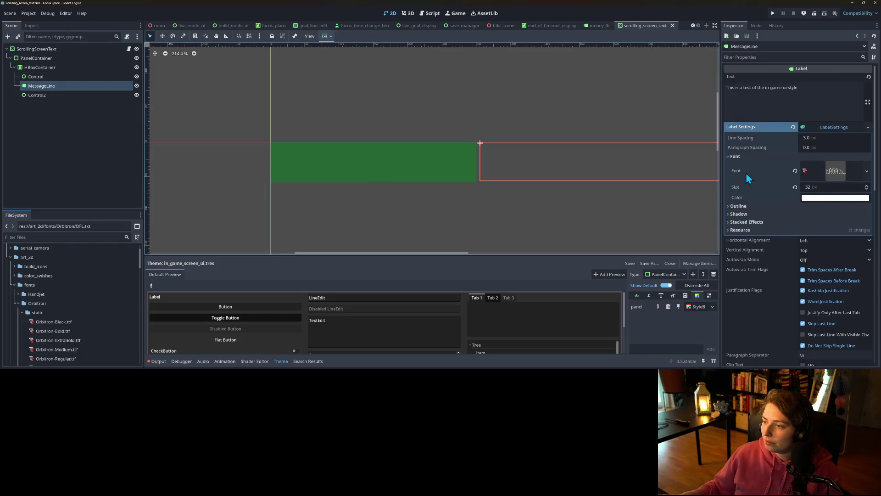
click(746, 175)
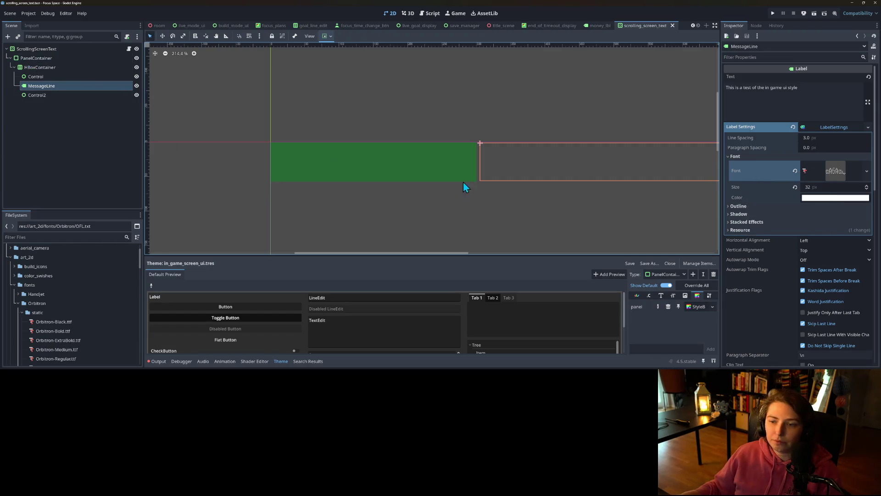
scroll(813, 282, down, 12)
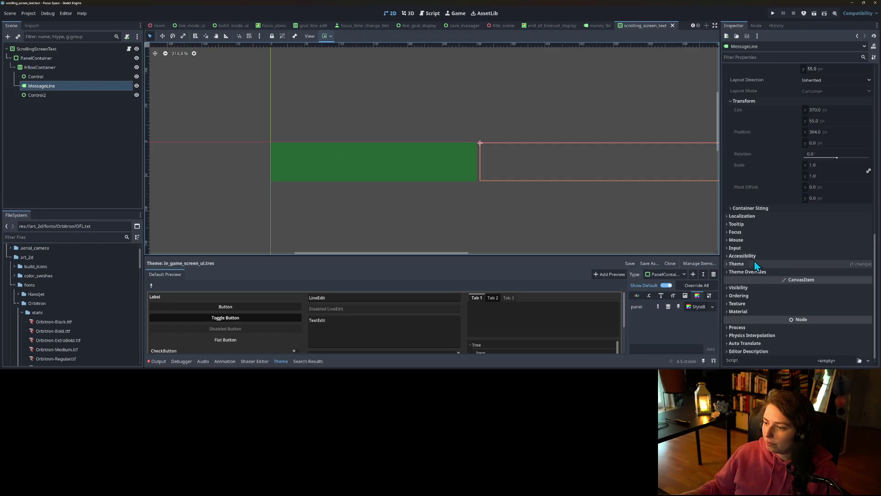
click(753, 265)
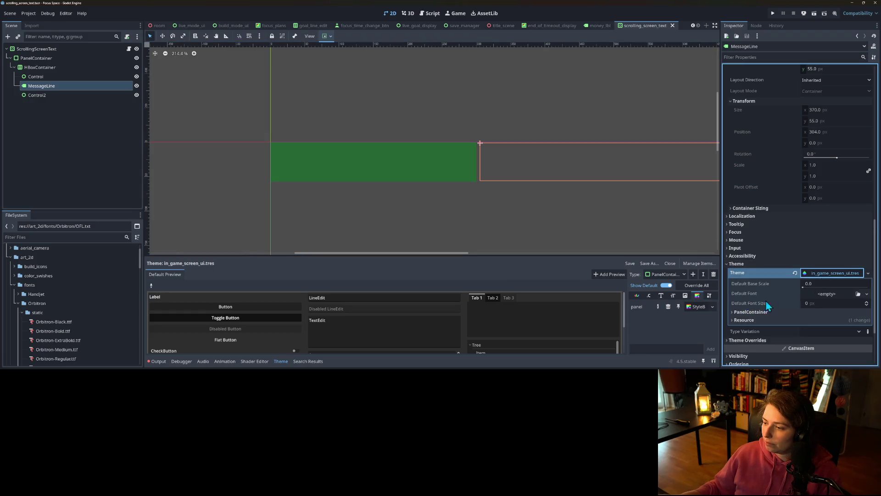
right_click(765, 295)
click(777, 307)
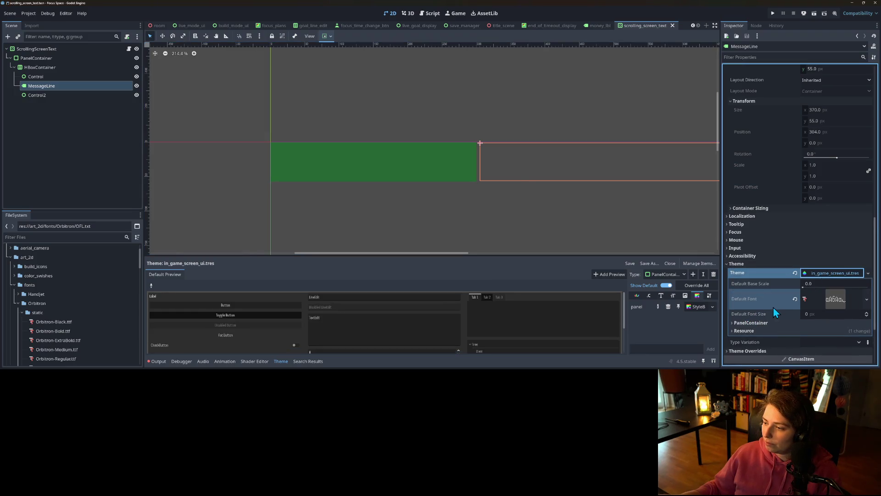
key(ctrl+s)
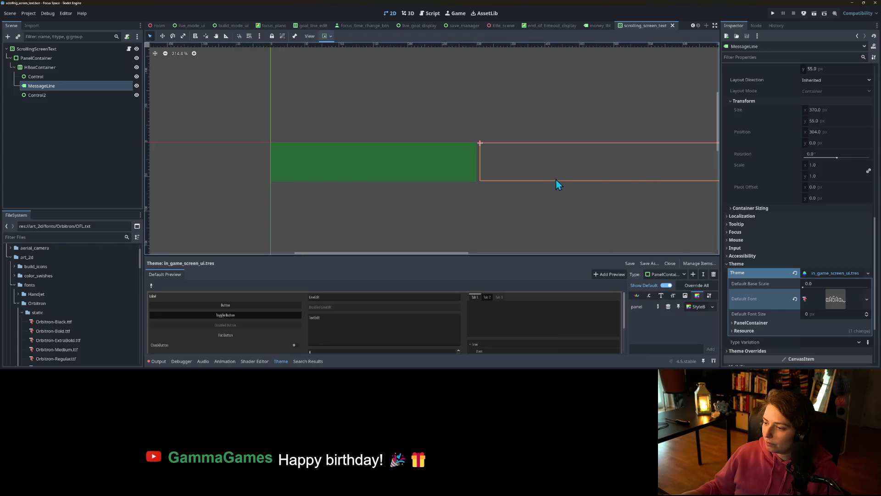
Set the theme's Default Font Size to 32 px.
click(825, 314)
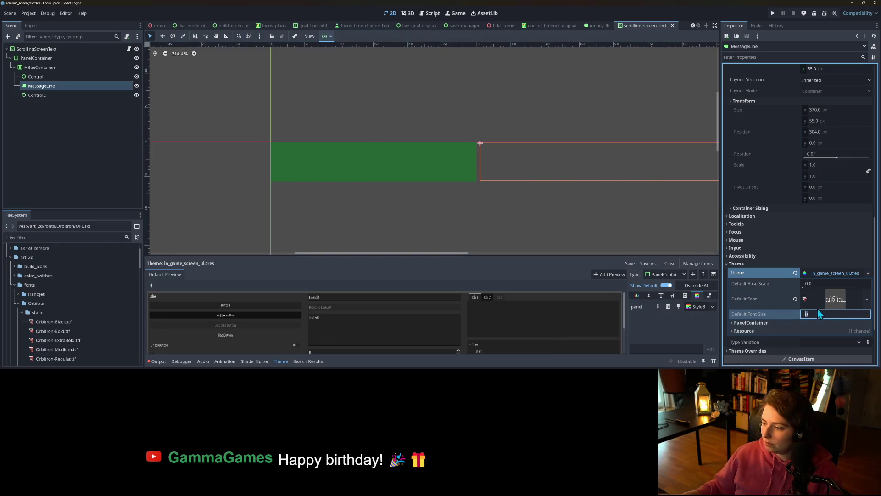
scroll(776, 282, up, 10)
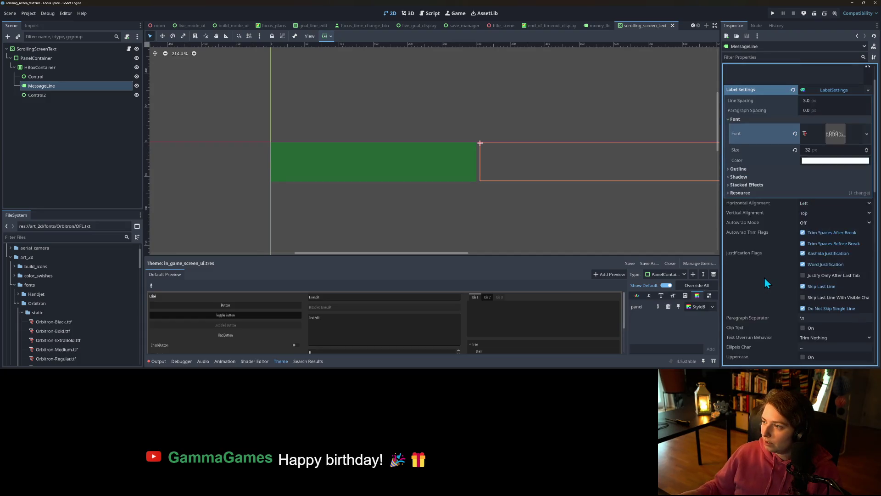
scroll(766, 283, up, 2)
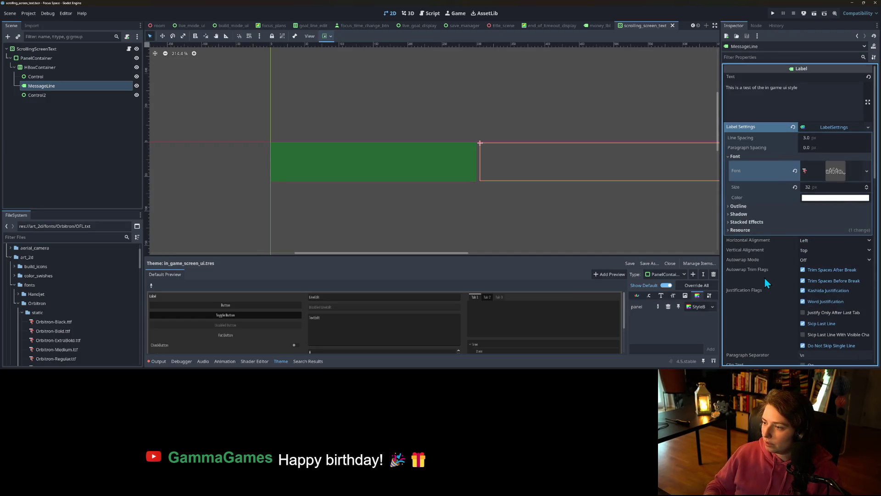
scroll(764, 280, down, 12)
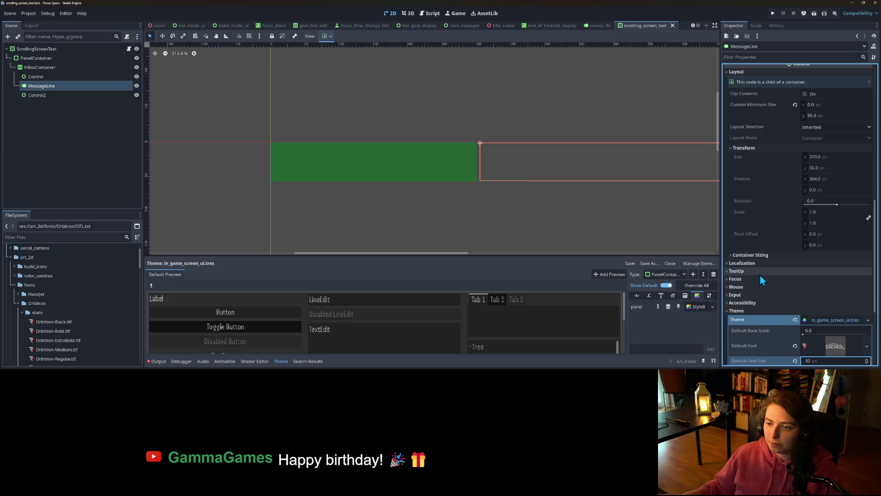
scroll(487, 179, down, 3)
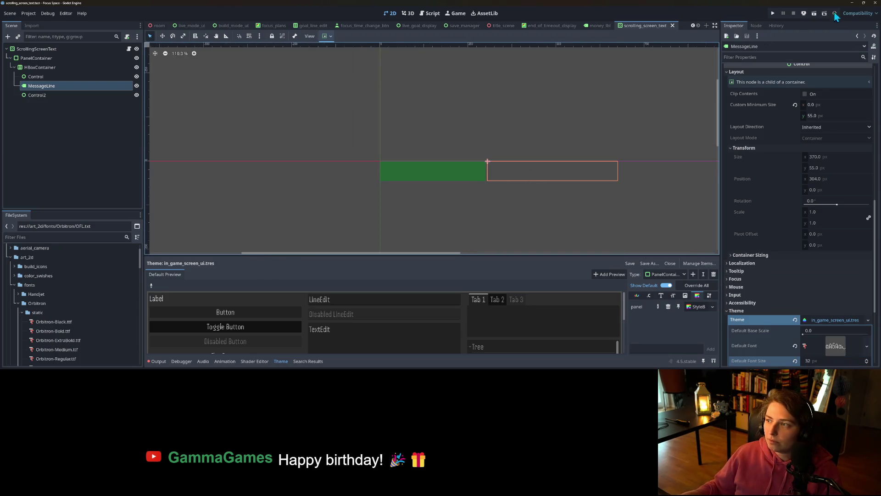
click(769, 15)
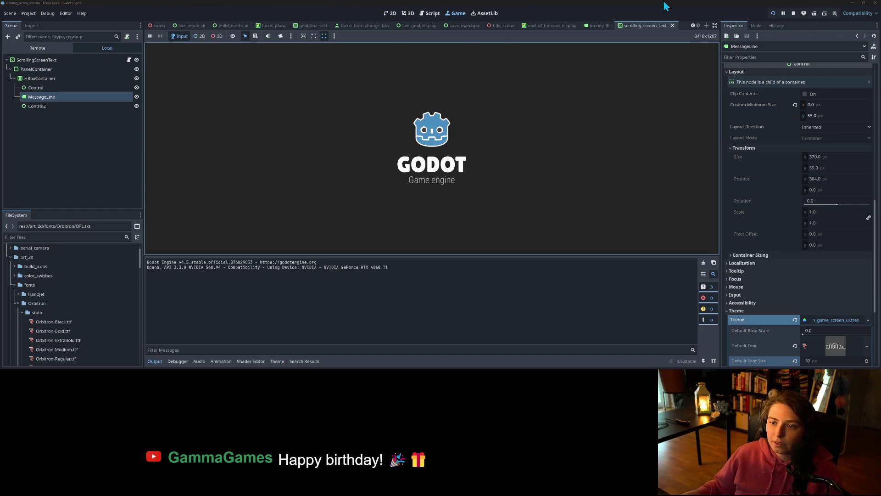
click(155, 361)
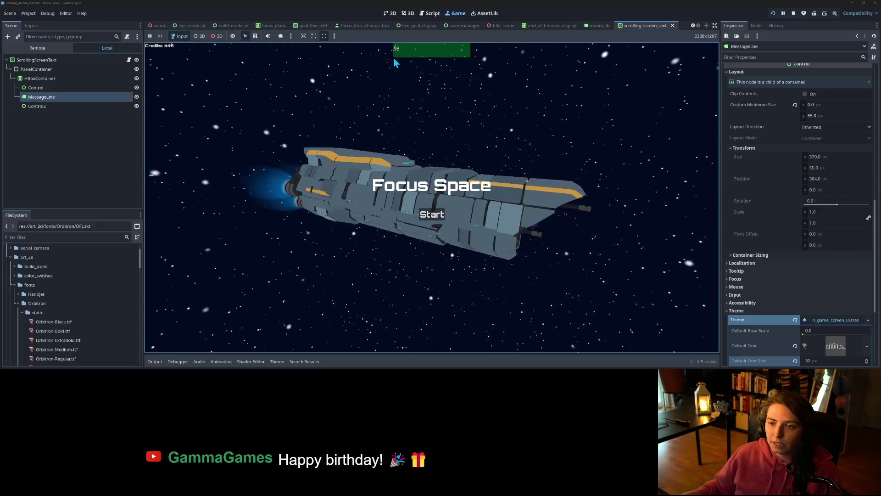
click(794, 13)
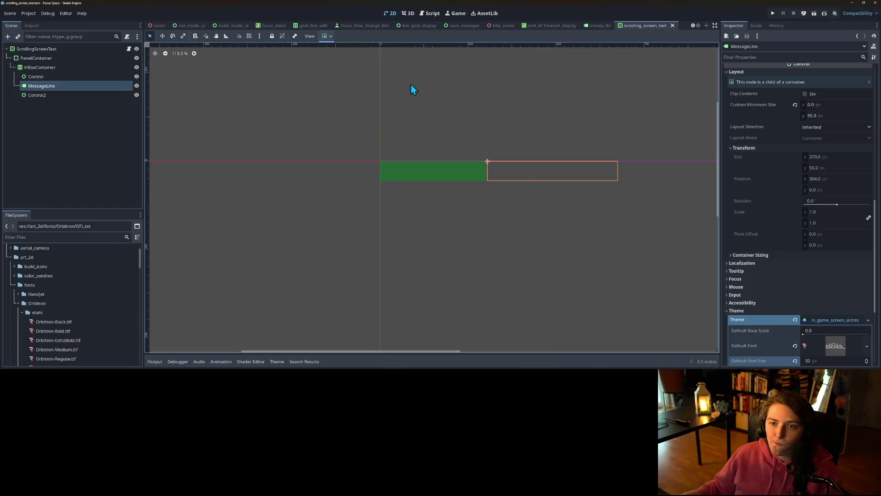
Keep MessageLine left-aligned horizontally, centre it vertically, and save.
scroll(519, 165, down, 4)
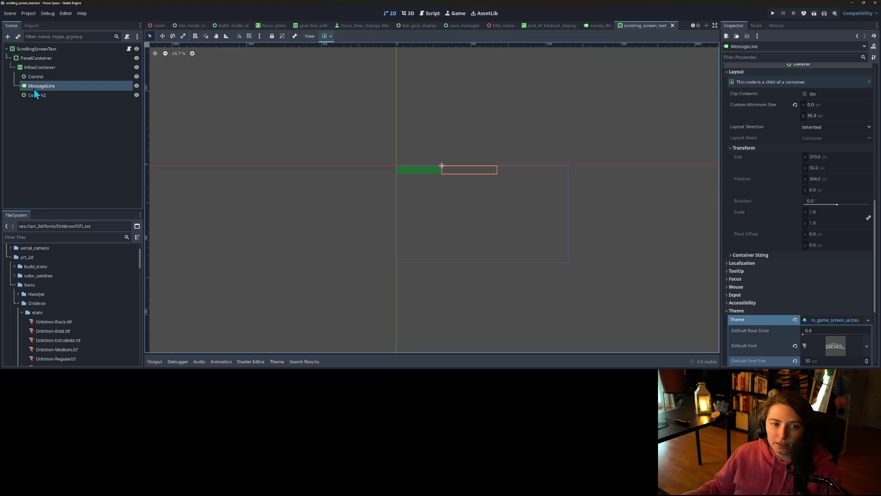
scroll(823, 132, up, 5)
scroll(846, 144, up, 4)
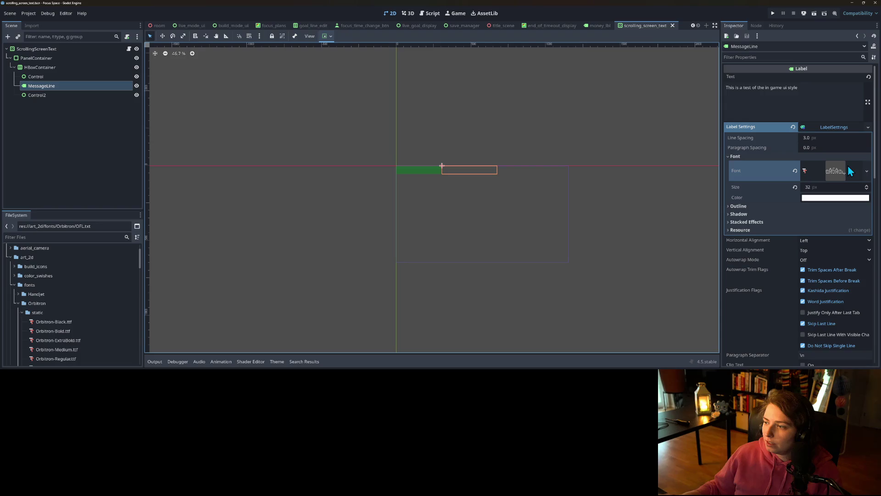
click(817, 241)
click(823, 257)
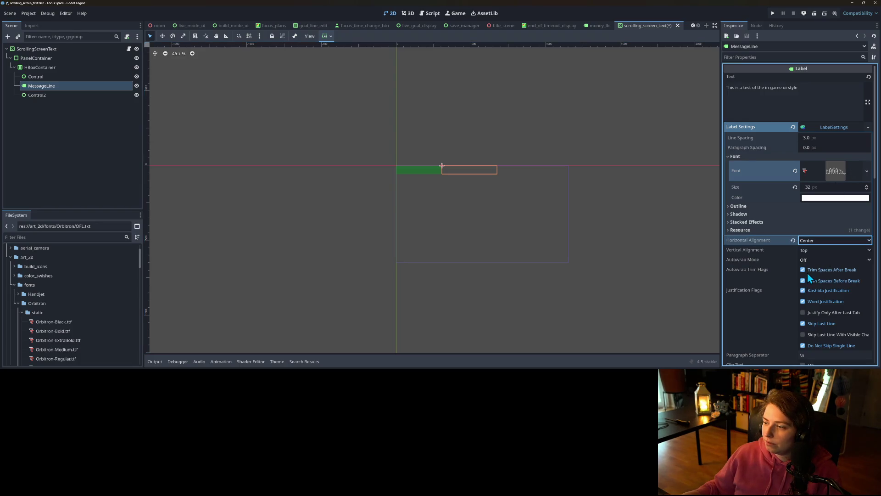
click(807, 242)
click(813, 249)
click(813, 250)
click(822, 270)
key(ctrl+s)
Select PanelContainer and collapse its overridden StyleBoxFlat panel settings.
scroll(784, 269, down, 15)
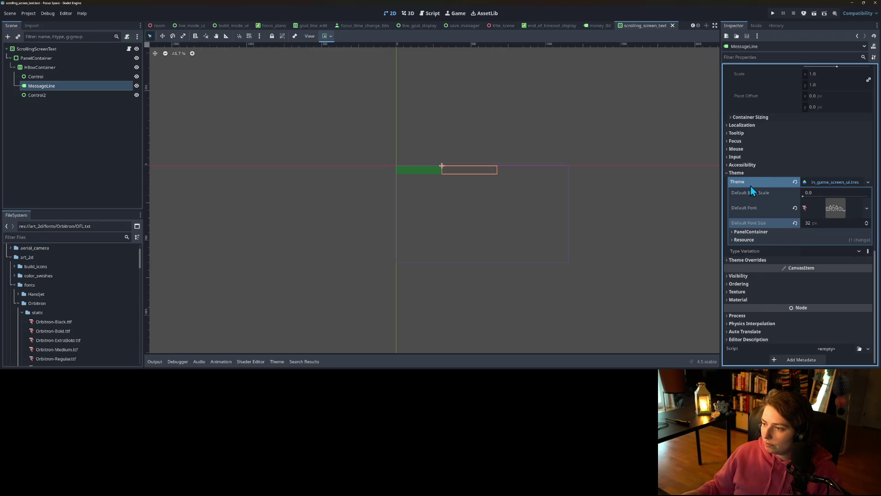
click(48, 59)
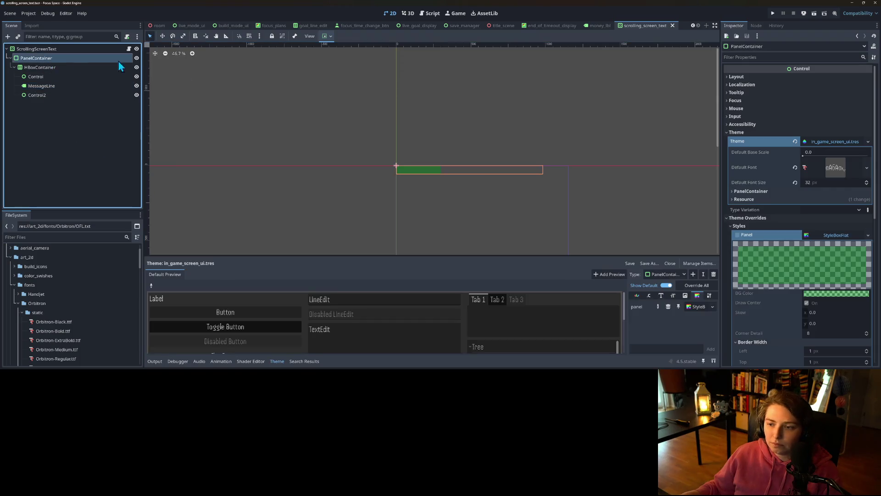
scroll(814, 282, down, 5)
scroll(810, 281, up, 3)
scroll(803, 271, down, 3)
scroll(825, 280, down, 1)
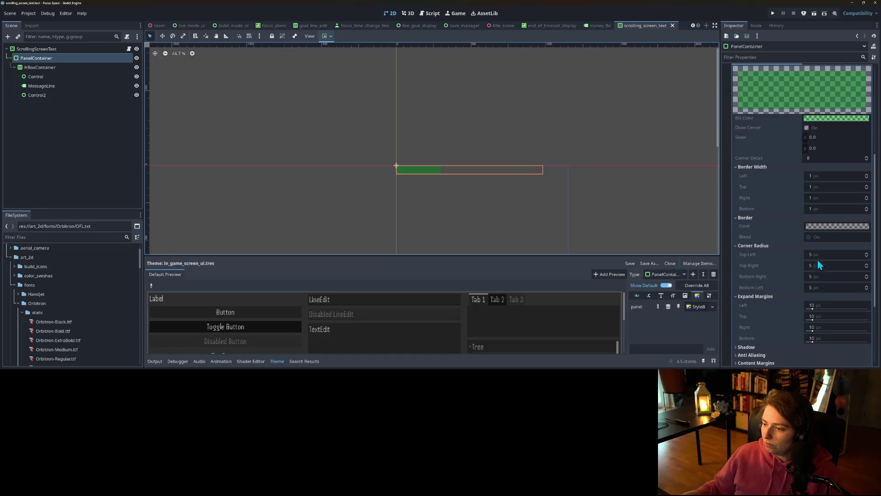
scroll(818, 268, up, 4)
click(785, 223)
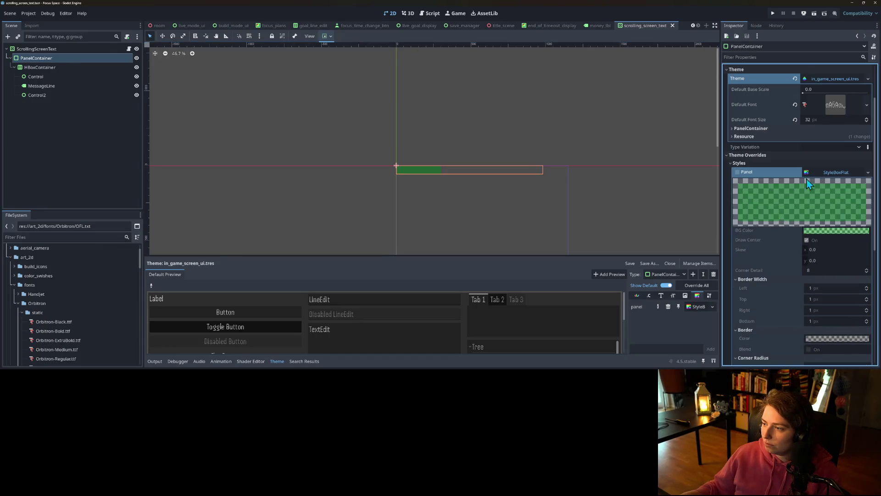
click(835, 173)
click(743, 227)
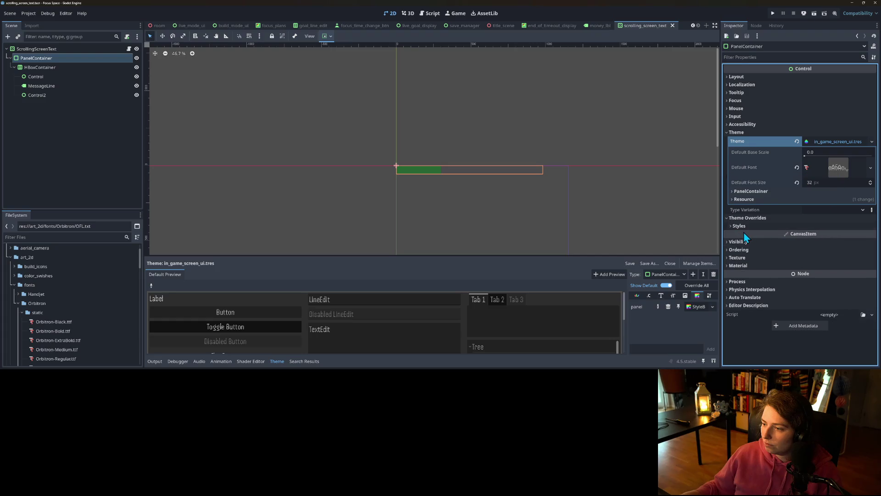
Open the theme's PanelContainer panel StyleBoxFlat for editing.
click(743, 227)
click(829, 235)
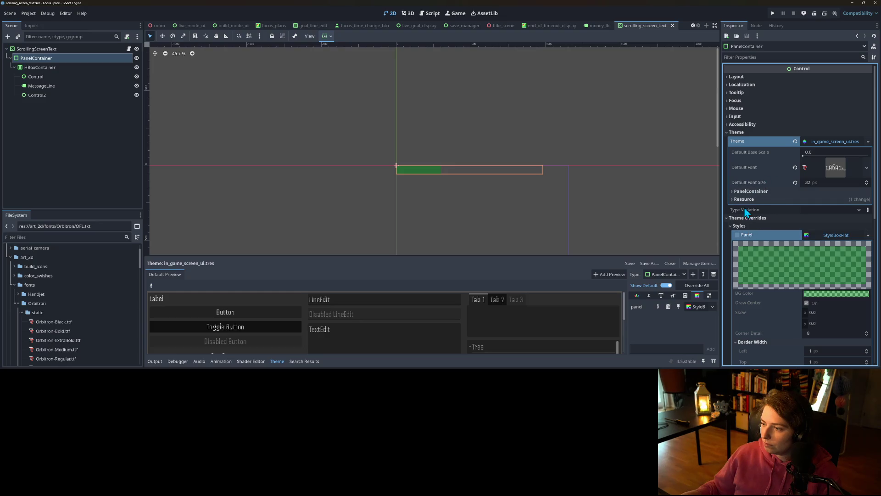
click(749, 192)
click(758, 200)
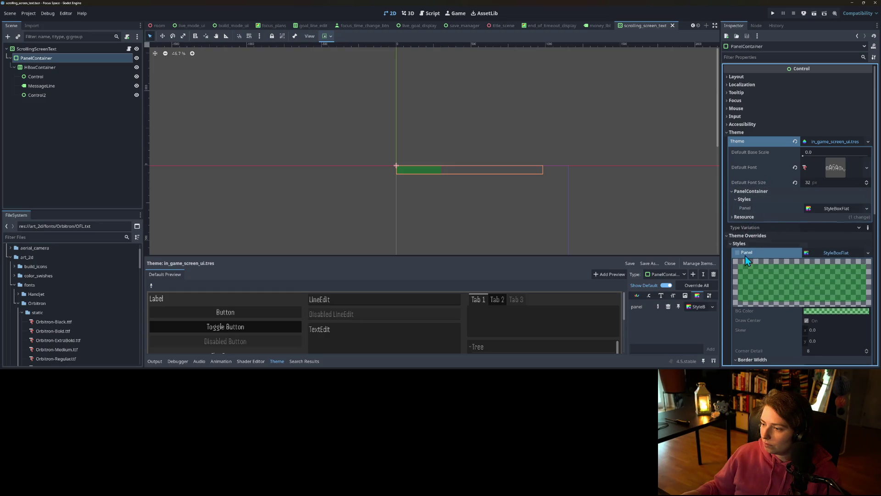
click(843, 254)
click(832, 207)
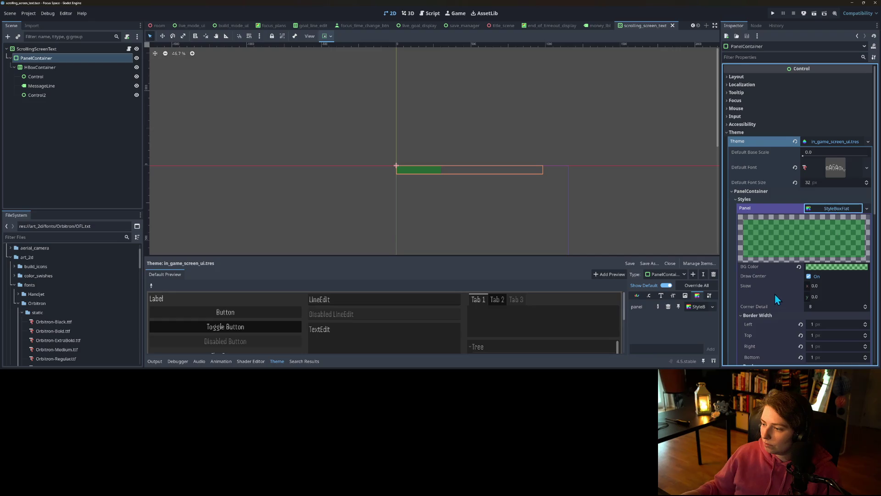
scroll(777, 301, down, 5)
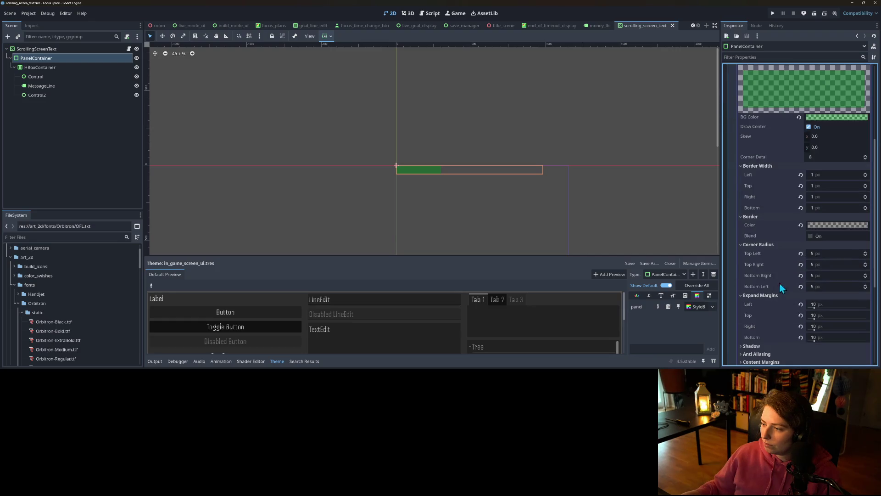
Set all four corner radii of the theme's panel style to 10 px.
click(831, 253)
text(10)
key(Tab)
text(10)
key(Tab)
text(10)
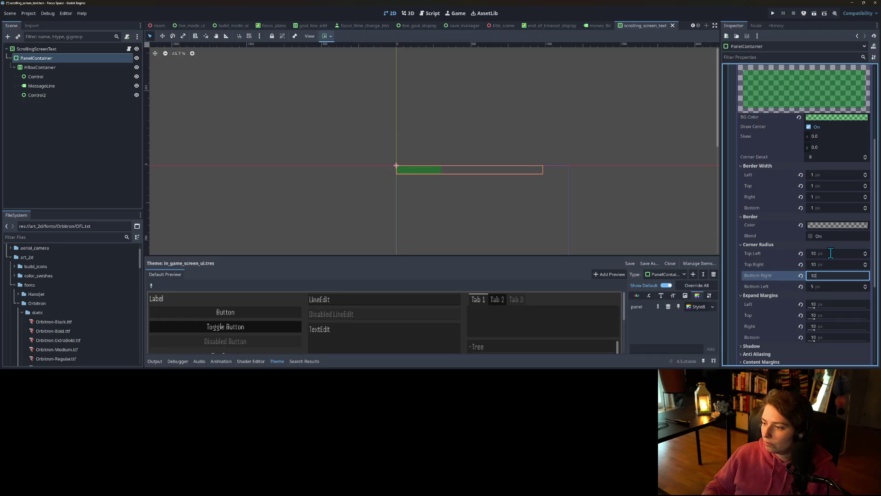
key(Tab)
text(10)
key(ctrl+s)
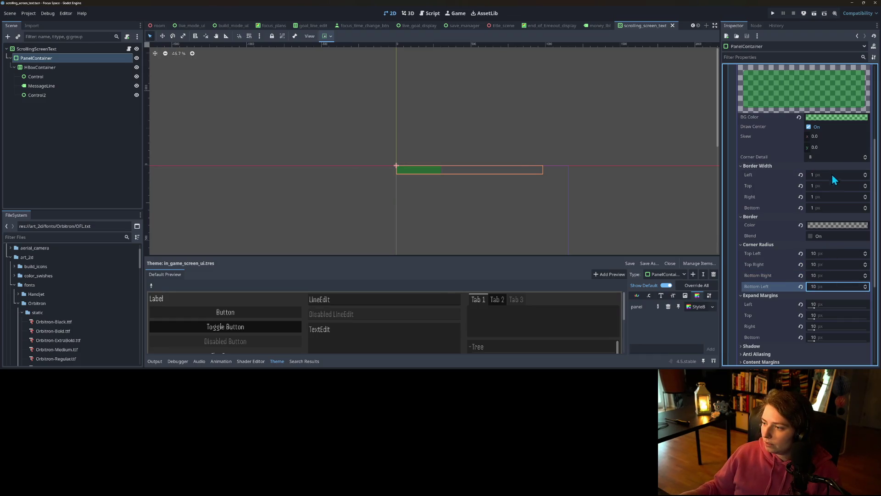
Reset all four border widths to 0, save, and run the project.
click(832, 174)
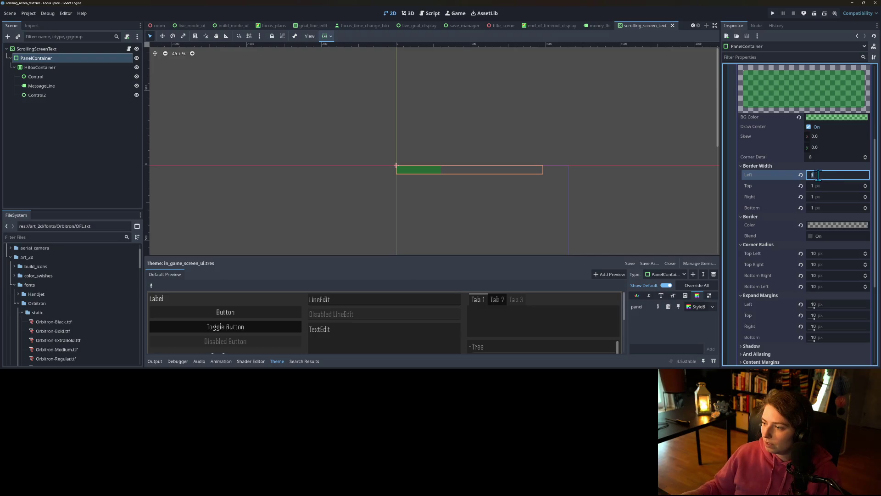
click(801, 176)
click(801, 186)
click(801, 196)
click(801, 208)
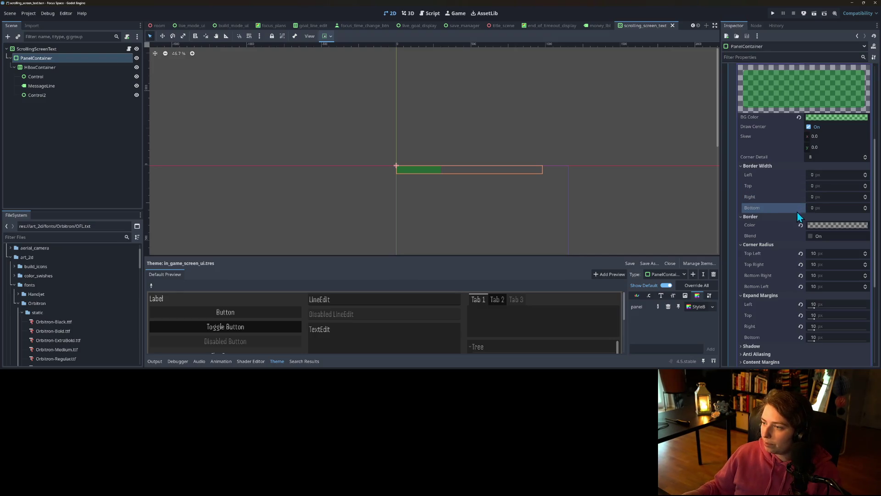
key(ctrl+s)
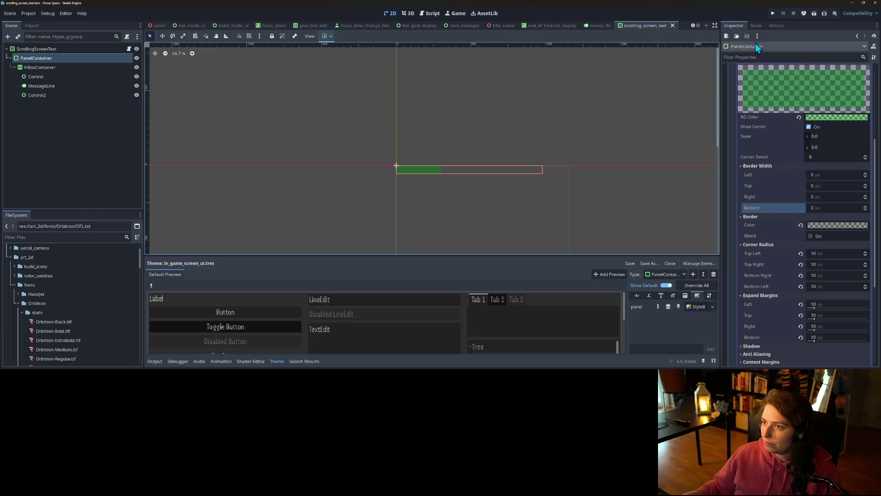
click(775, 14)
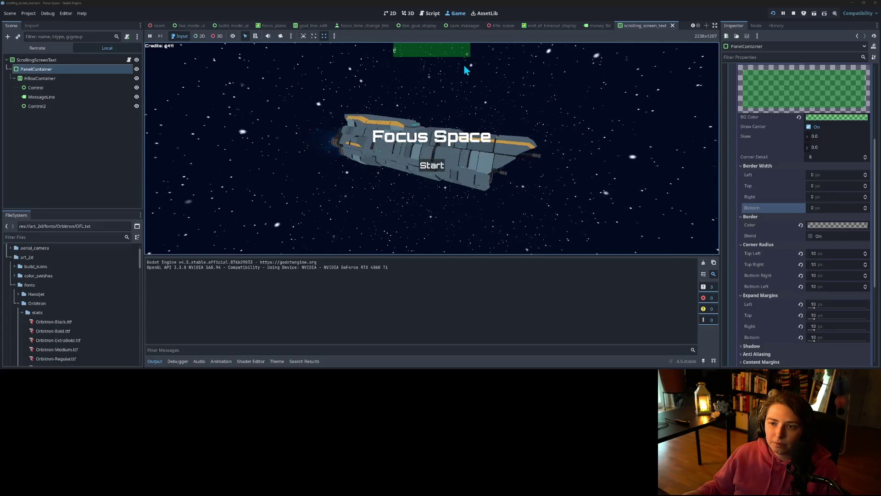
Stop the test run after checking the green panel on the title screen.
click(793, 14)
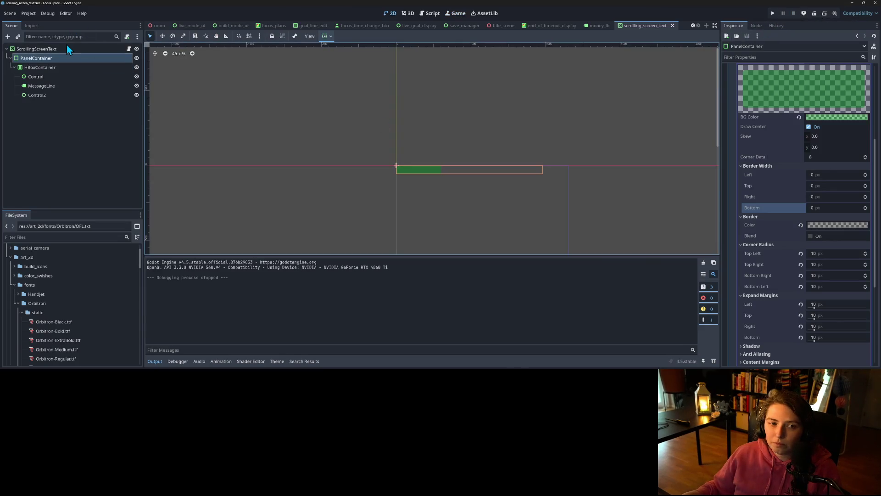
Set the ScrollingScreenText root's Theme Overrides Panel style to a new StyleBoxEmpty.
click(67, 49)
scroll(822, 294, down, 5)
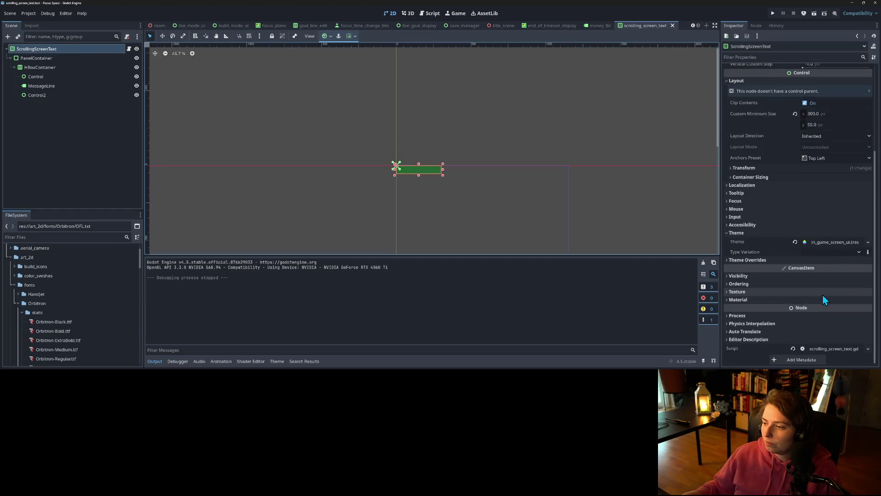
click(748, 297)
click(759, 305)
scroll(789, 317, down, 2)
scroll(788, 317, down, 2)
click(868, 249)
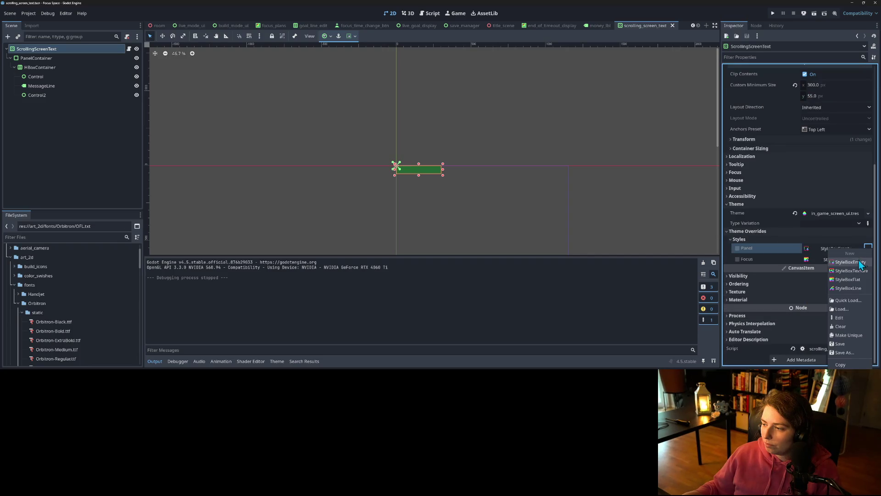
click(852, 263)
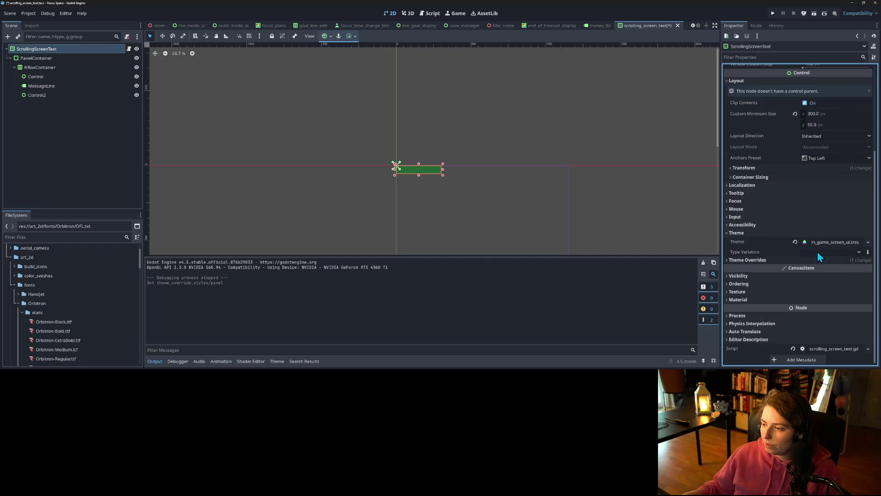
Set the StyleBoxEmpty's left, top, right and bottom content margins to 10.
click(824, 268)
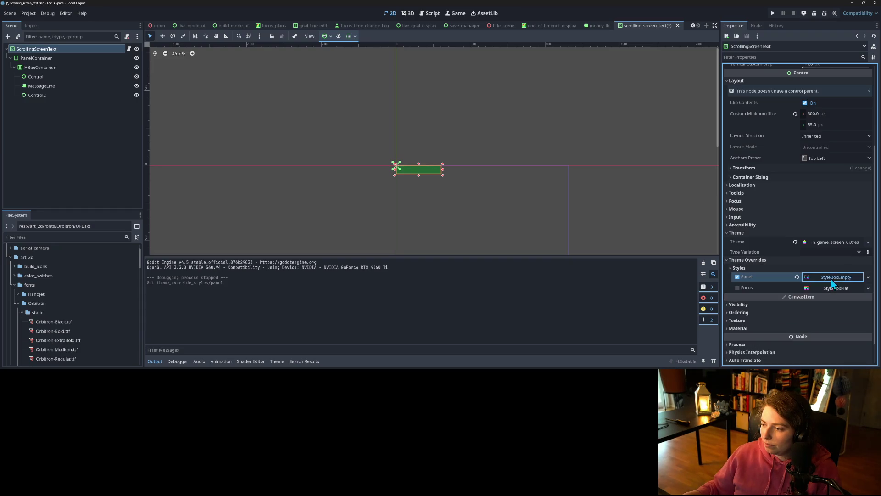
click(834, 277)
click(753, 240)
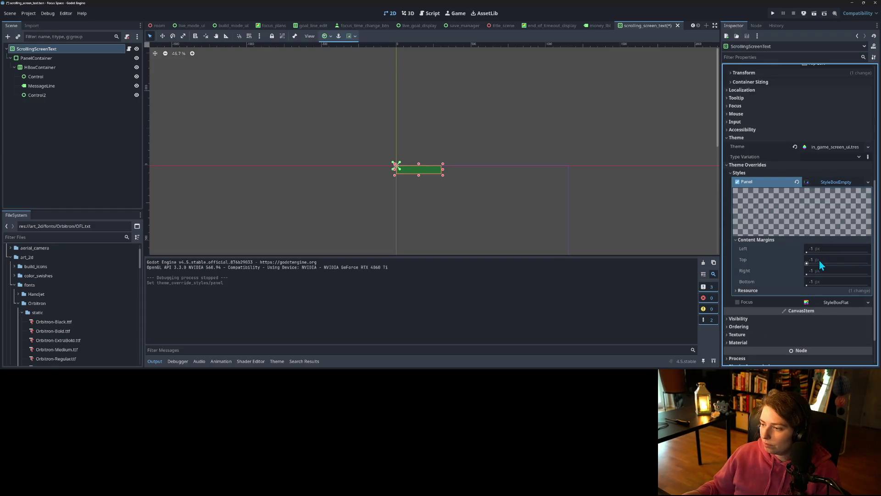
click(832, 249)
key(Tab)
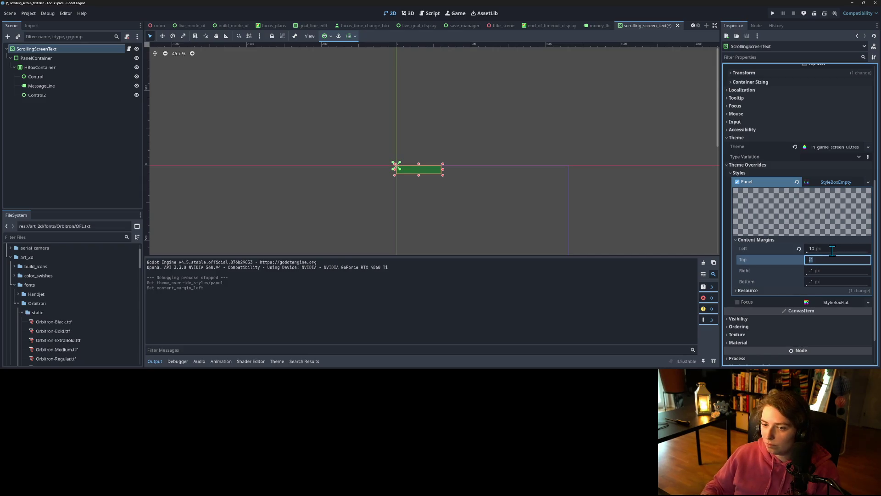
text(10)
key(Tab)
text(10)
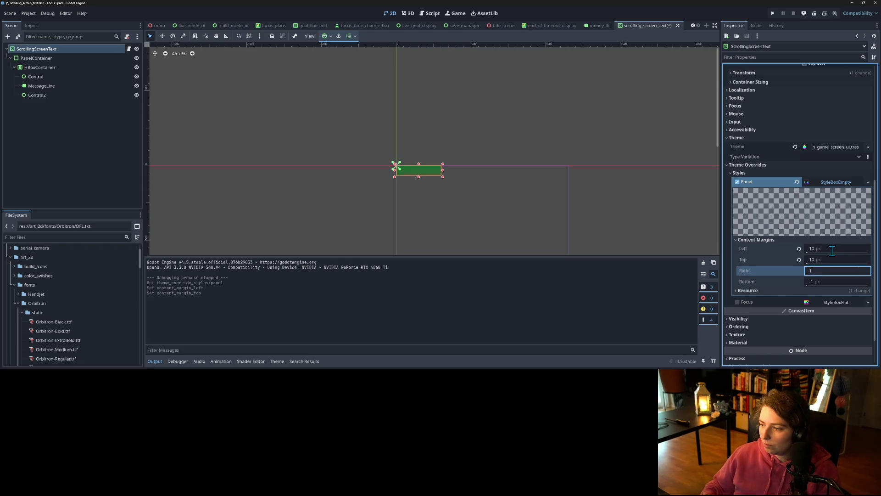
key(Tab)
text(10)
key(Return)
Compare the ScrollingScreenText root and PanelContainer node settings in the Inspector.
scroll(478, 241, up, 7)
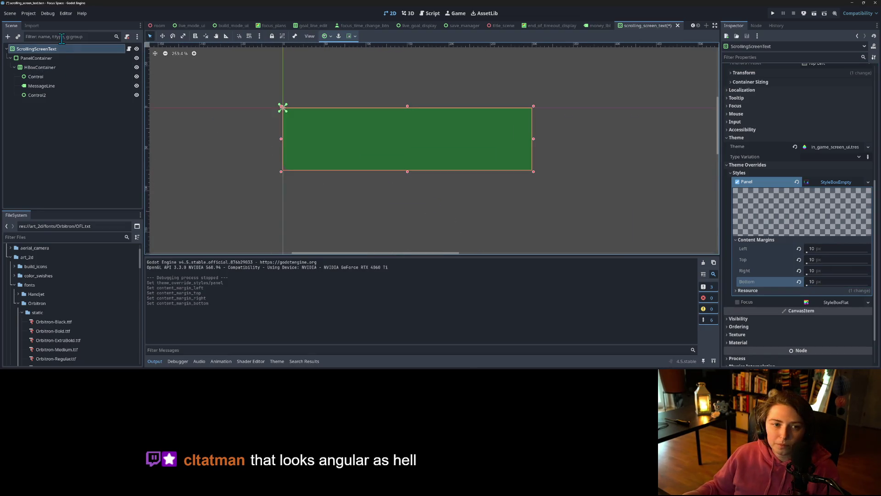
click(57, 58)
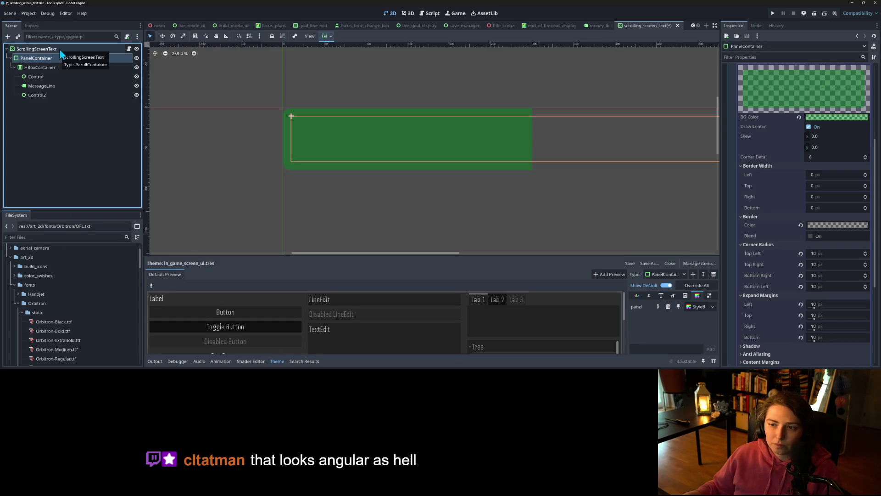
click(59, 50)
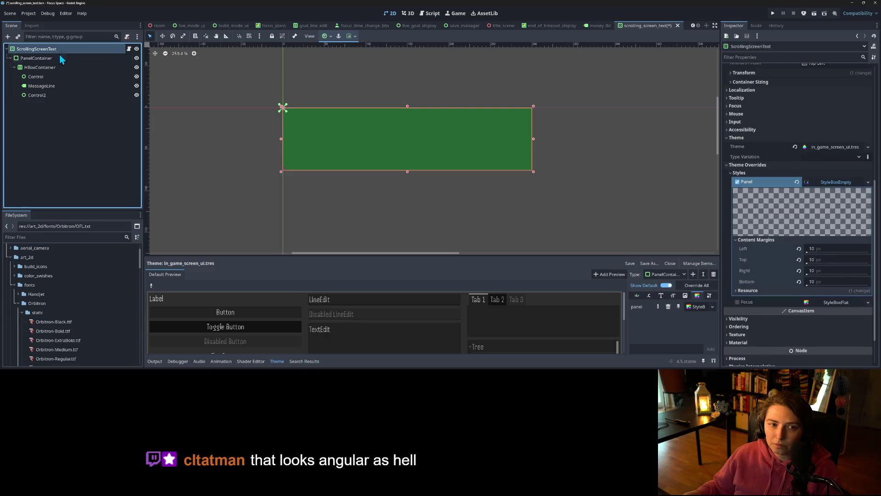
click(59, 57)
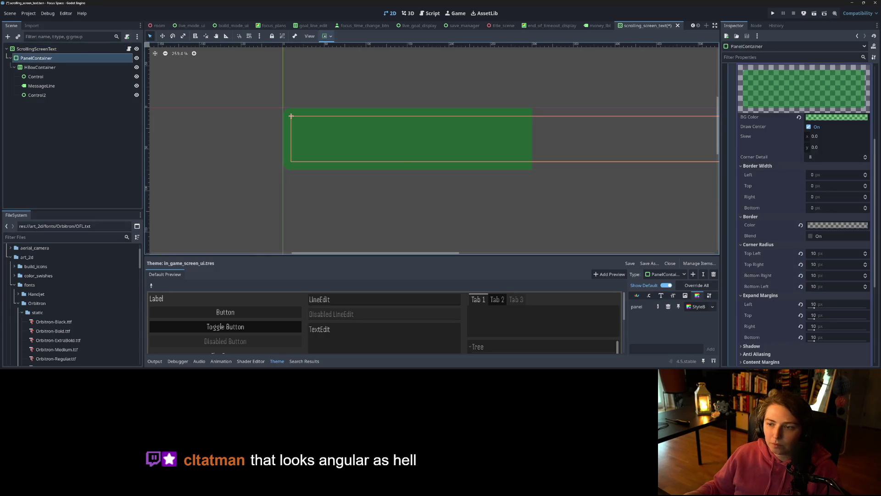
scroll(434, 180, down, 5)
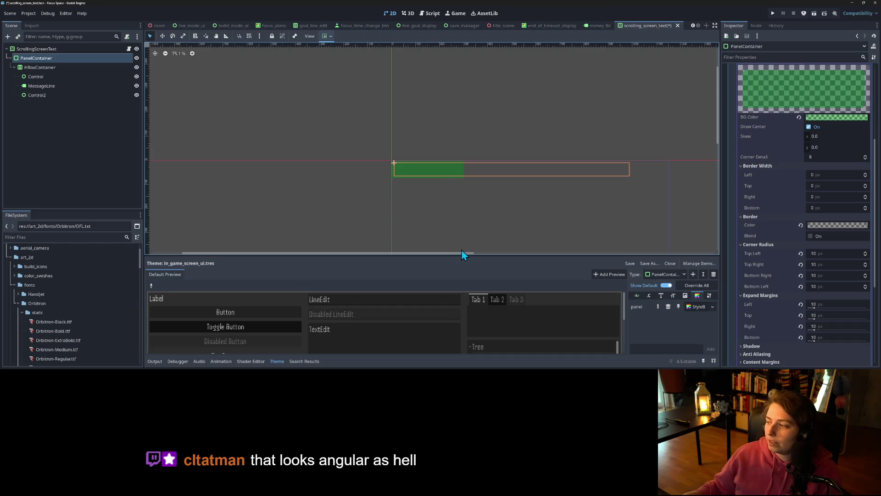
scroll(450, 166, up, 4)
click(62, 49)
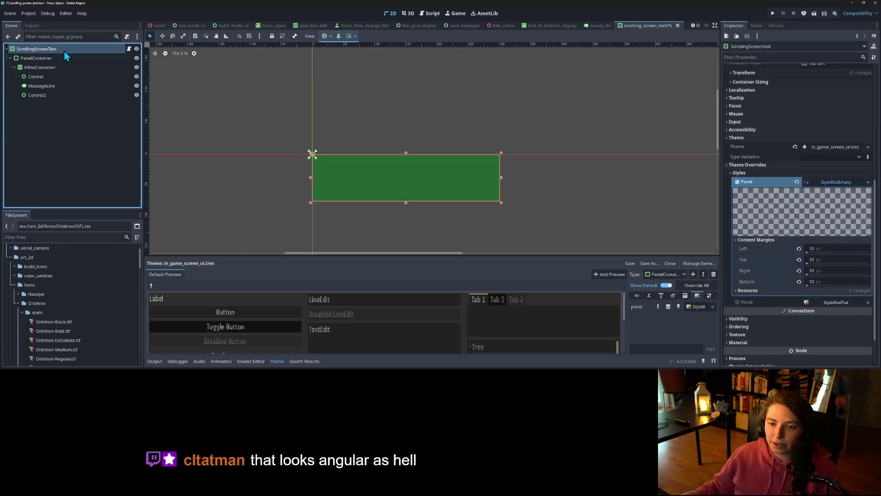
click(70, 118)
click(30, 60)
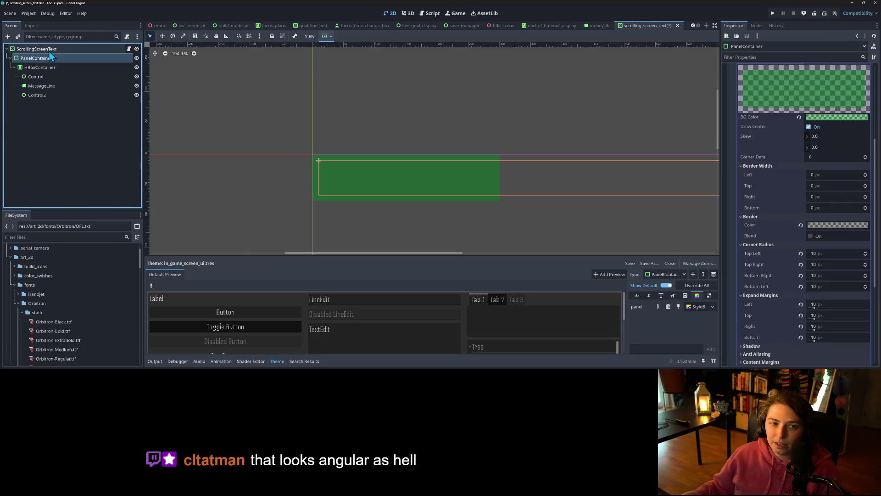
click(51, 51)
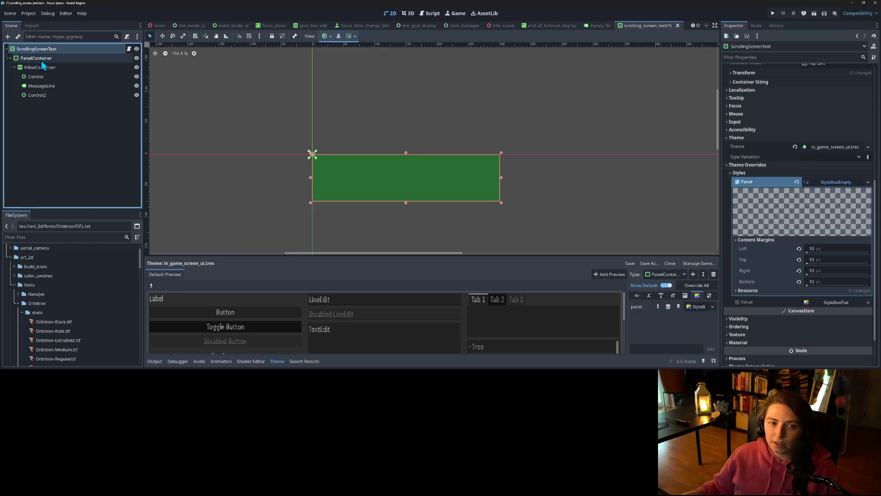
right_click(44, 59)
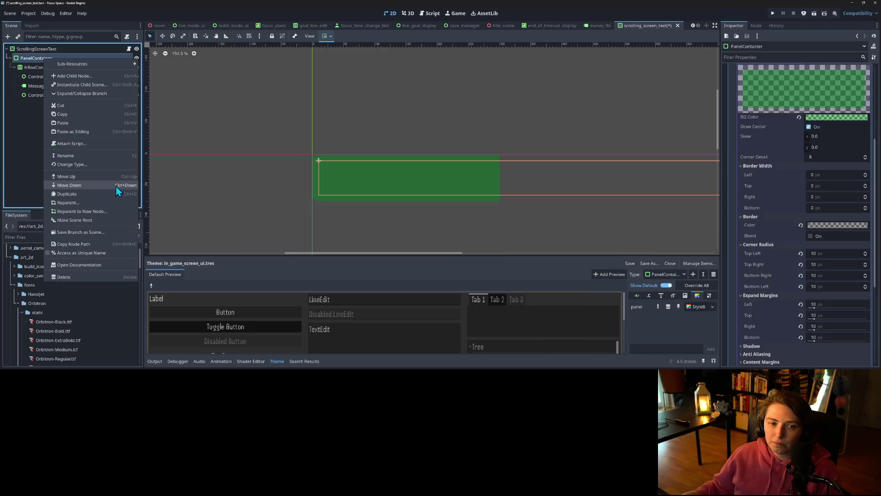
Change the PanelContainer child's node type to ScrollContainer.
click(72, 165)
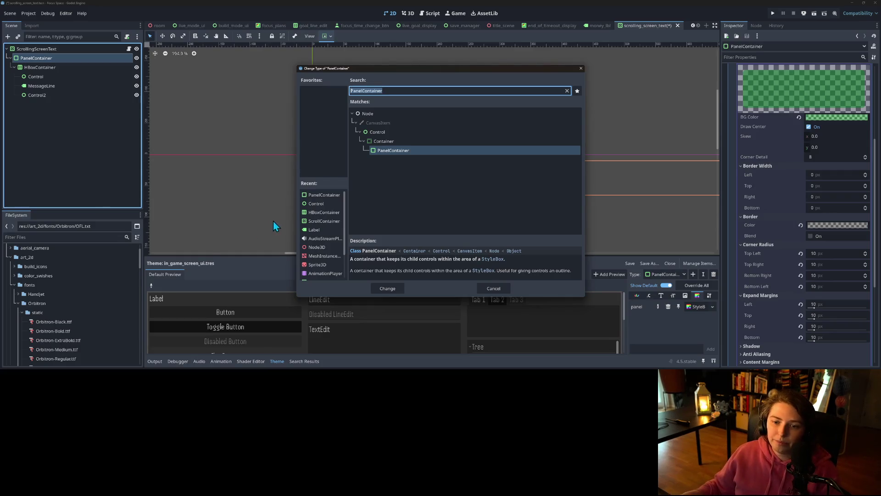
click(318, 221)
click(386, 289)
click(101, 50)
click(129, 49)
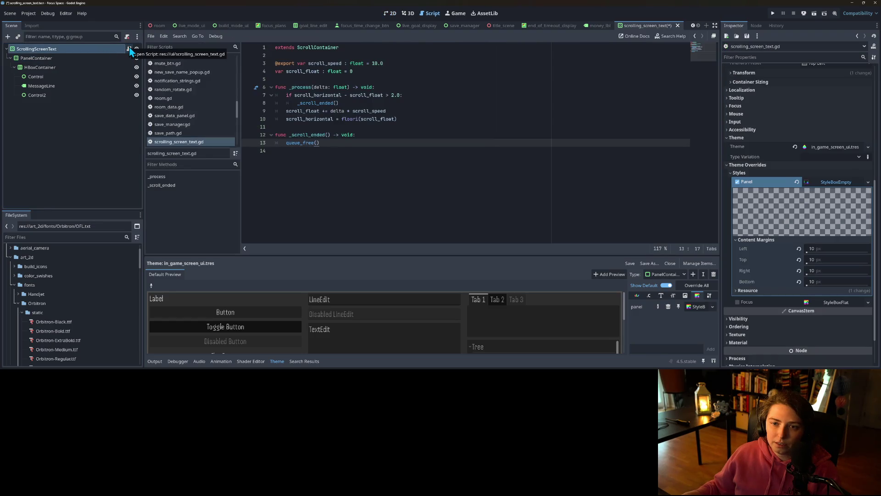
Change the ScrollingScreenText root's type to PanelContainer and view the scene in 2D.
right_click(86, 49)
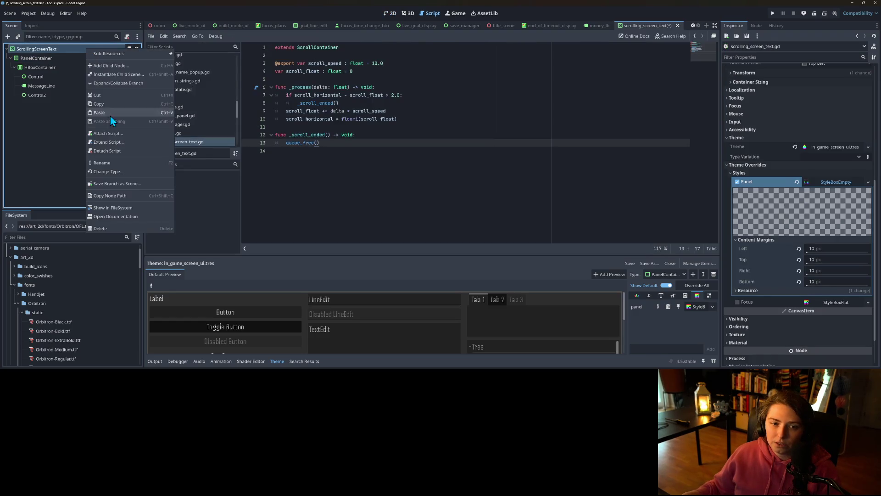
click(117, 171)
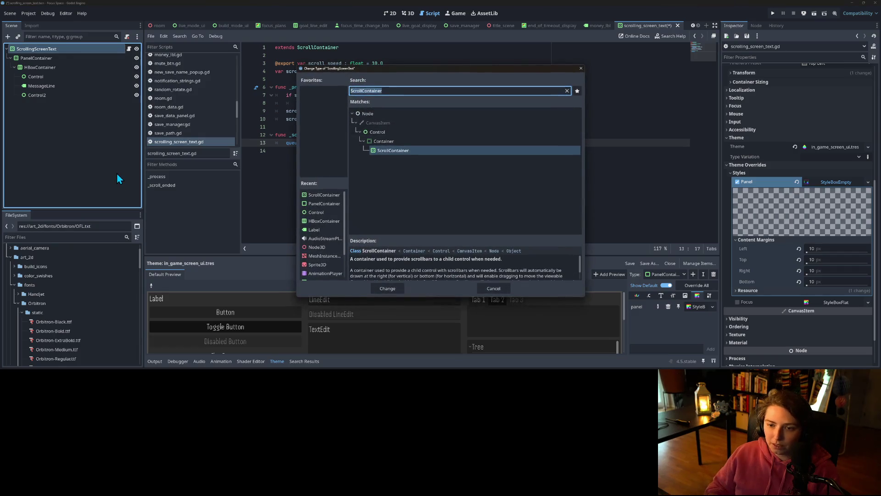
click(327, 205)
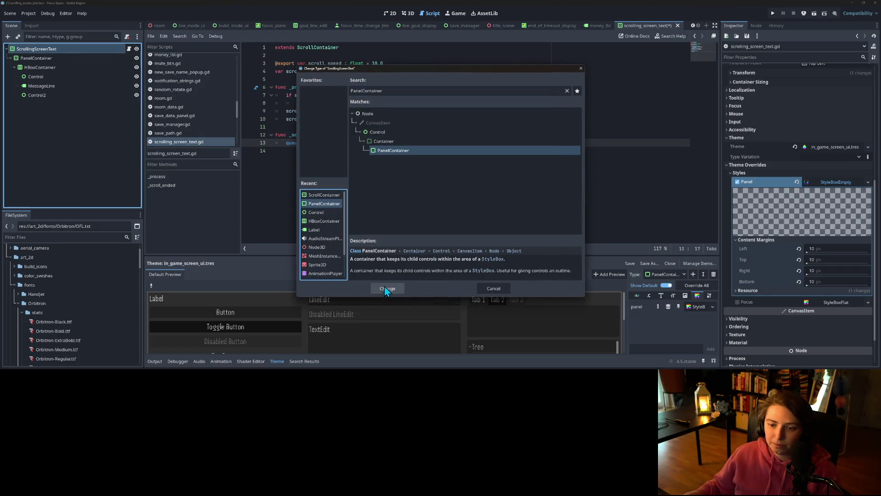
click(387, 288)
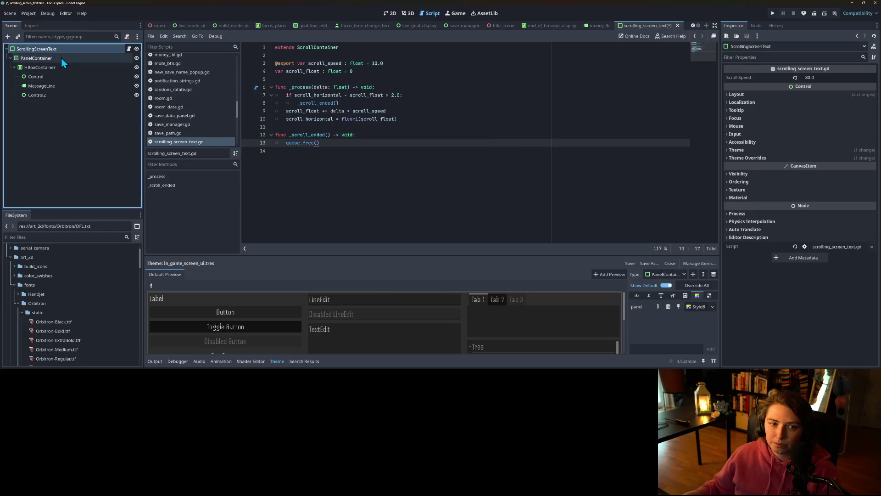
click(792, 95)
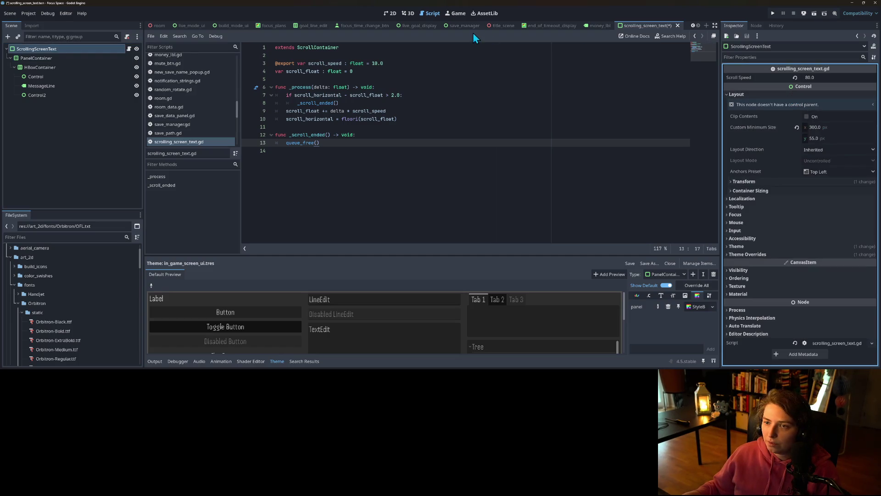
click(390, 13)
Set the inner container's Horizontal Scroll Mode to Never Show, Vertical to Disabled, and save.
scroll(481, 175, up, 1)
scroll(481, 175, down, 2)
click(53, 58)
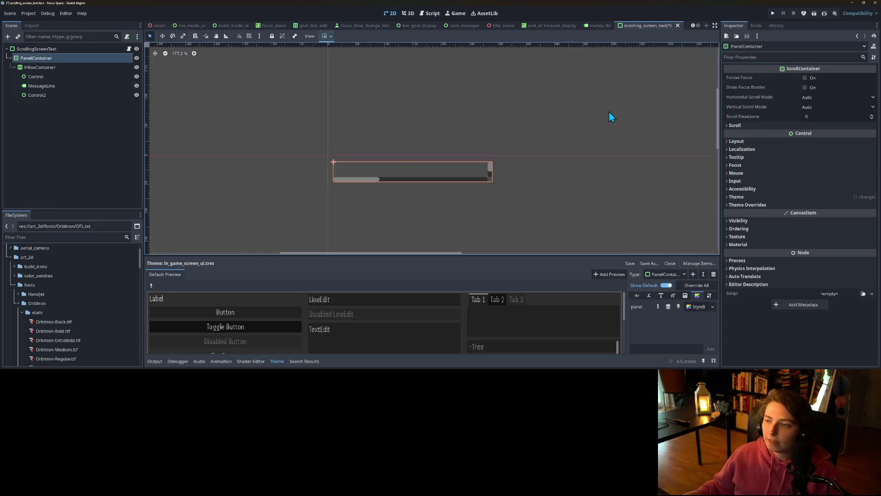
click(819, 100)
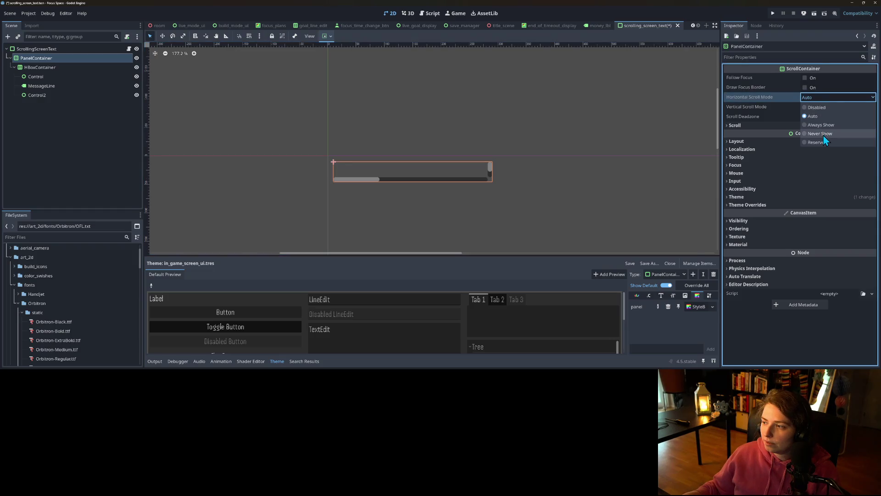
click(824, 133)
click(813, 108)
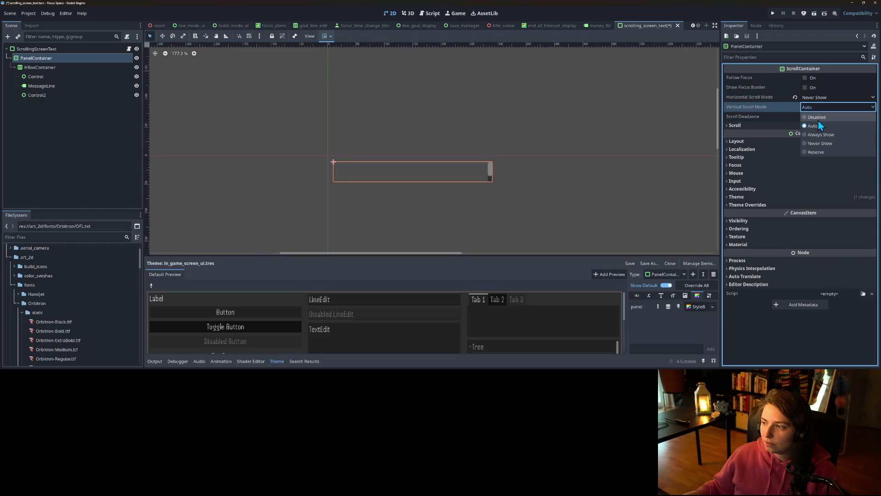
click(819, 118)
key(ctrl+s)
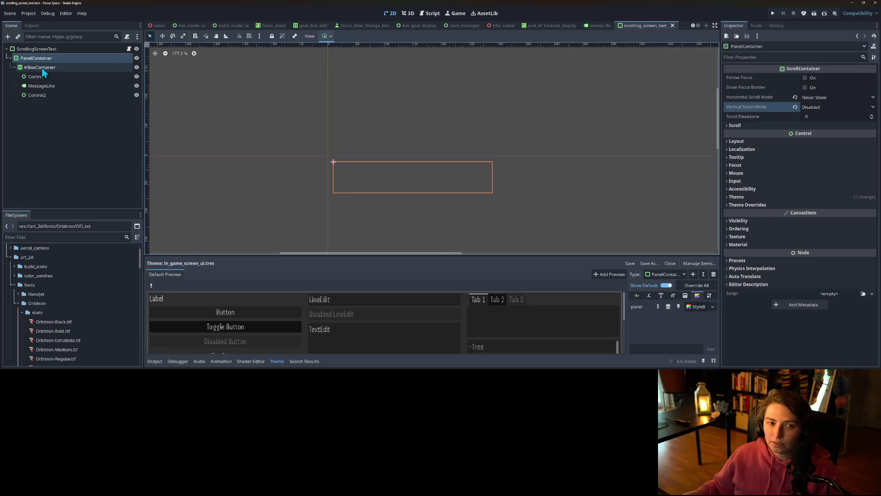
Review the root, PanelContainer and HBoxContainer nodes in the scene tree.
click(39, 49)
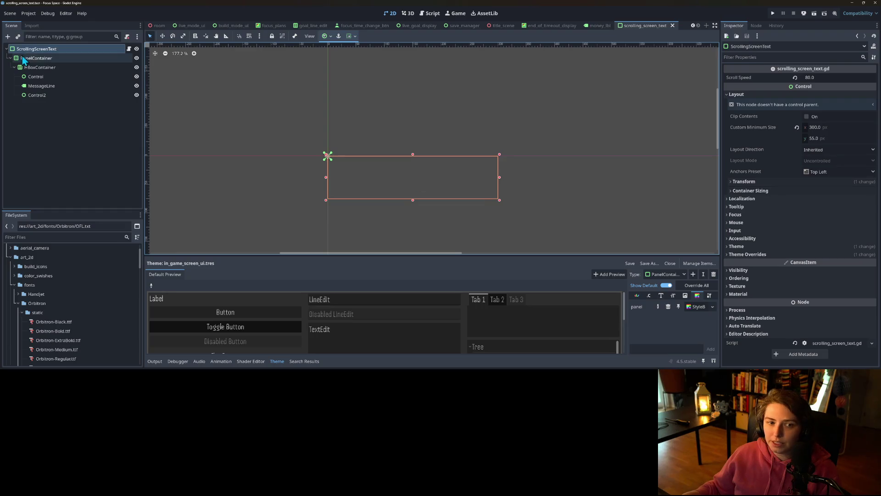
click(38, 61)
click(41, 67)
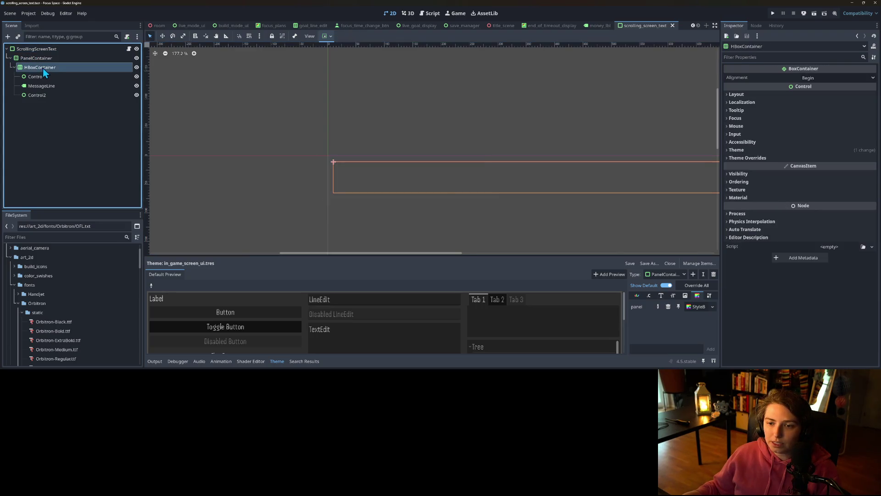
scroll(339, 202, down, 5)
click(52, 59)
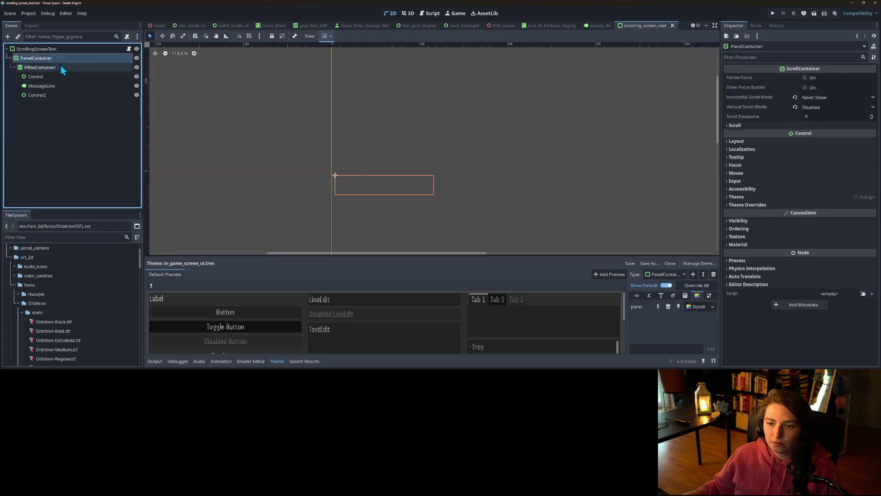
click(85, 49)
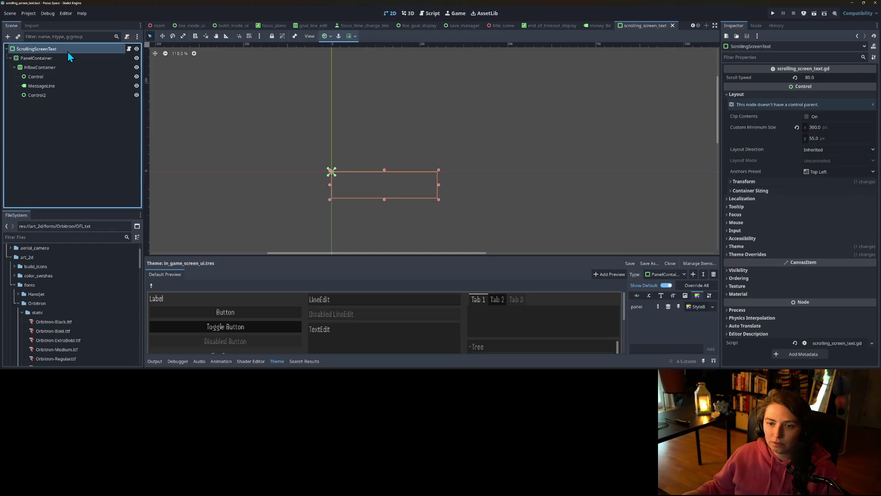
Delete queue_free() from line 13 and give MessageLine a unique name.
click(129, 48)
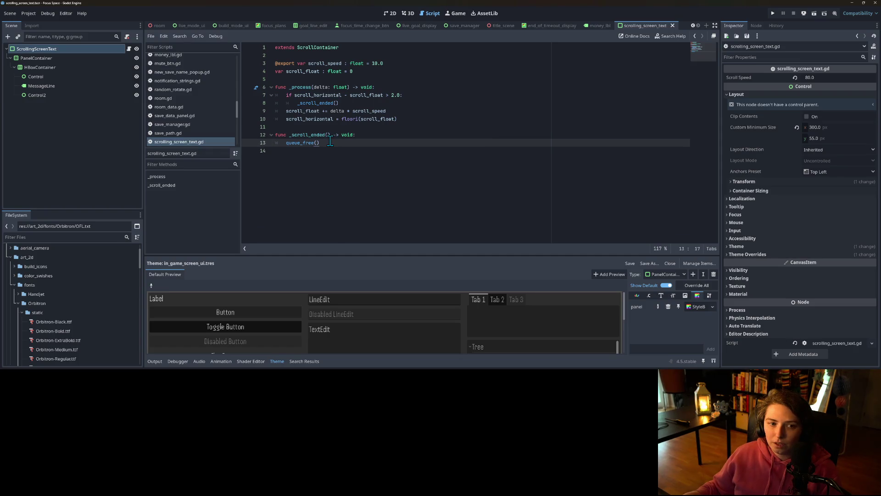
drag(287, 143, 371, 143)
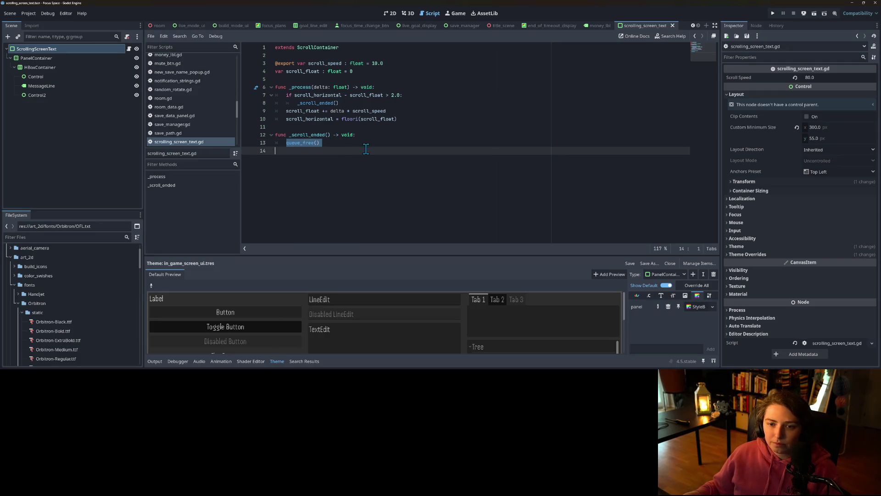
key(BackSpace)
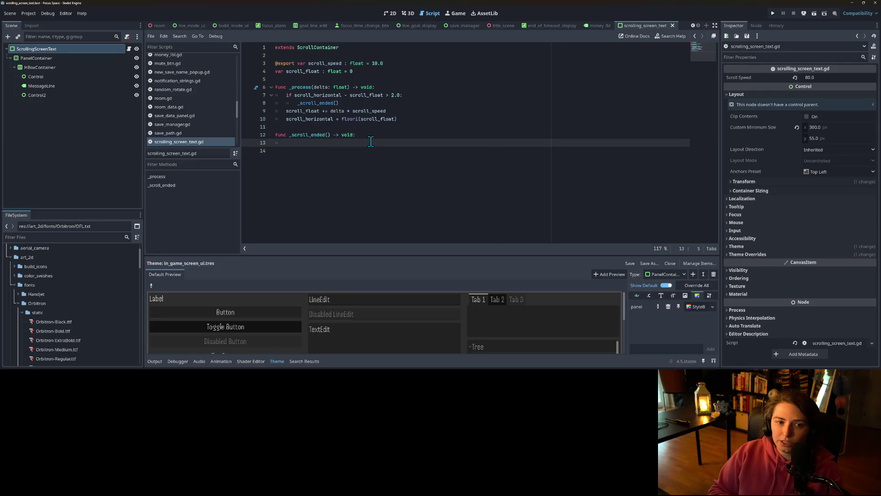
right_click(59, 87)
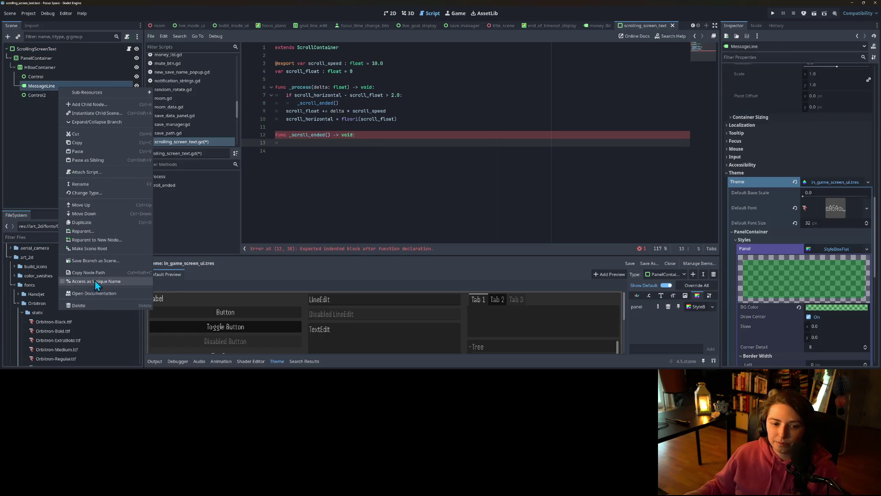
click(287, 146)
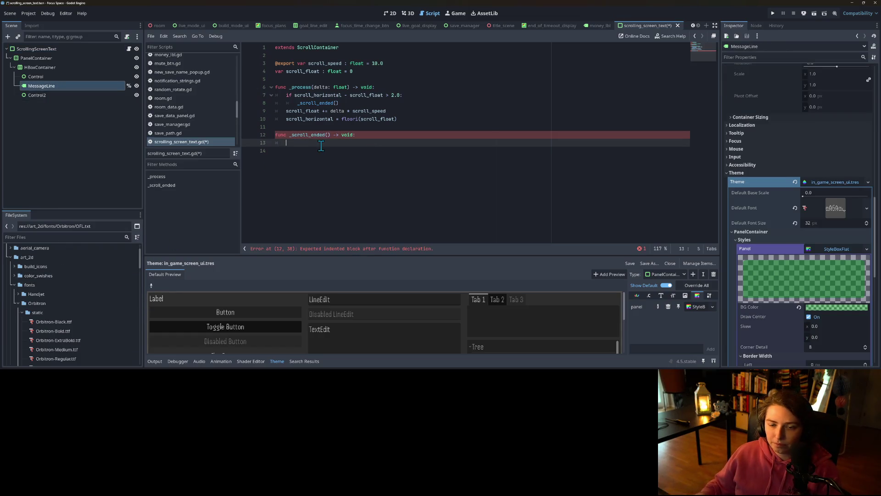
Write %MessageLine.text = NotificationStrings.messages.pick_random() on line 13.
drag(51, 87, 286, 144)
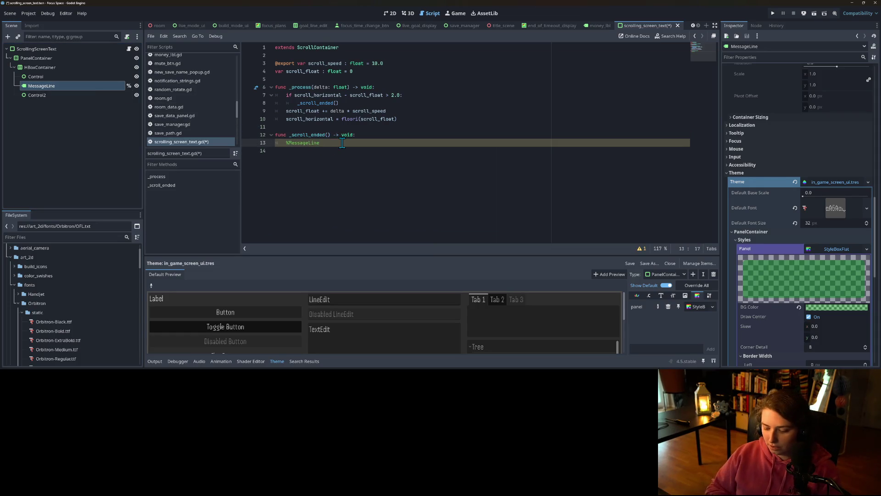
text(.text = )
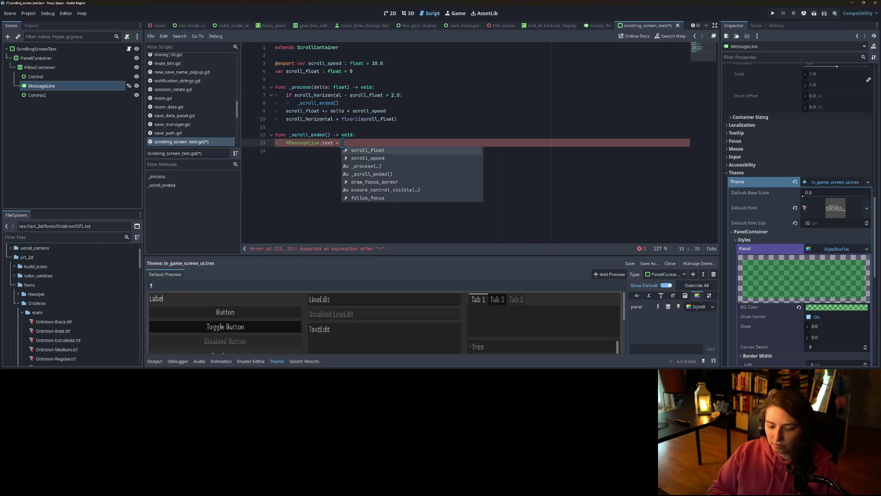
text(noti)
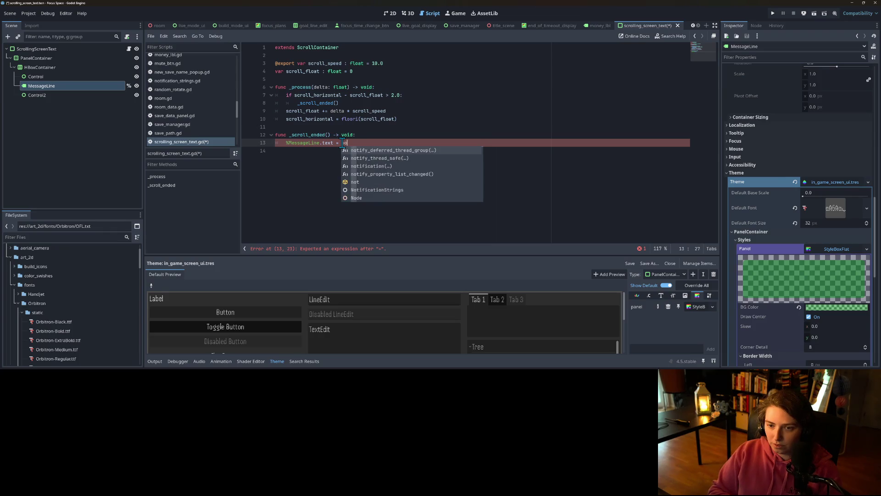
key(Down)
key(Down)
key(Down)
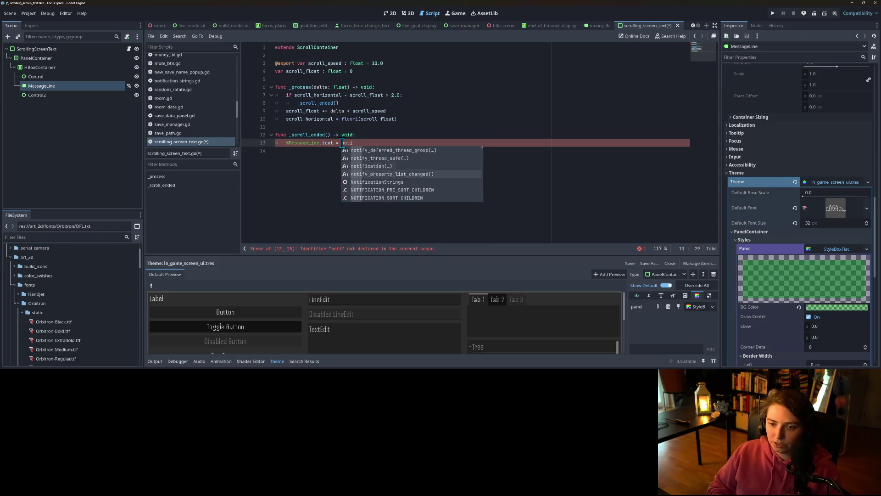
key(Return)
text(messagesm)
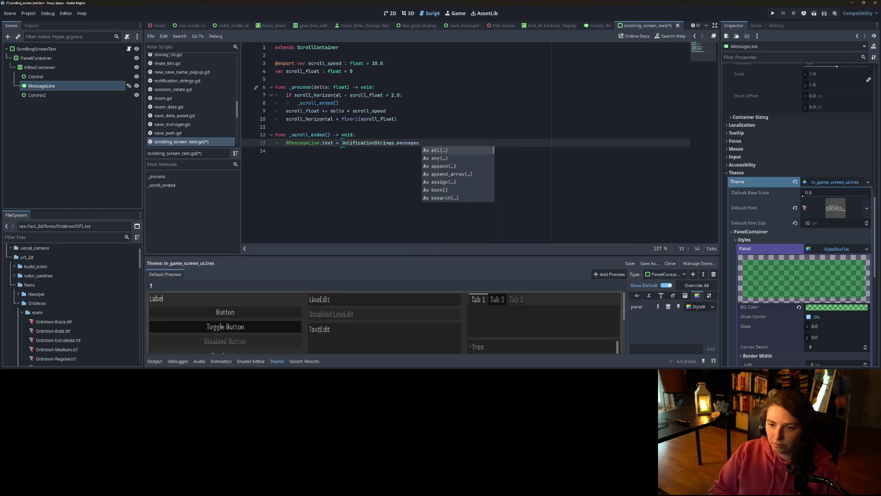
text(pi)
key(Return)
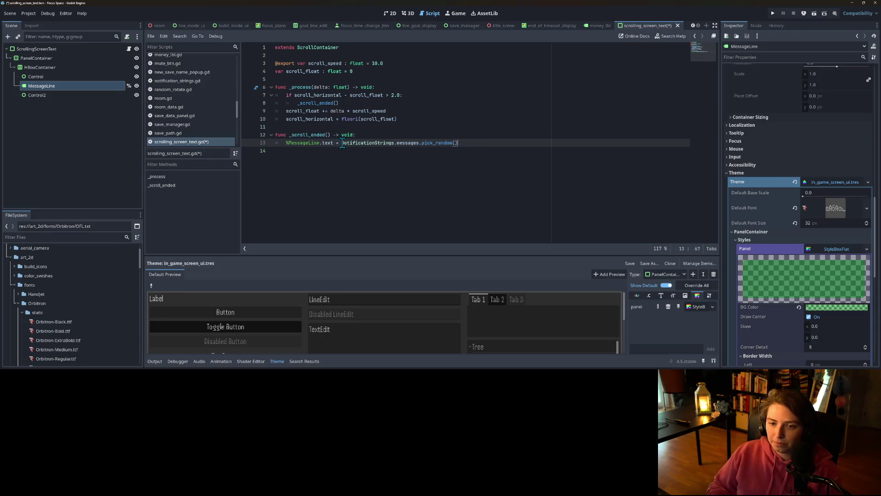
key(Return)
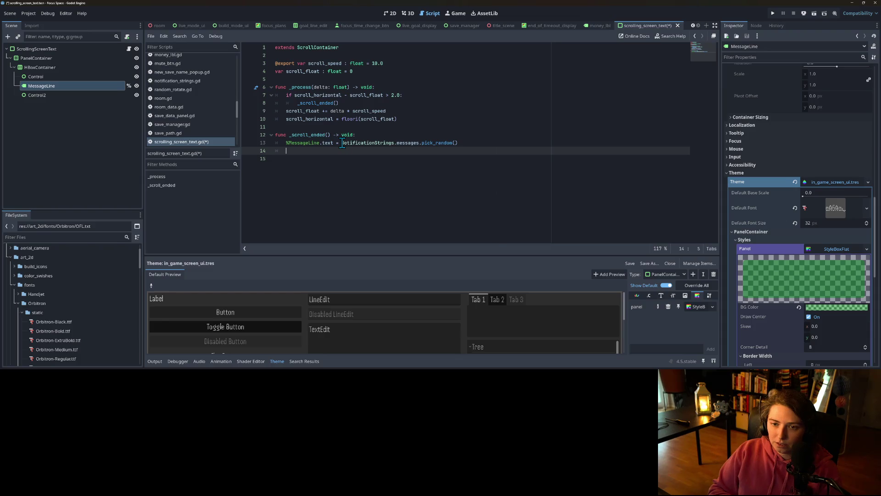
Add lines resetting scroll_float and scroll_horizontal after the message assignment.
text(s)
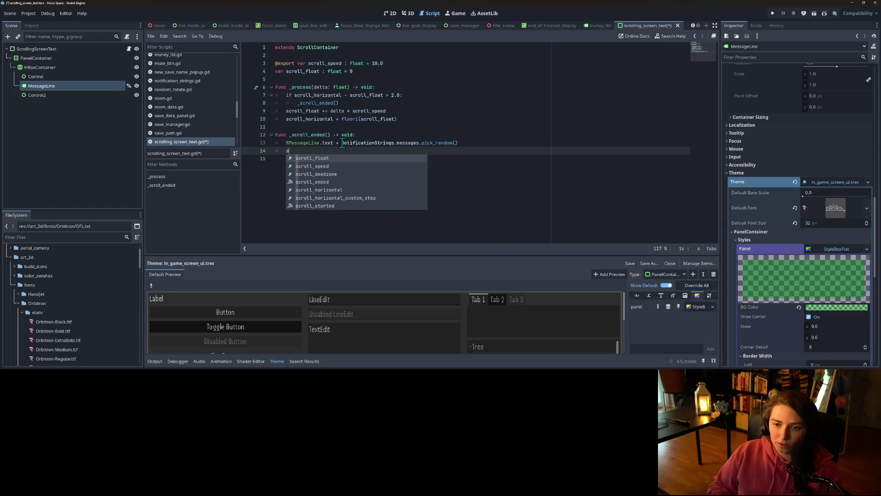
key(Return)
key(Return)
text(sc)
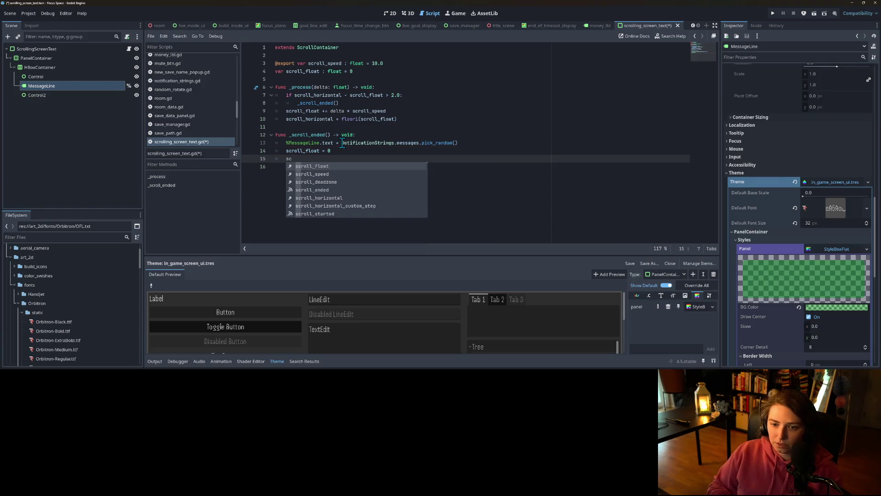
key(Down)
key(Down)
key(Down)
key(Return)
text(=)
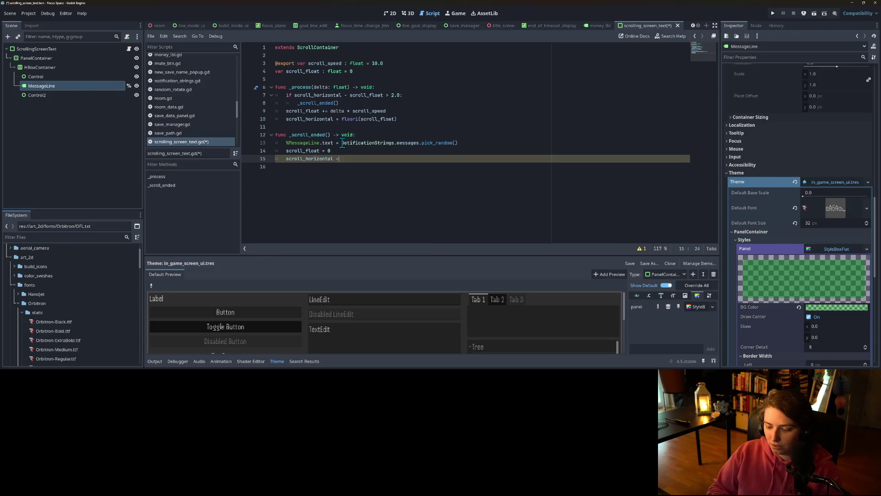
Insert set_process(false) as the first line of _scroll_ended.
click(365, 135)
key(Return)
text(_proc)
key(Return)
key(BackSpace)
key(BackSpace)
text(lase)
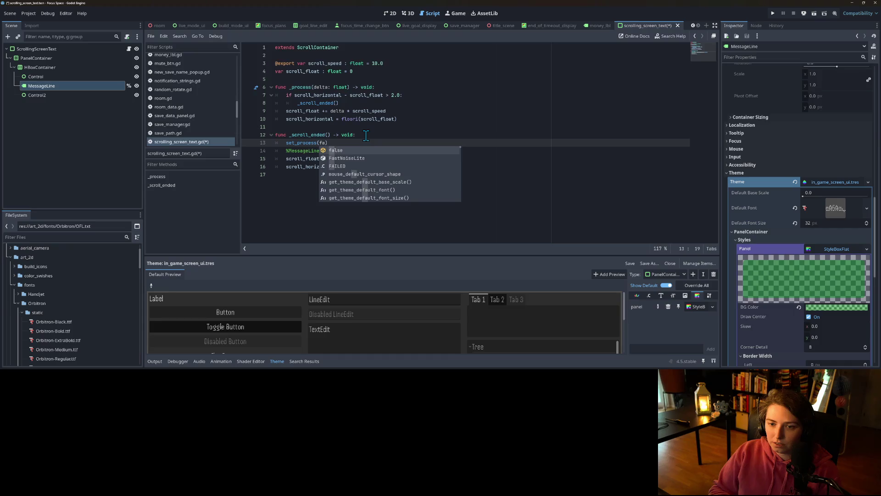
key(BackSpace)
key(BackSpace)
key(BackSpace)
text(se)
click(366, 134)
drag(357, 143, 285, 144)
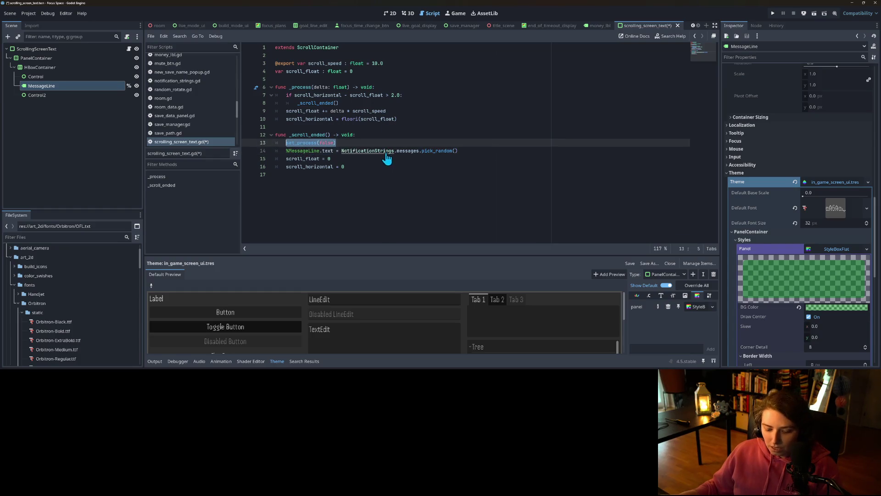
End the function with await get_tree().process_frame and a set_process call, then save.
click(374, 168)
key(Return)
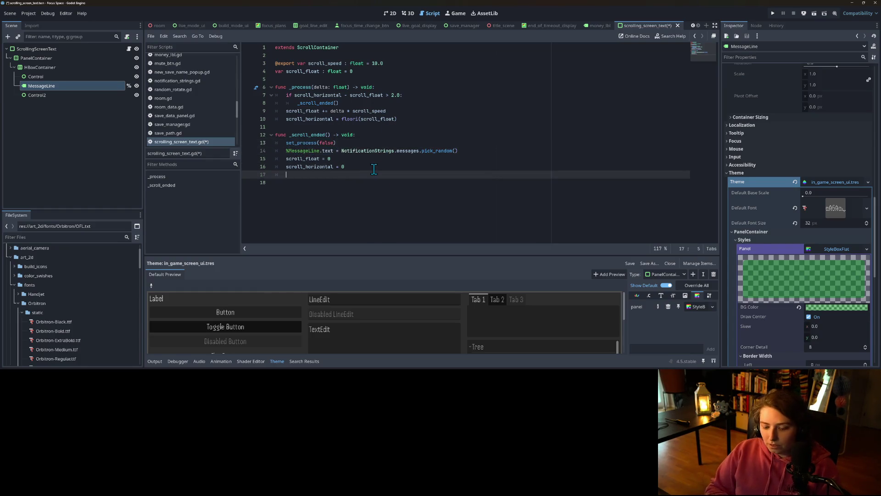
text(await get)
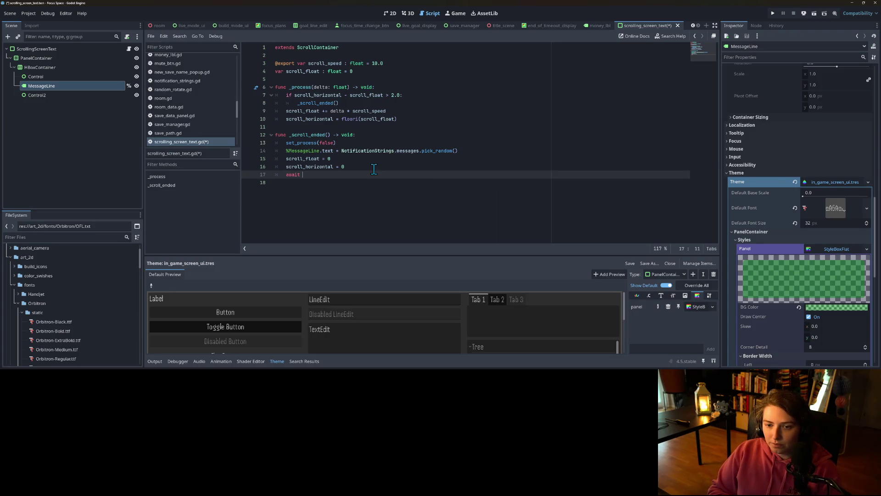
text(_tree().pro)
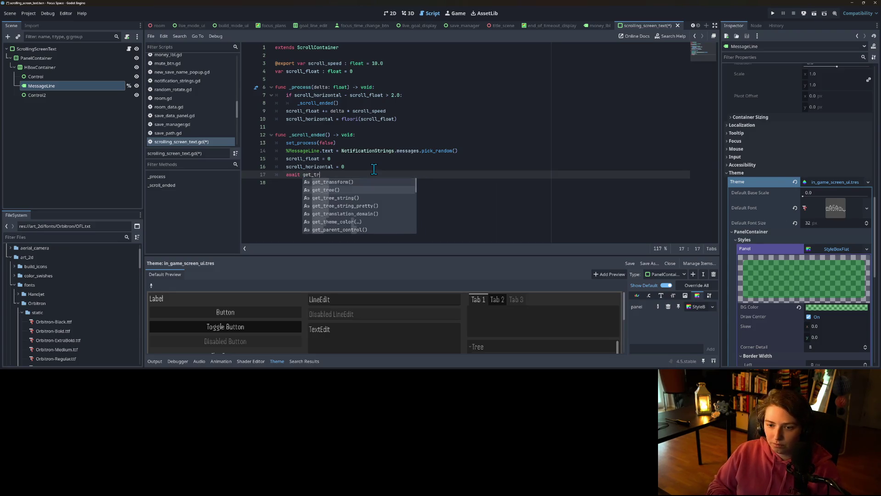
key(Return)
text(oce)
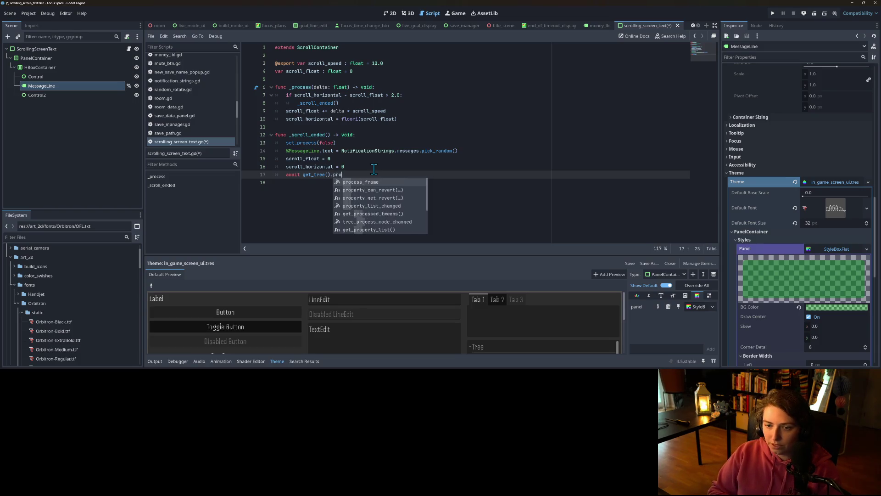
key(Return)
key(Return)
text(set_process(false))
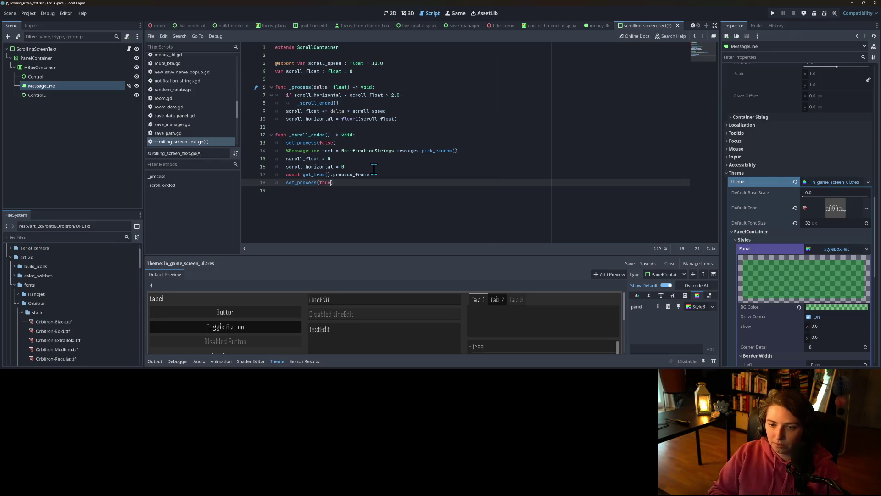
key(ctrl+s)
Review the scroll-end check, consult ScrollContainer docs, and attach the script to PanelContainer.
click(374, 169)
click(382, 208)
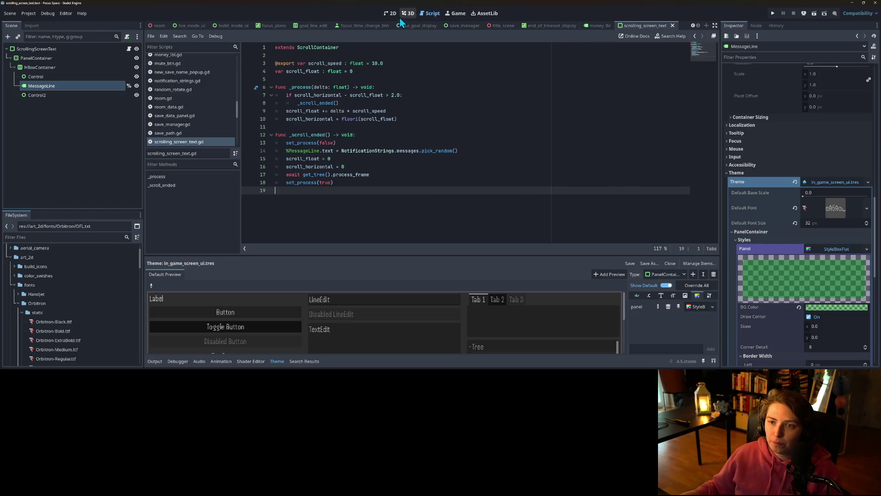
click(303, 95)
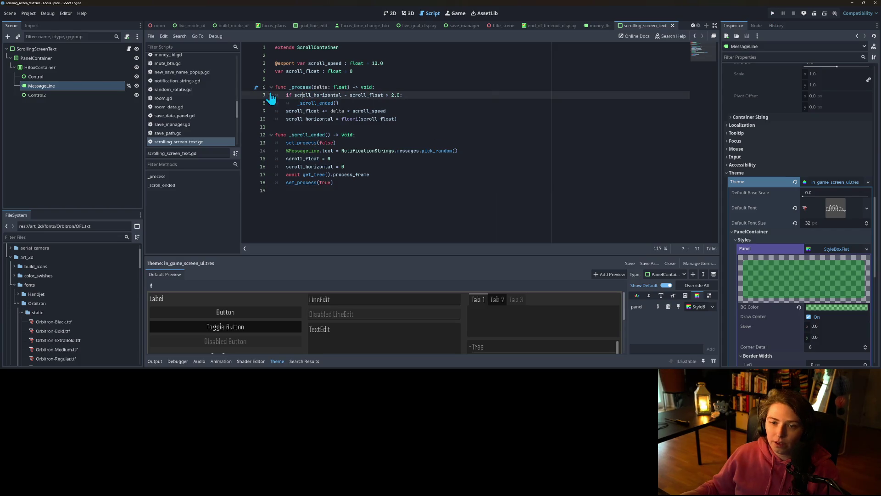
click(313, 48)
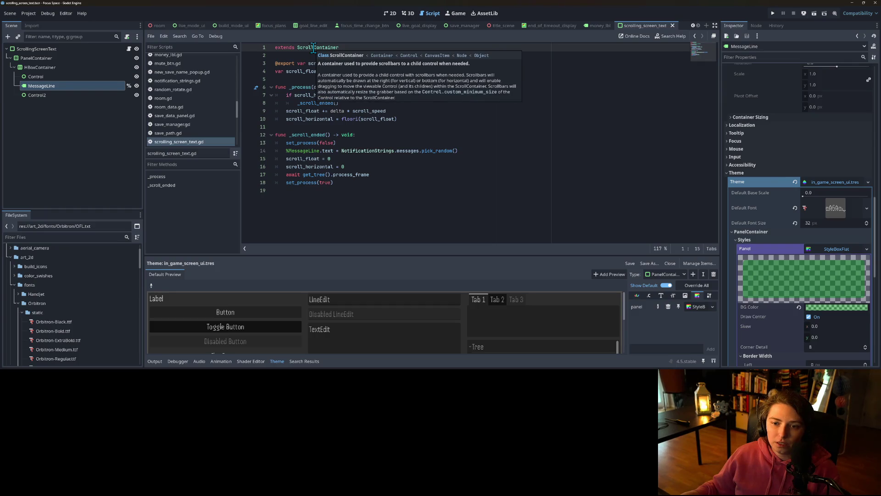
mouse_move(181, 141)
mouse_down()
mouse_move(106, 66)
mouse_move(59, 60)
mouse_up()
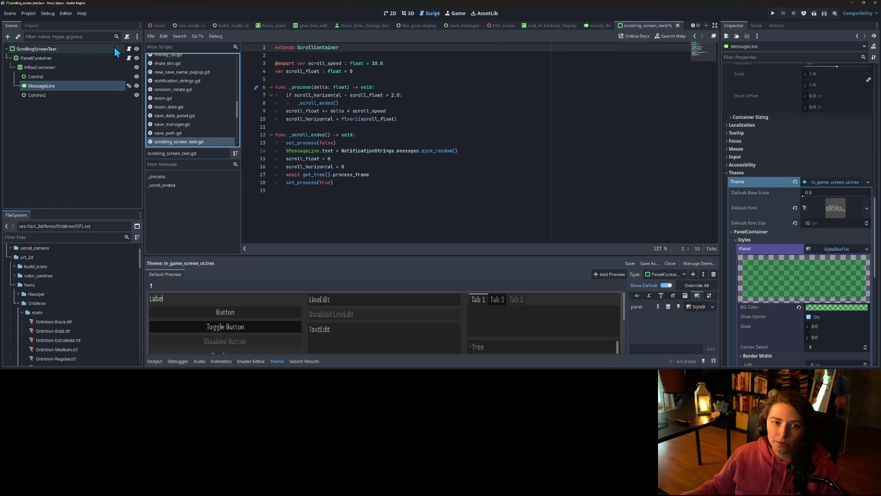
Detach the root's script, rename PanelContainer to ScrollBoxContainer, and save the scene.
right_click(114, 46)
click(140, 149)
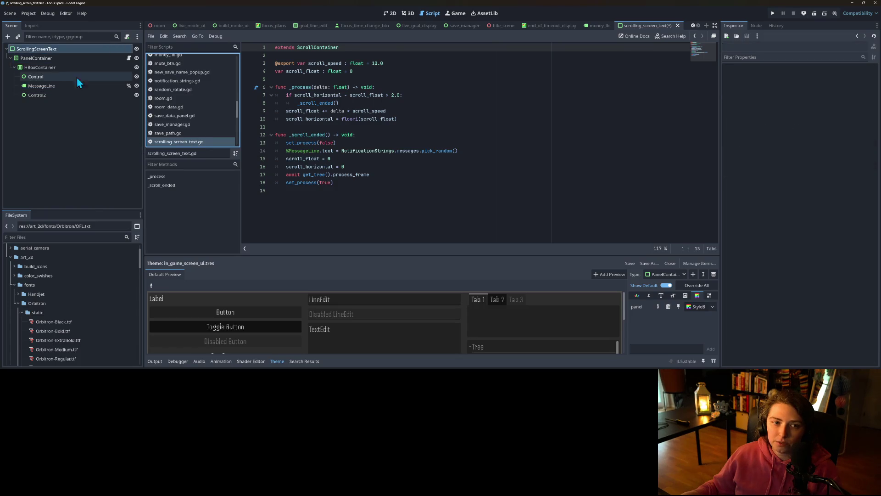
right_click(53, 58)
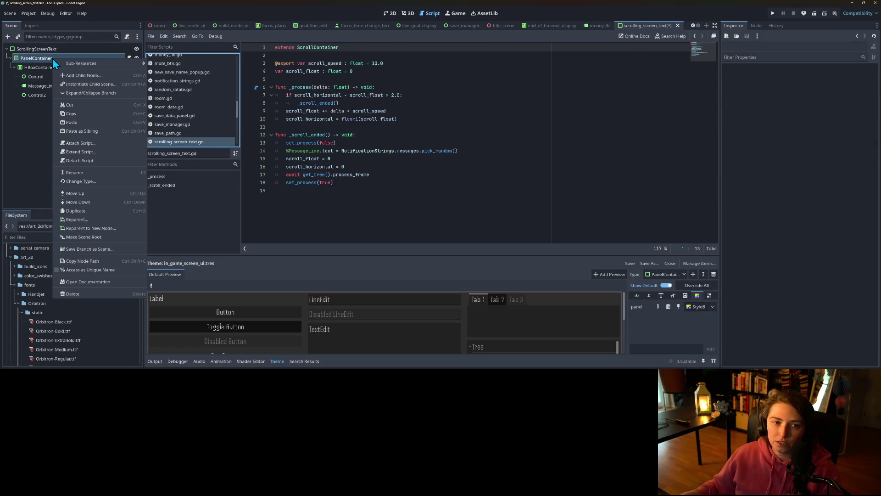
click(87, 173)
text(ScrollBo)
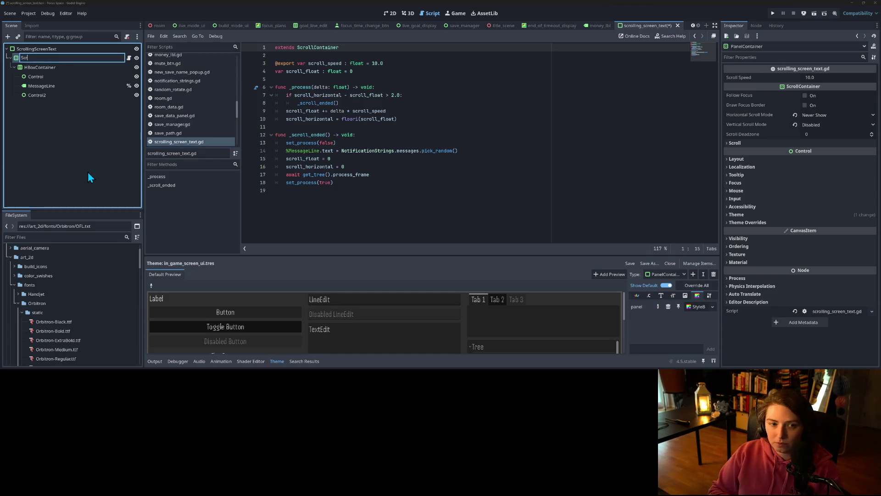
text(xContainer)
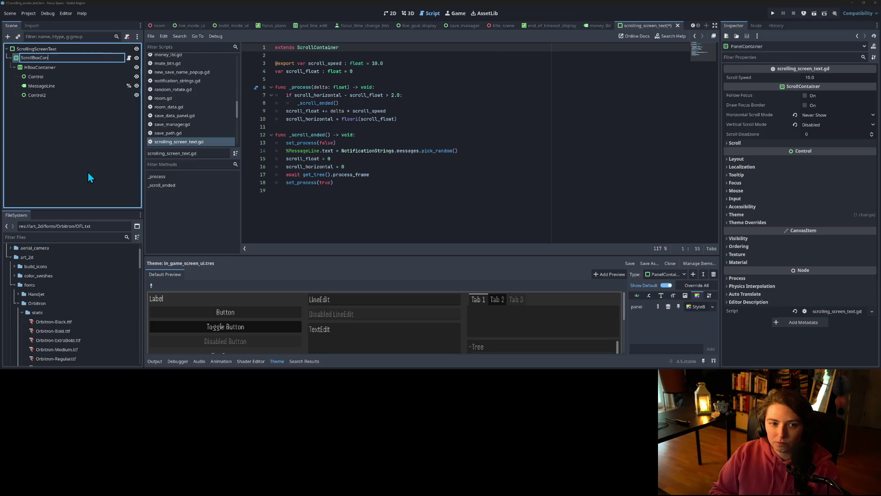
key(Return)
key(ctrl+s)
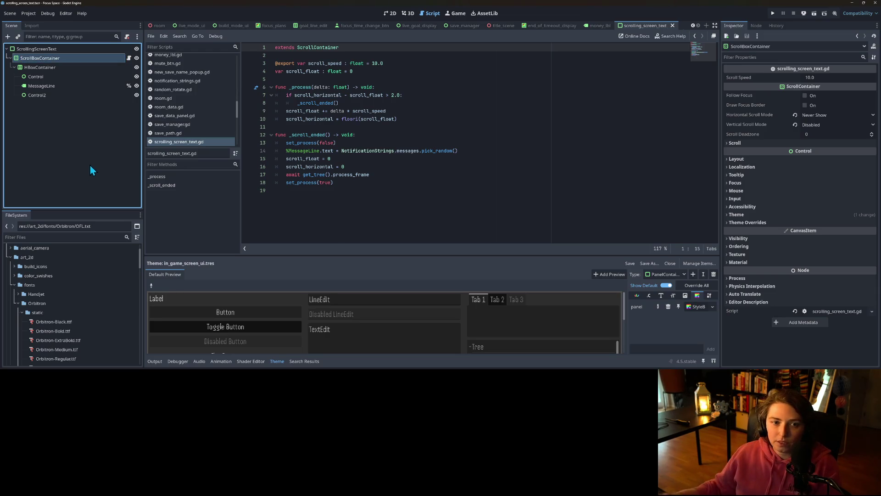
Test-run the game, stop it, and inspect ScrollBoxContainer's theme overrides.
click(775, 12)
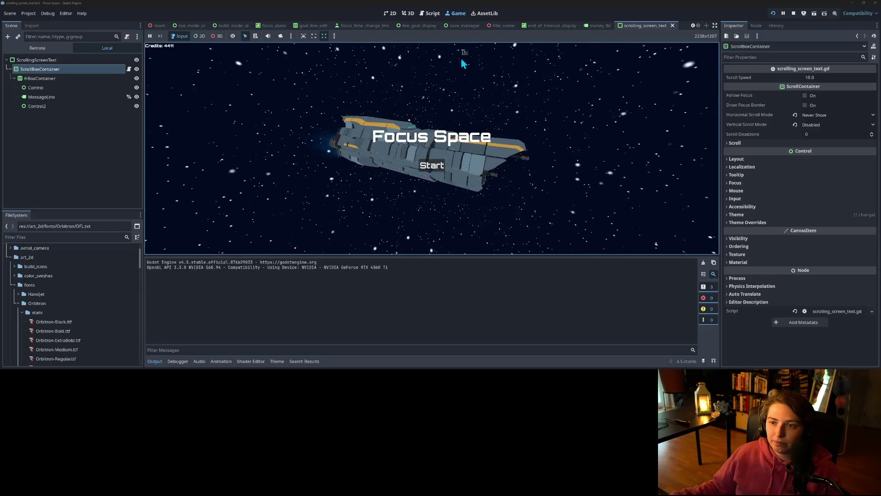
click(794, 13)
click(50, 58)
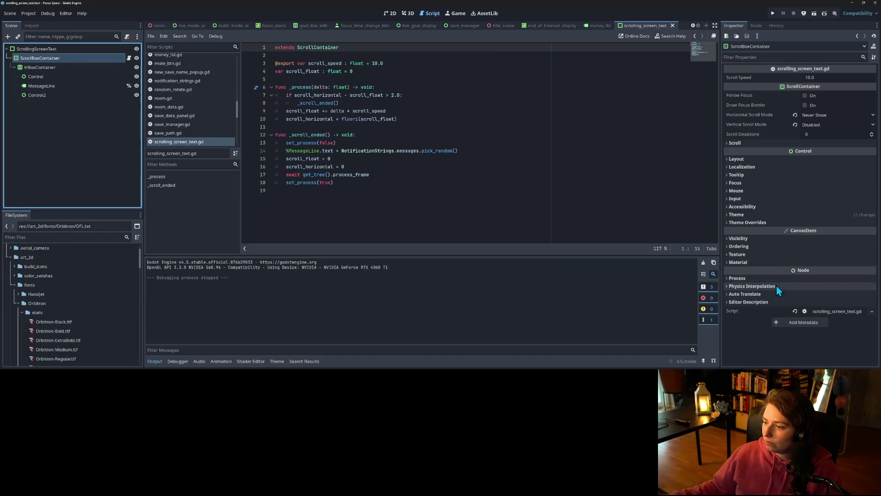
click(758, 223)
Check ScrollBoxContainer's styles, then revert the root's Panel style override.
click(767, 229)
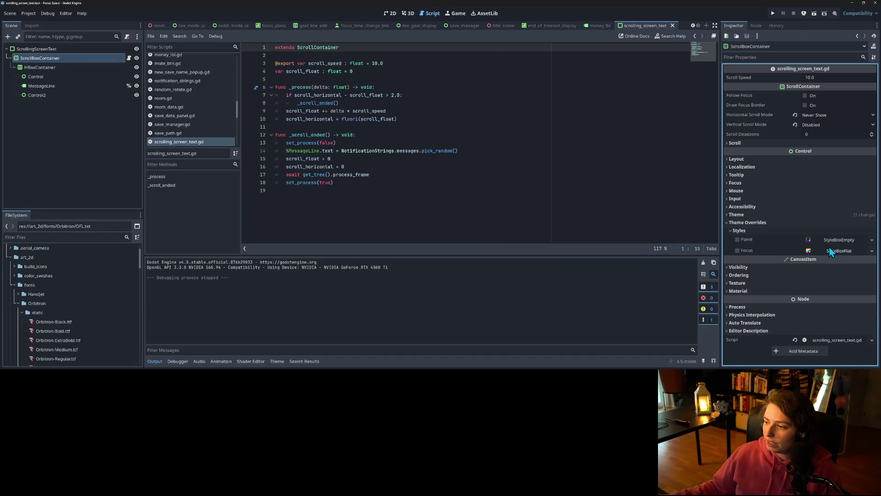
click(761, 214)
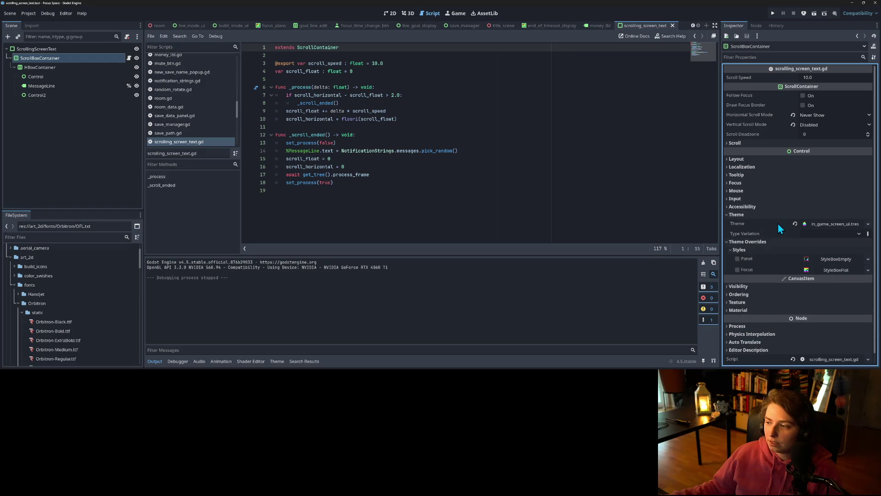
click(92, 50)
click(803, 236)
click(797, 245)
click(799, 253)
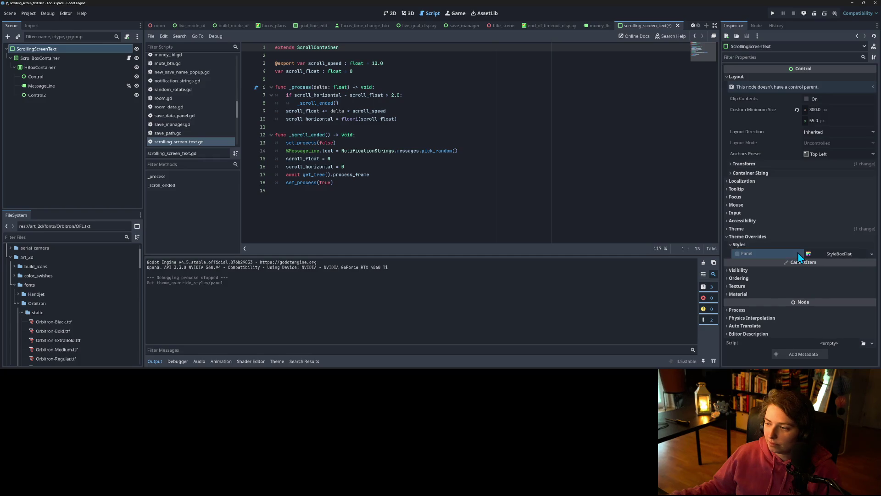
click(744, 231)
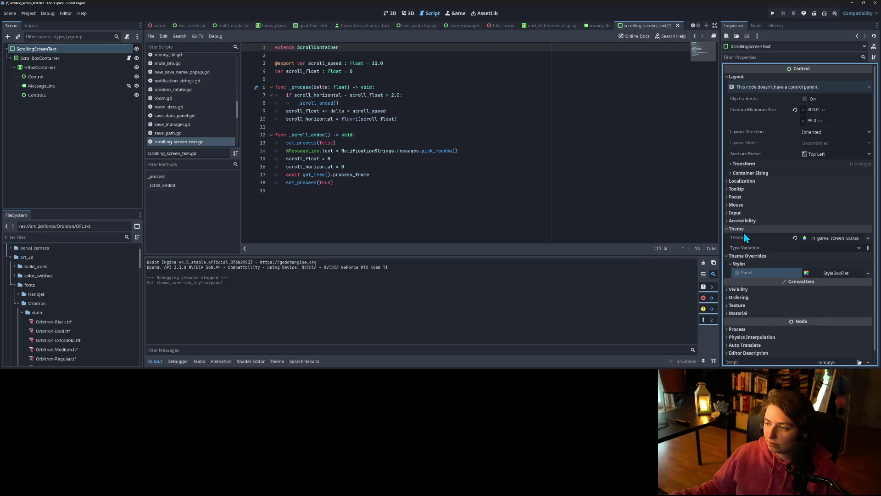
Save the scene, switch to the 2D view, and run the game.
click(62, 57)
key(ctrl+s)
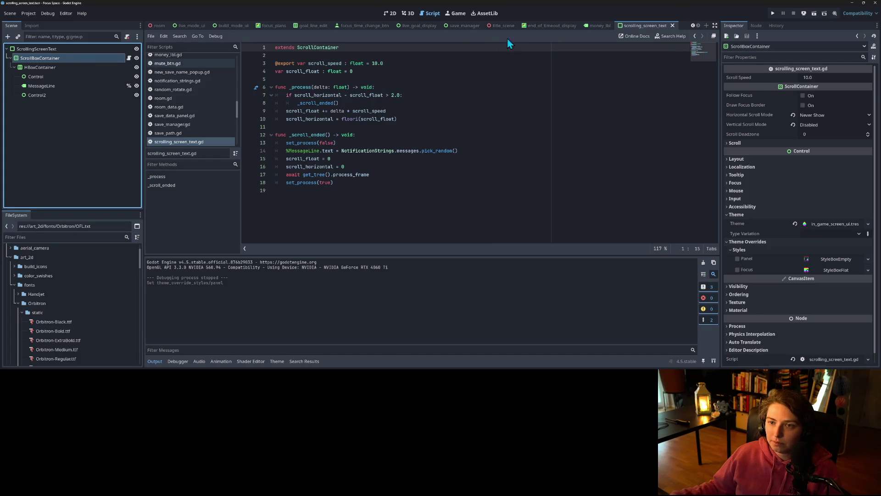
click(388, 14)
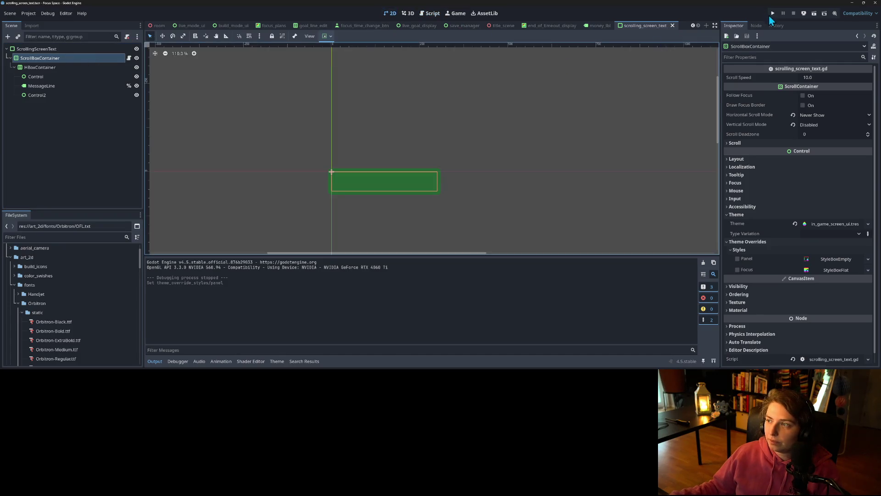
click(773, 14)
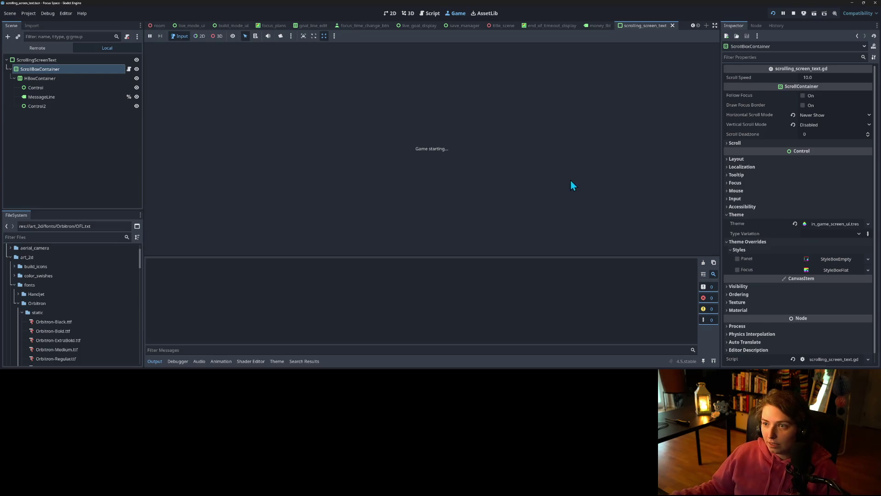
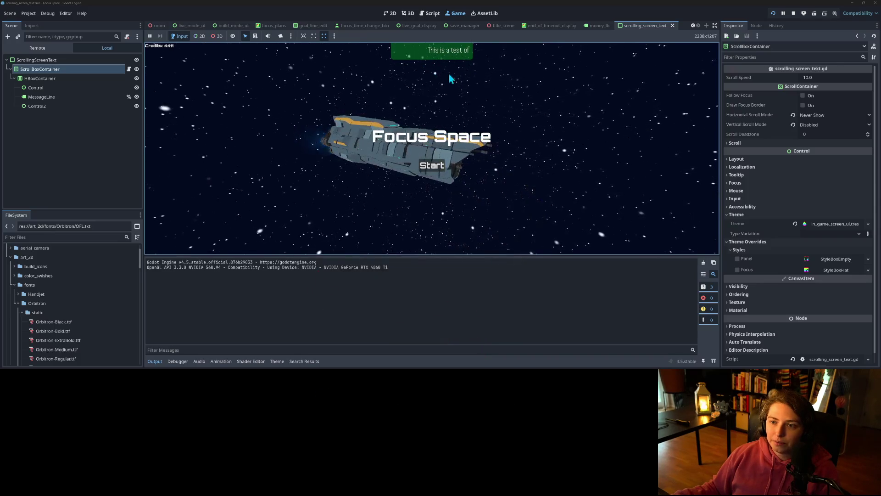
In the running game, raise ScrollBoxContainer's Scroll Speed to 30, then 50, and stop the game.
click(44, 60)
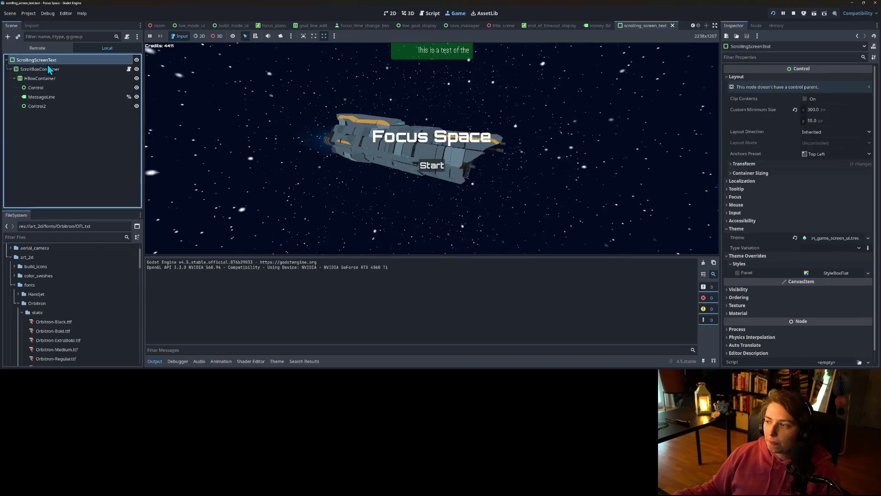
click(47, 70)
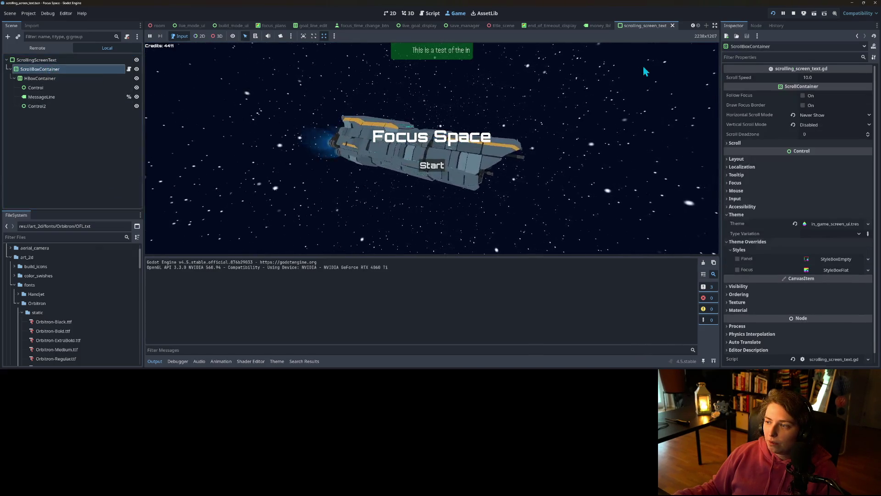
click(843, 78)
text(30)
key(Return)
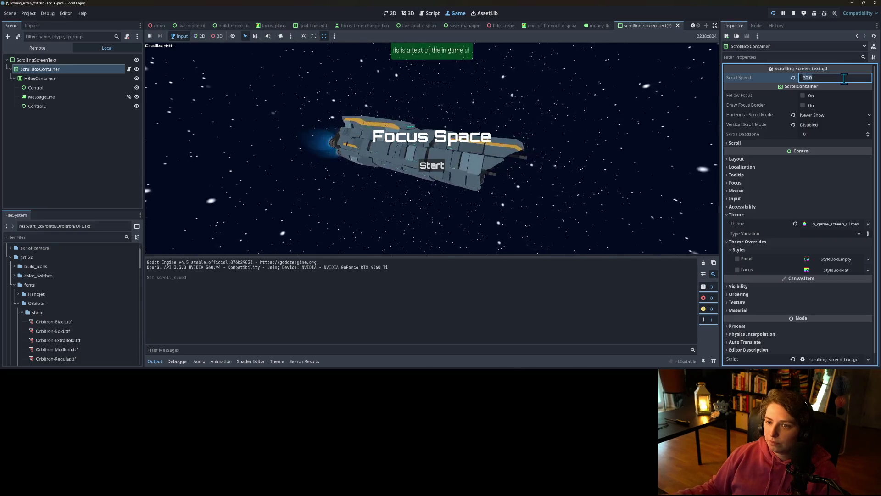
text(50)
key(Return)
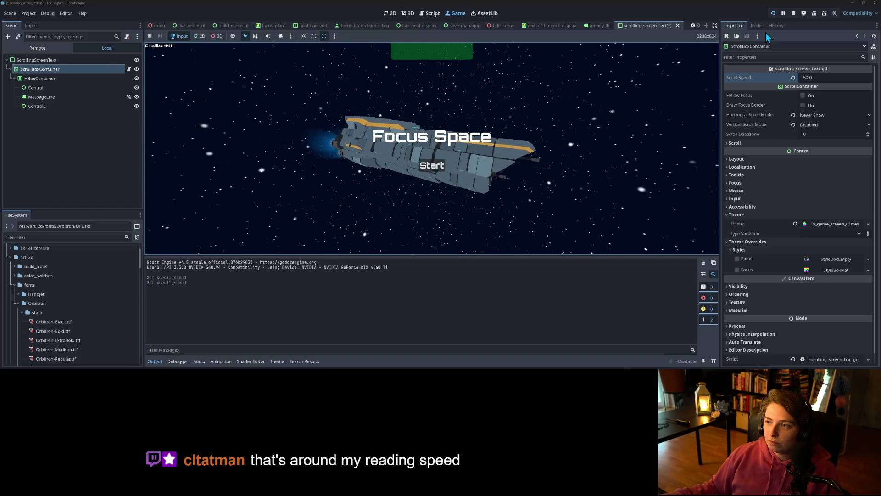
click(793, 14)
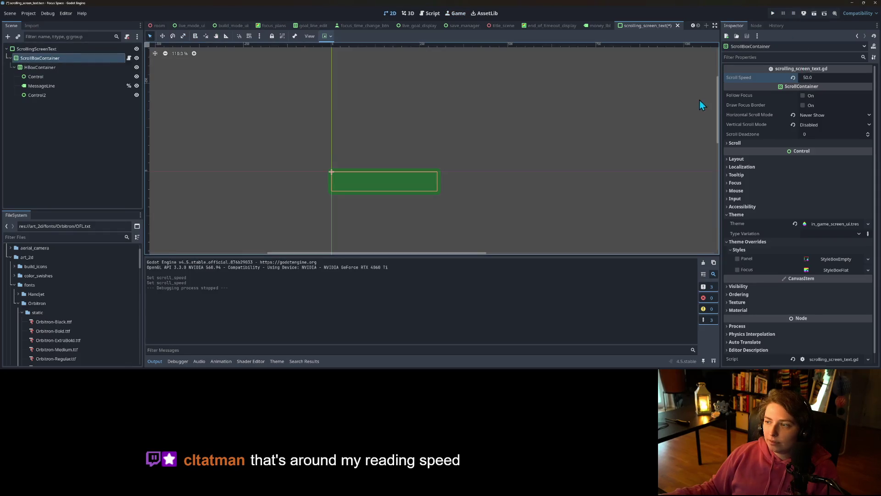
Open scrolling_screen_text.gd, change the scroll_speed default to 50.0, and save.
click(129, 57)
click(358, 73)
click(373, 64)
key(Delete)
text(5)
key(ctrl+s)
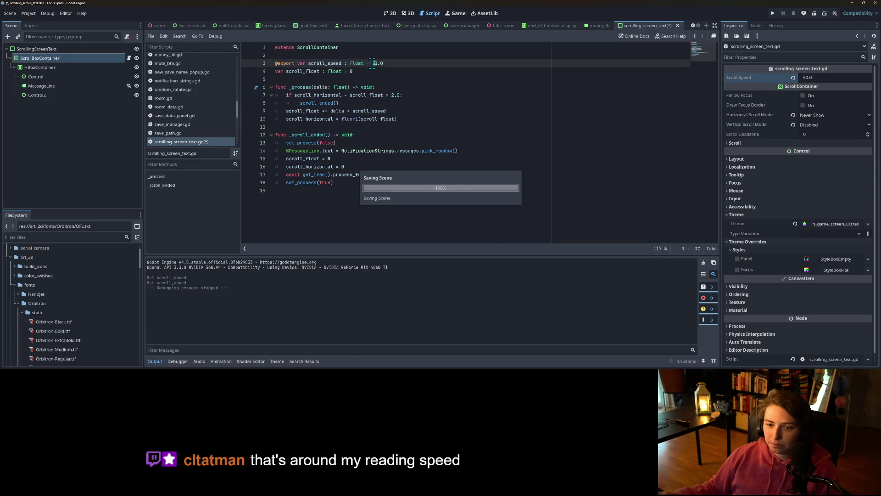
click(355, 176)
drag(296, 65, 277, 63)
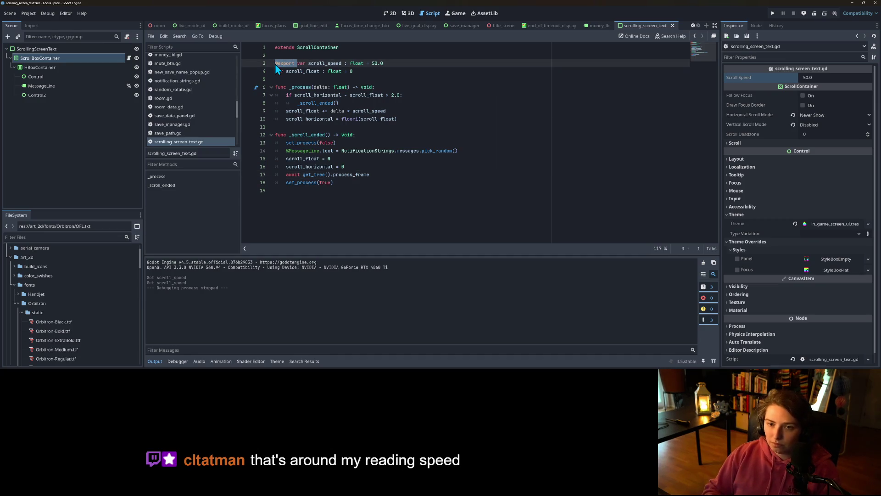
key(BackSpace)
key(Delete)
key(Delete)
key(Delete)
text(const)
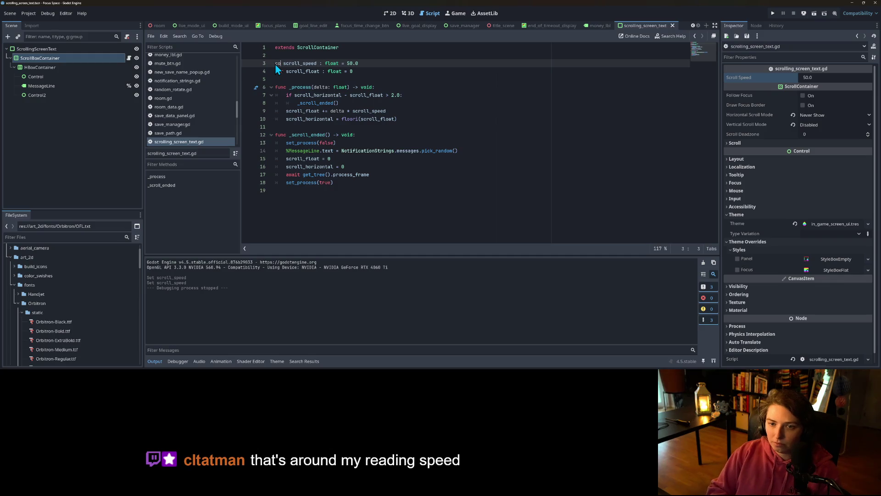
key(ctrl+s)
Review the _scroll_ended and await lines and set the scroll_speed constant to 30.0.
click(370, 151)
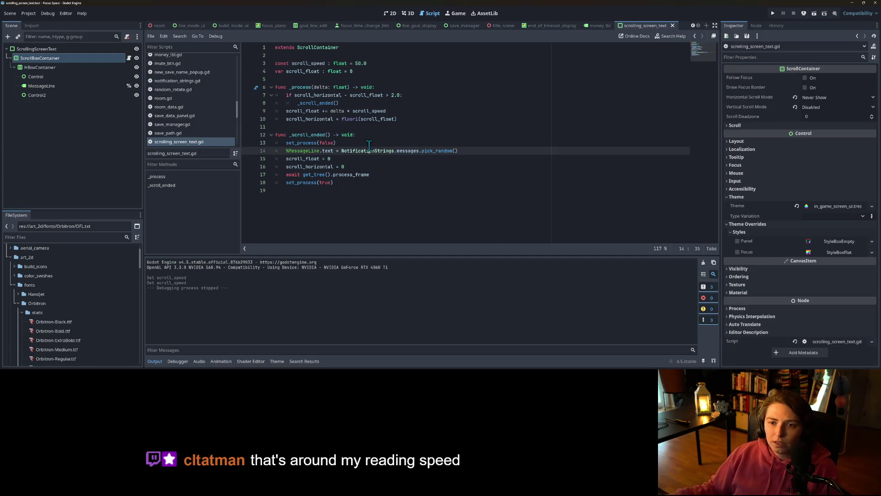
click(344, 135)
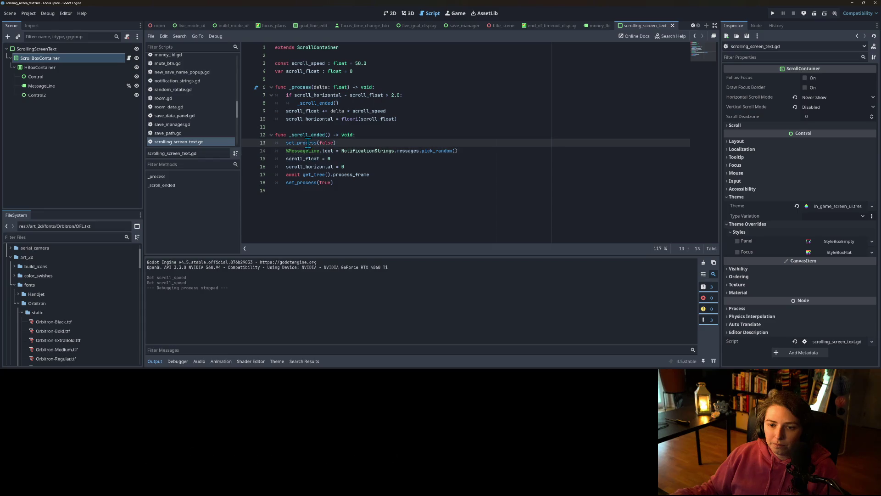
click(345, 143)
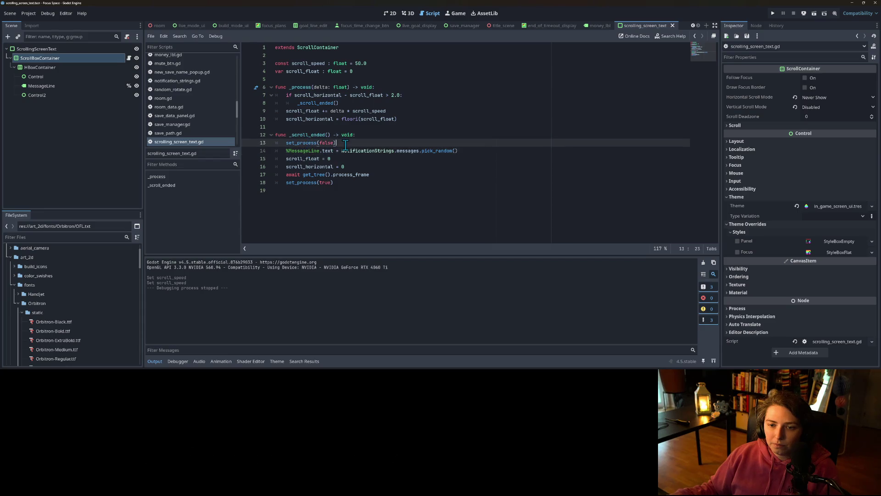
click(322, 176)
double_click(324, 182)
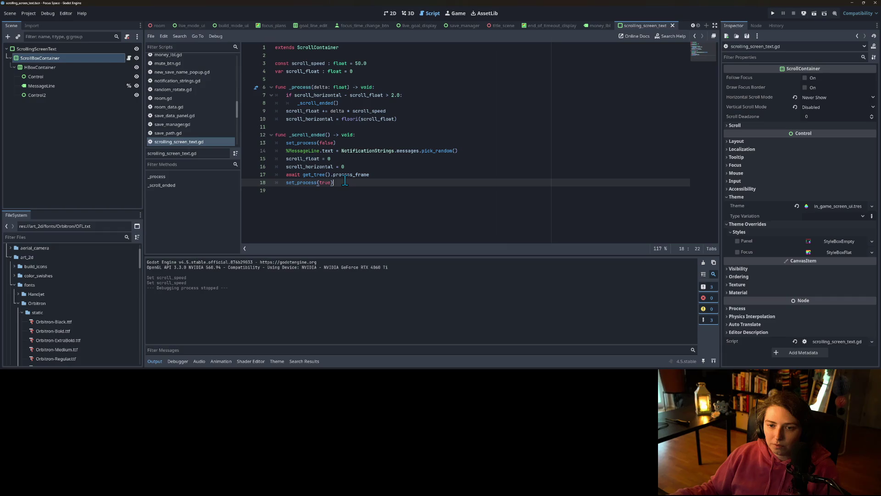
key(Up)
key(End)
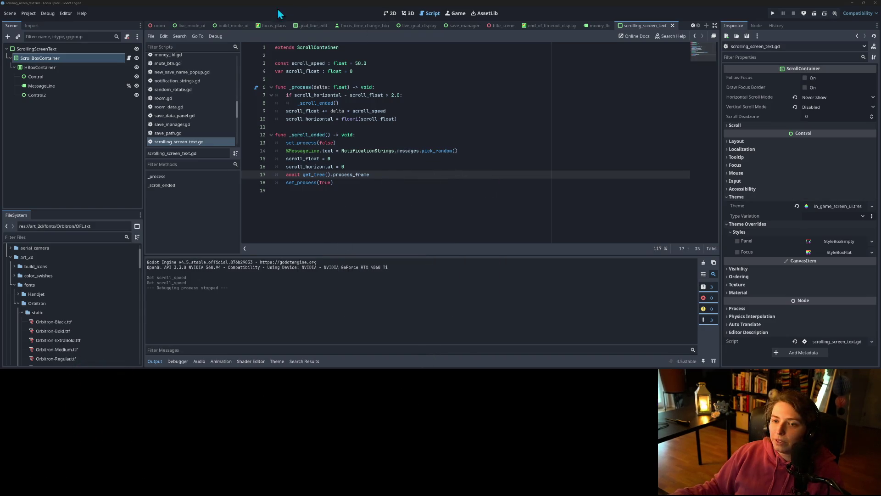
click(358, 63)
text(3)
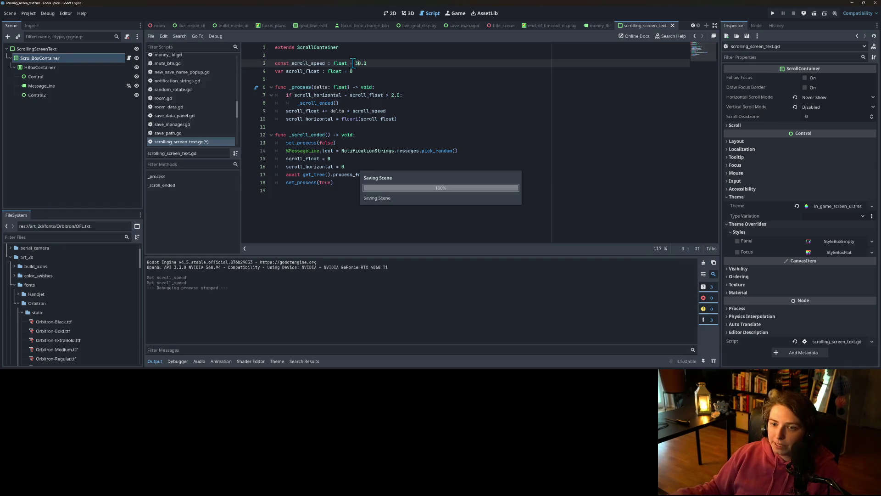
click(349, 144)
Make line 17 await get_tree().create_timer() using autocompletion.
click(386, 182)
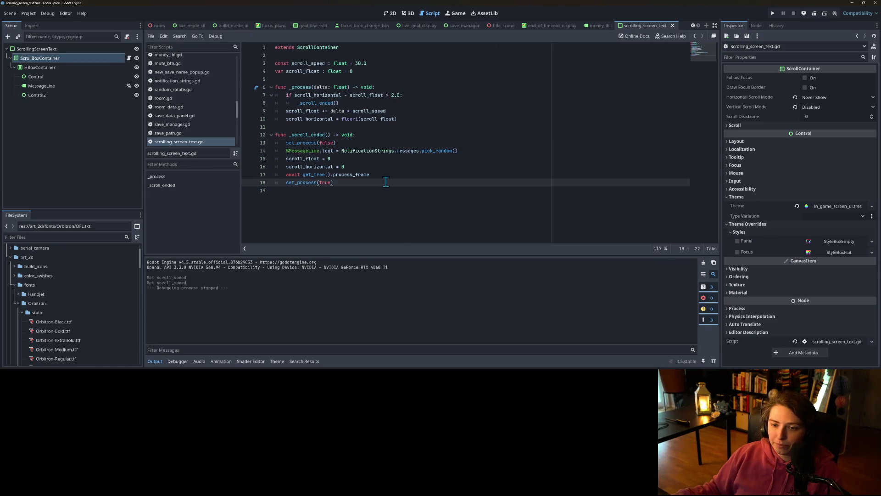
click(377, 174)
click(264, 175)
click(304, 175)
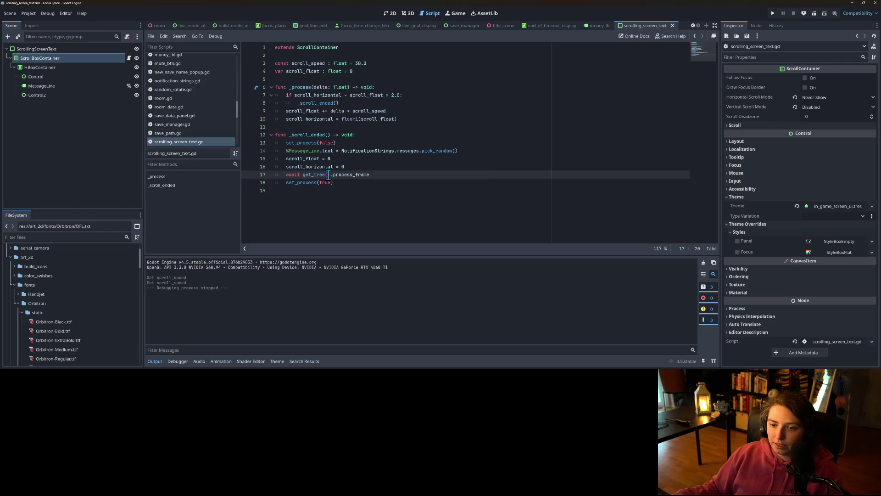
text(te)
key(Return)
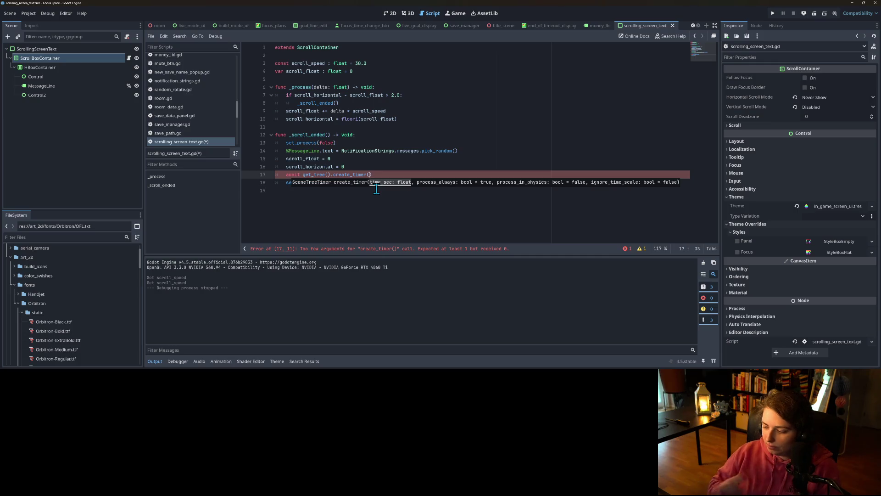
Add a constant 'wait_time : float = 10.0' below scroll_speed.
click(403, 63)
key(Return)
text(const wait_time =)
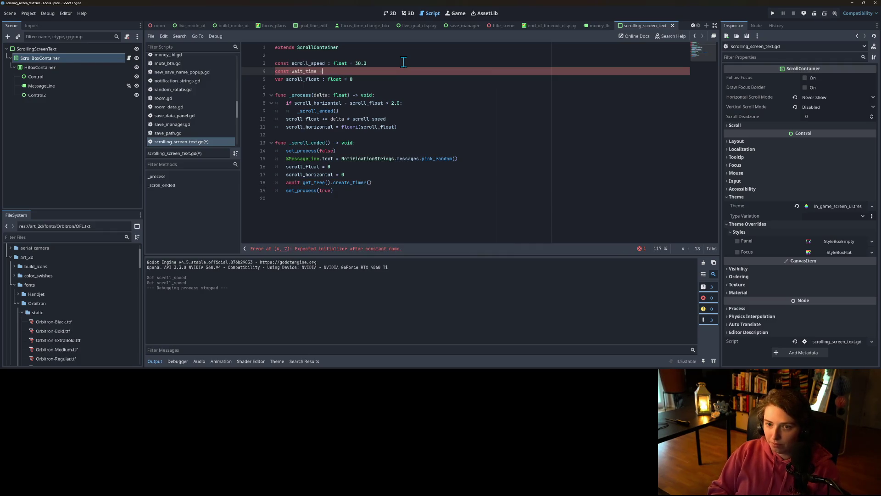
key(BackSpace)
text(: float)
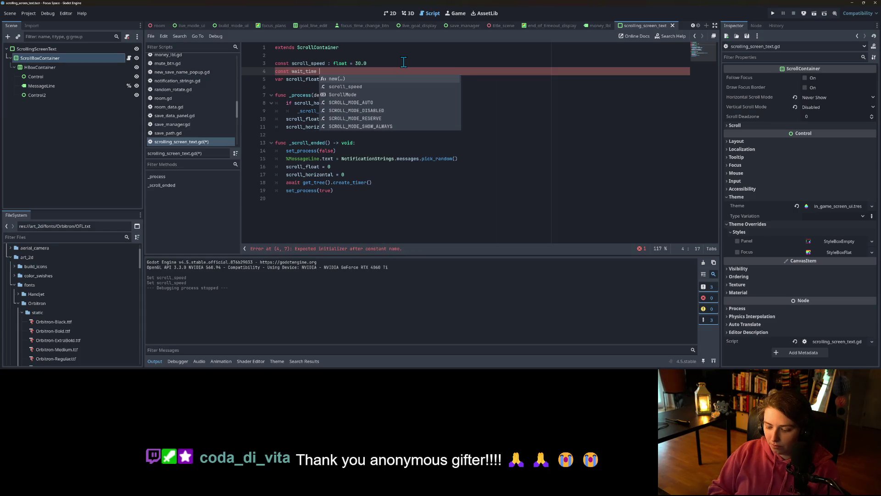
text( = )
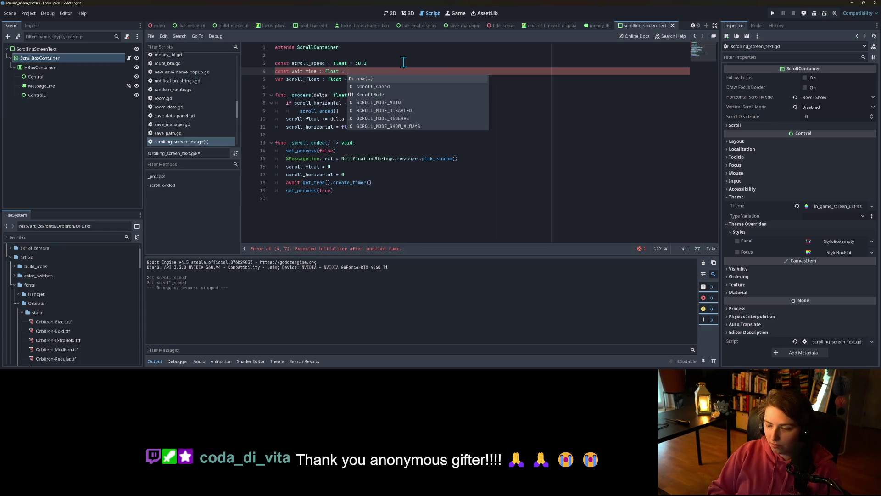
text(10.0)
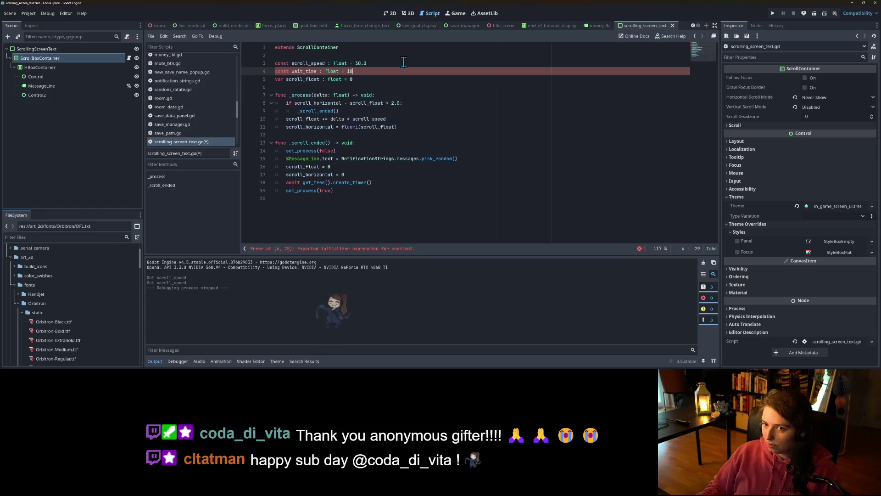
Pass wait_time into create_timer so it reads create_timer(wait_time).timeout, and save.
double_click(304, 71)
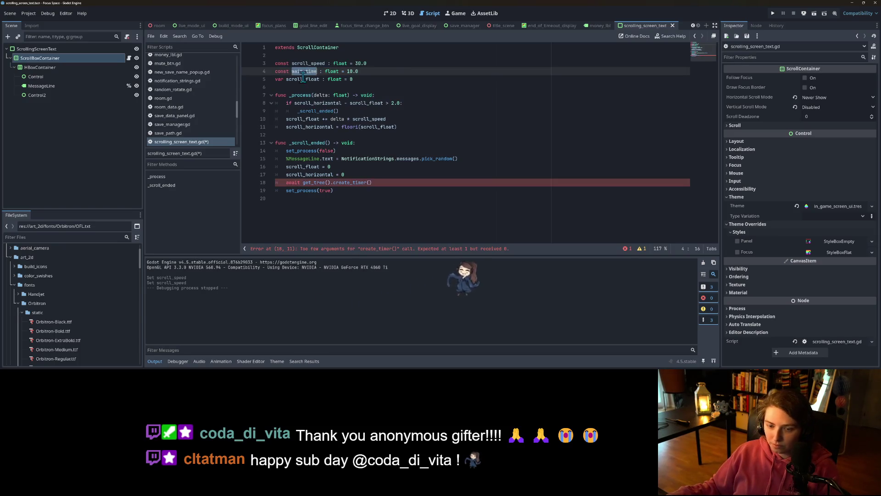
key(ctrl+c)
click(368, 182)
key(ctrl+v)
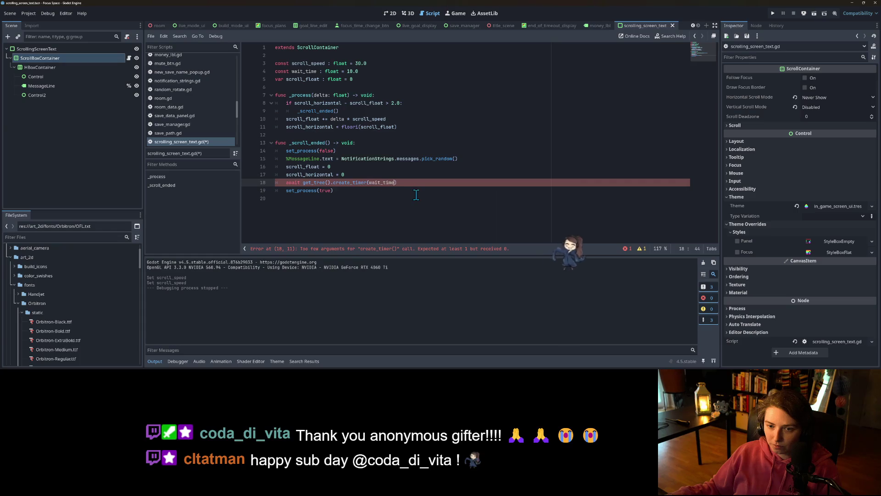
key(ctrl+s)
Select the set_process(false) call on line 14 inside _process.
click(361, 111)
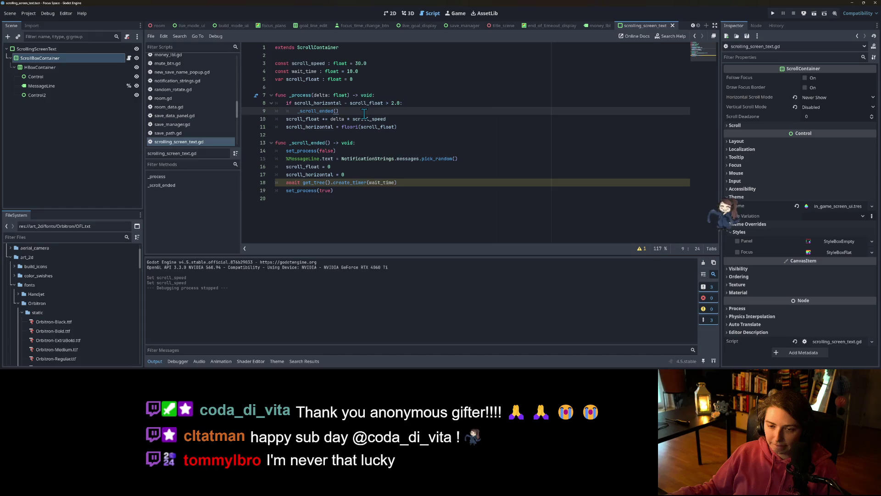
drag(288, 151, 342, 151)
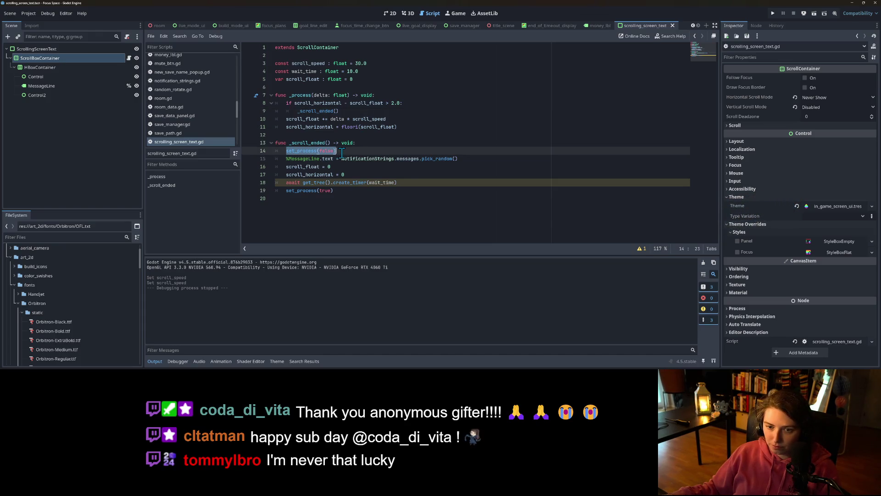
click(300, 152)
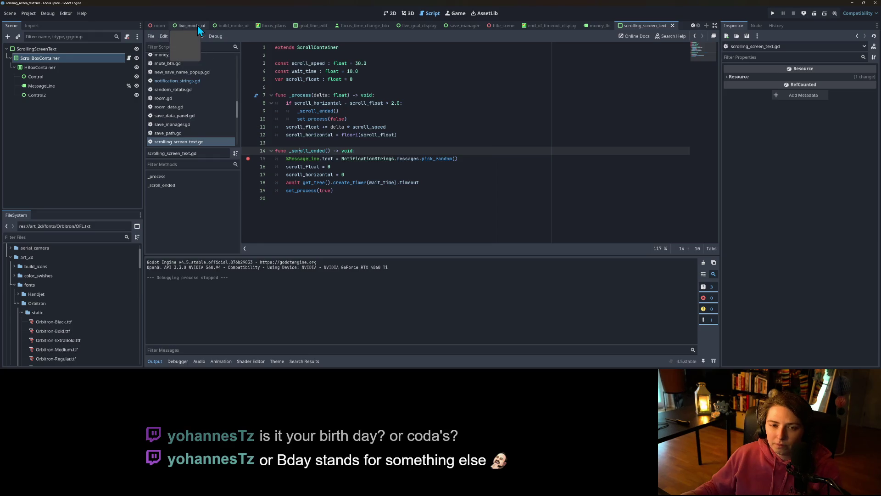
Delete the ScrollingScreenText node from the title_scene scene.
click(159, 25)
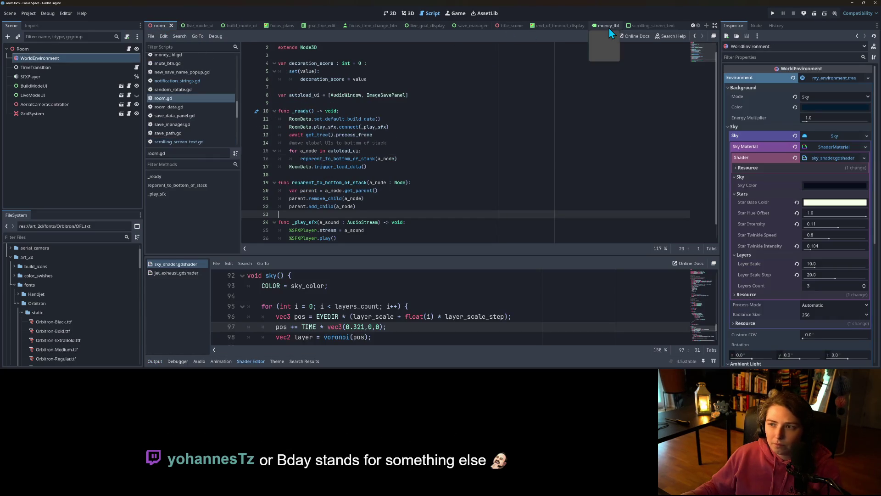
click(504, 26)
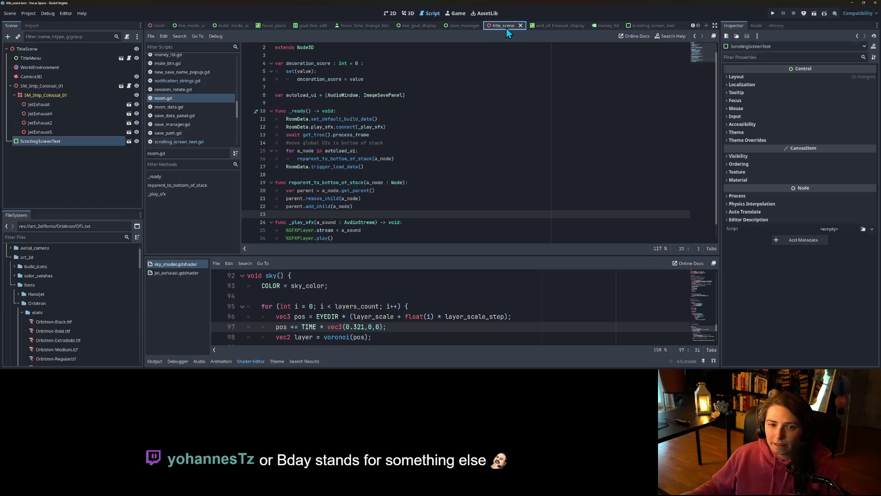
right_click(61, 142)
click(81, 365)
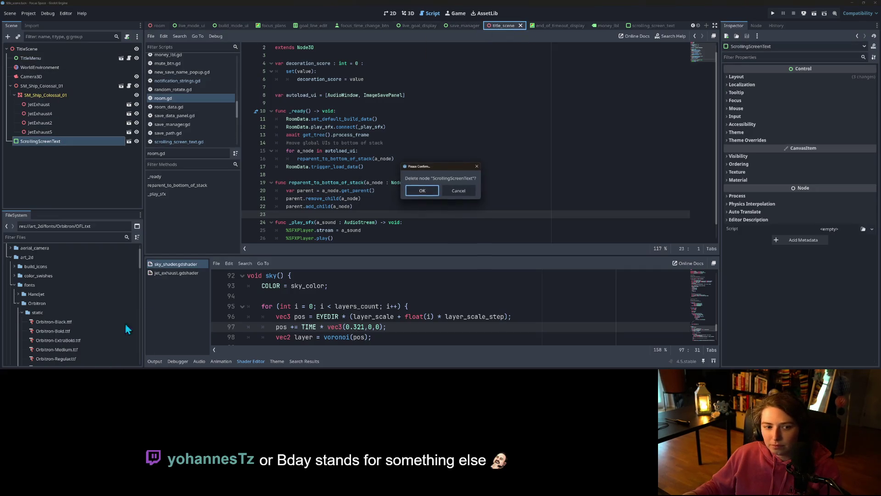
click(421, 190)
Instantiate scrolling_screen_text.tscn as a child of TitleScene and save the scene.
right_click(35, 51)
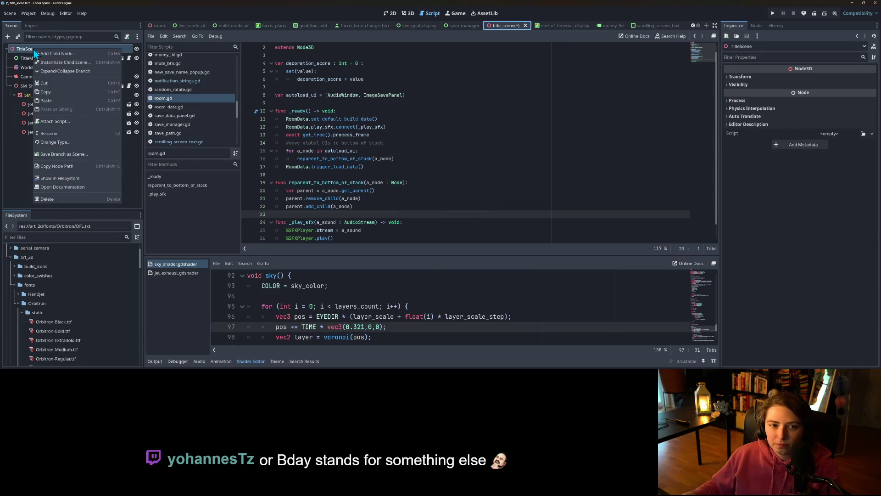
click(57, 63)
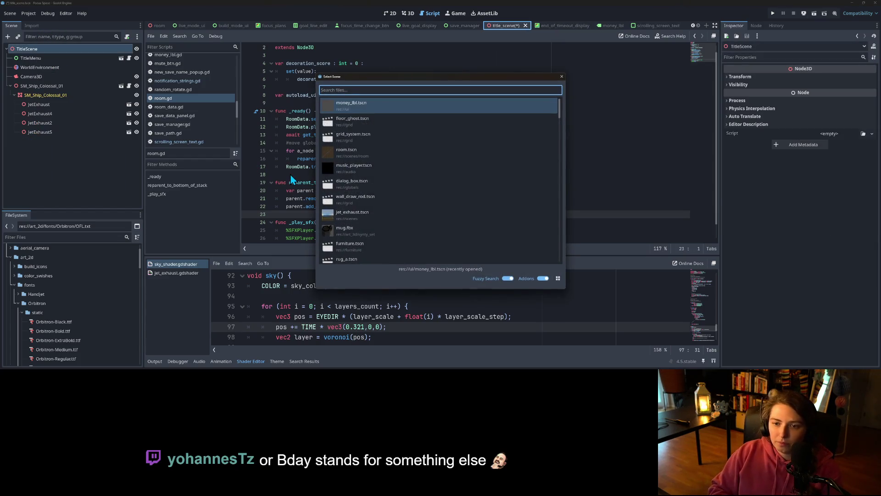
text(scro)
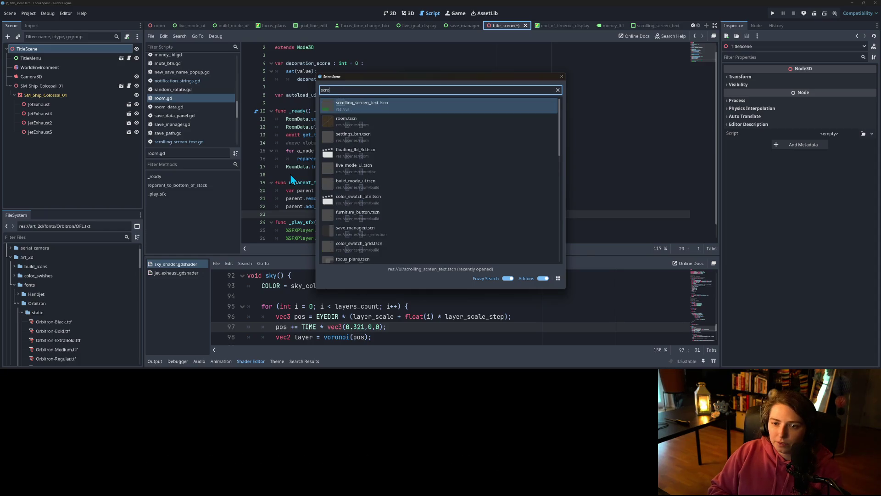
key(Return)
key(ctrl+s)
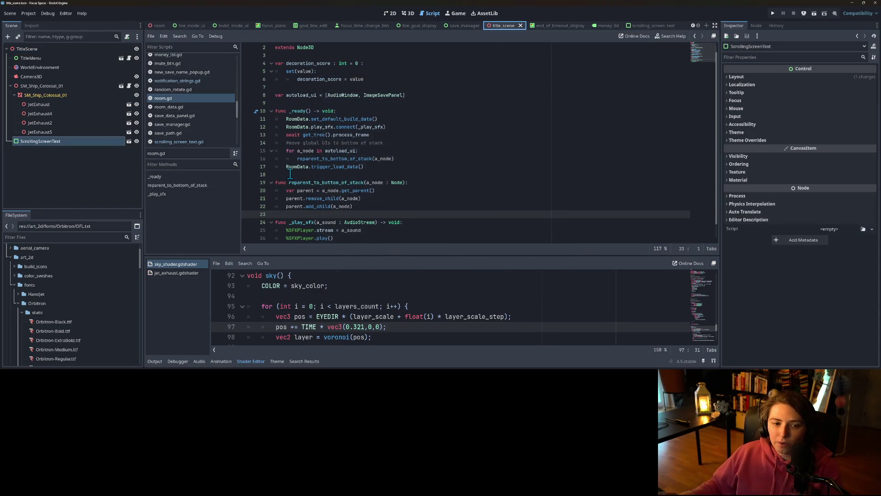
Run the game from the scrolling_screen_text scene, then reopen its script.
click(427, 169)
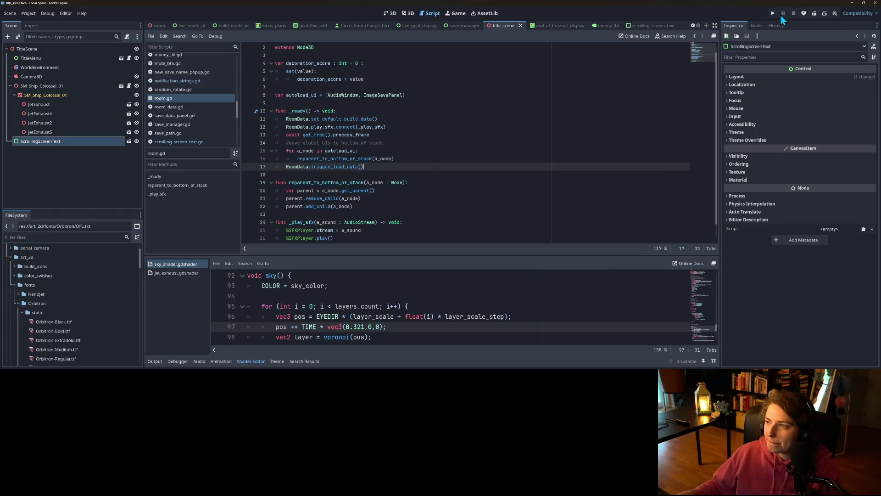
click(659, 27)
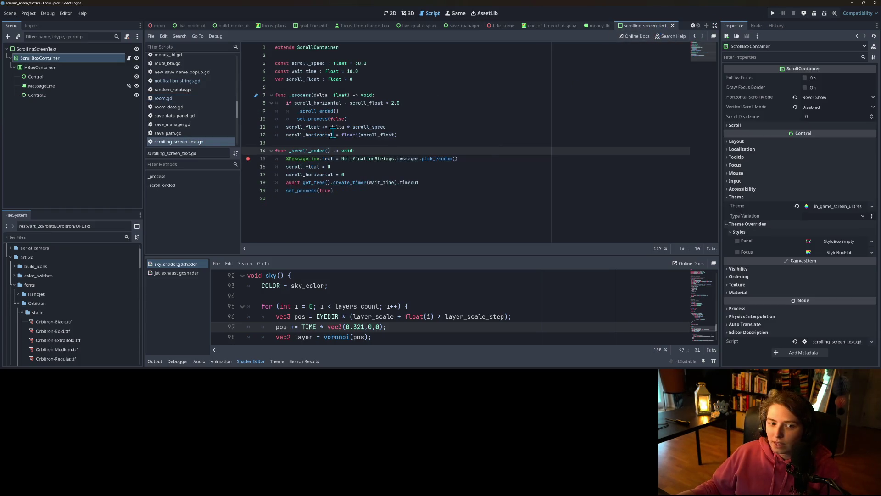
click(774, 14)
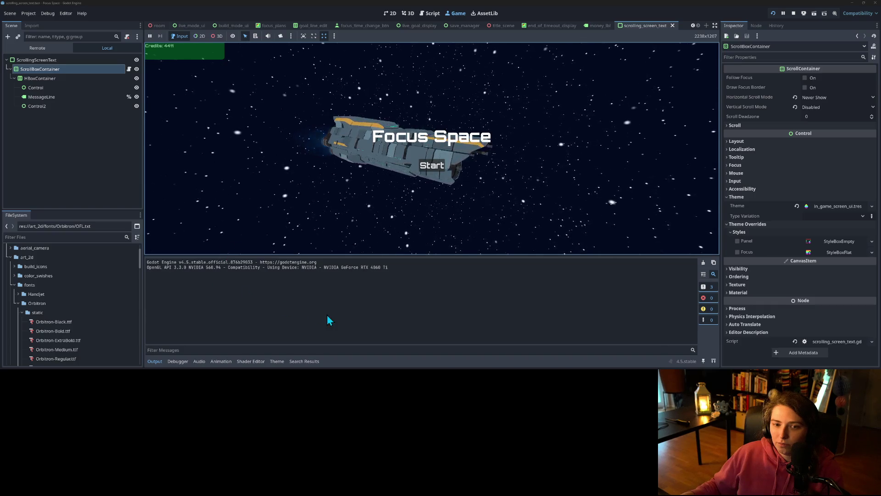
click(128, 68)
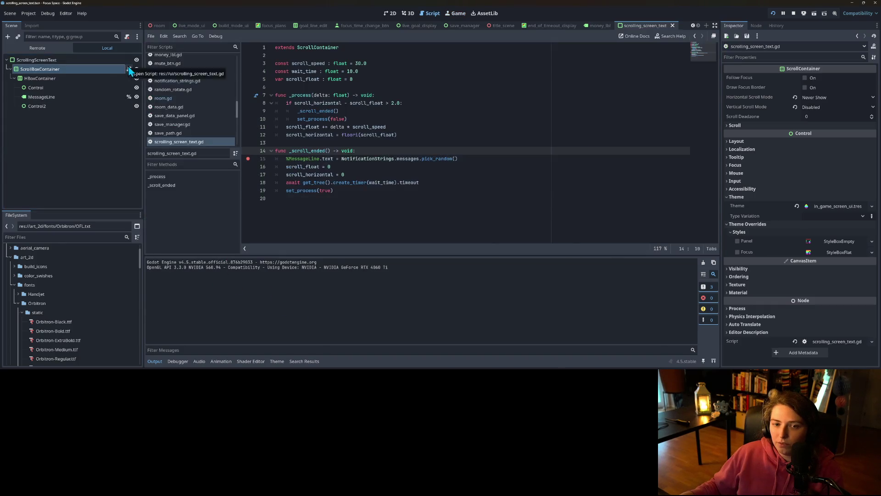
Stop the game and inspect Control, MessageLine, Control2, HBoxContainer and ScrollBoxContainer in 2D view.
click(320, 162)
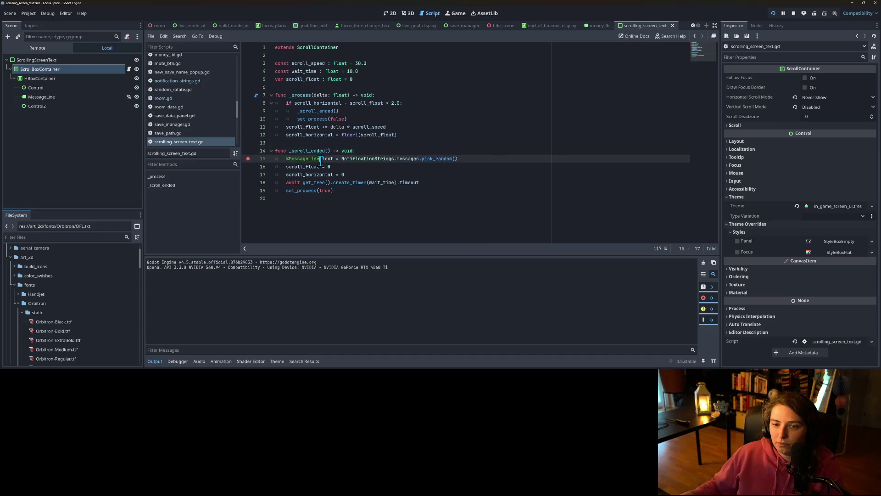
click(796, 15)
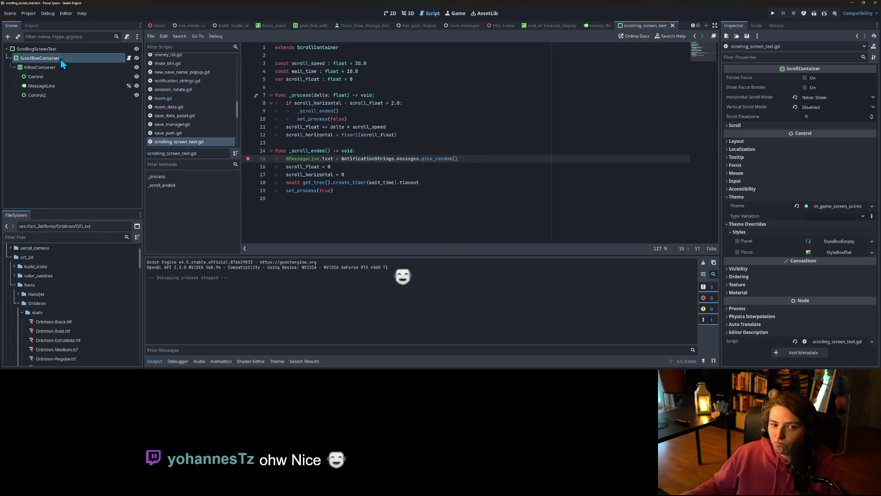
click(62, 95)
click(393, 16)
scroll(382, 139, down, 5)
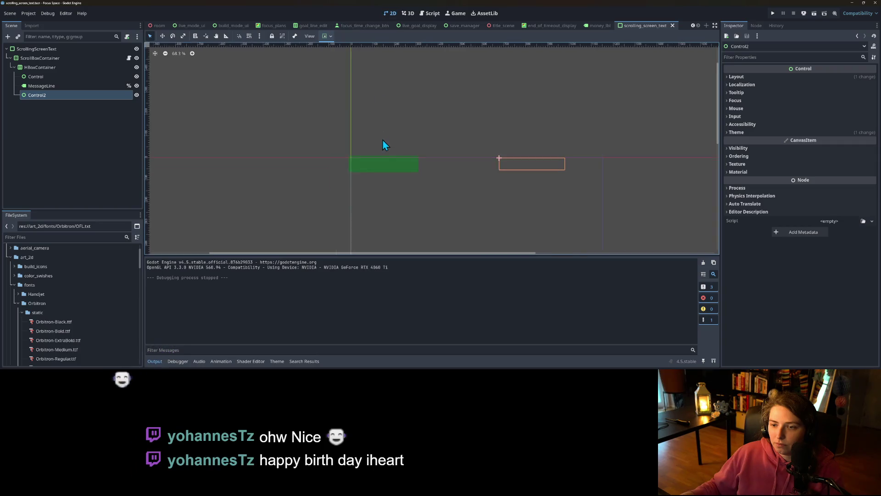
click(43, 88)
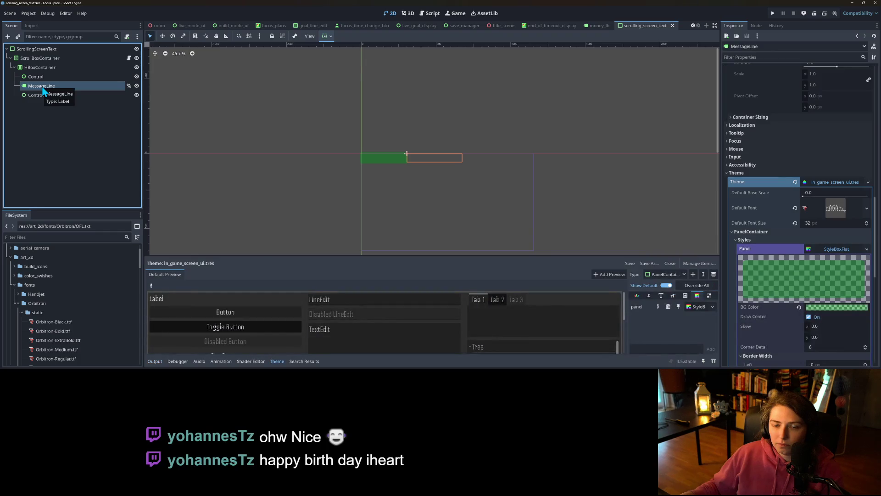
click(44, 76)
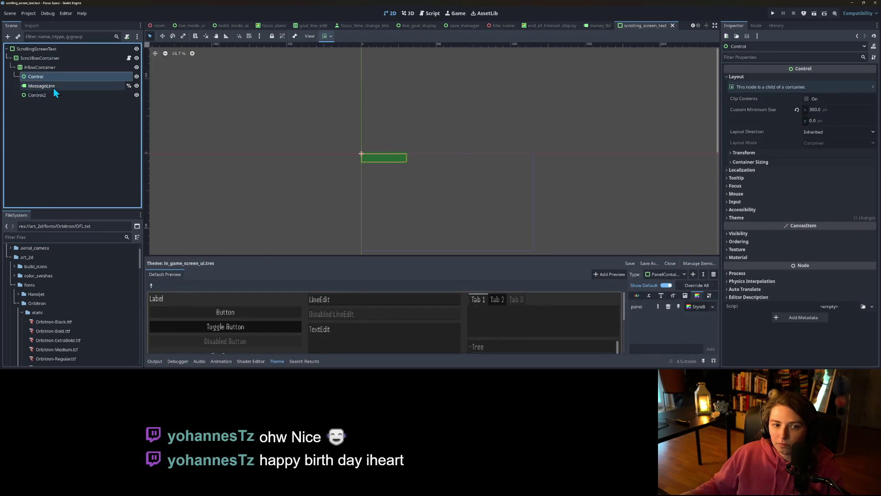
click(54, 93)
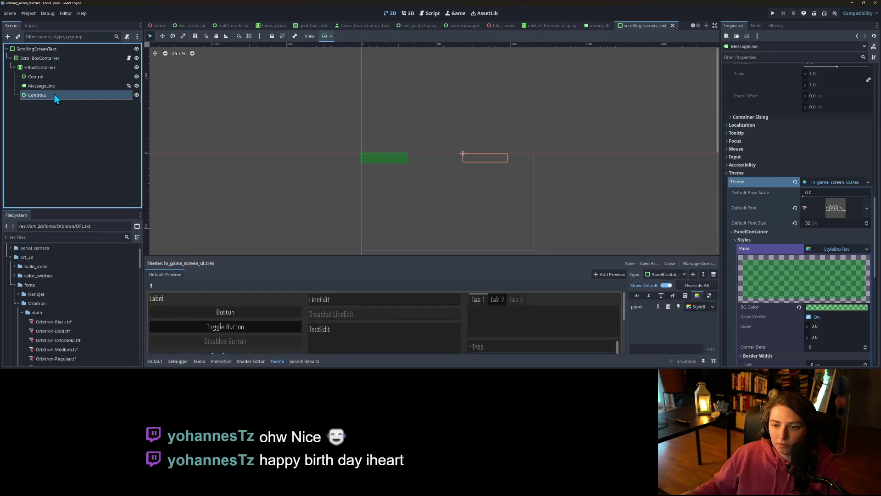
click(46, 67)
click(54, 59)
click(59, 49)
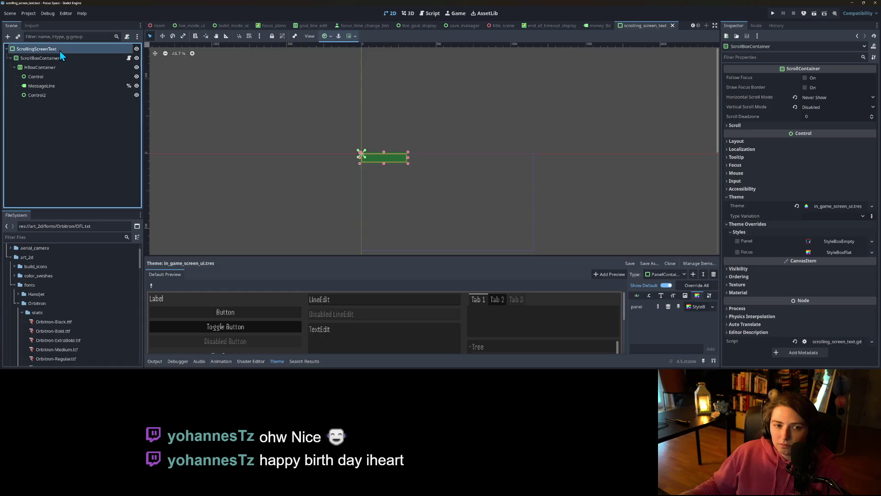
Open the ticker script and highlight every use of scroll_horizontal and scroll_float.
click(129, 58)
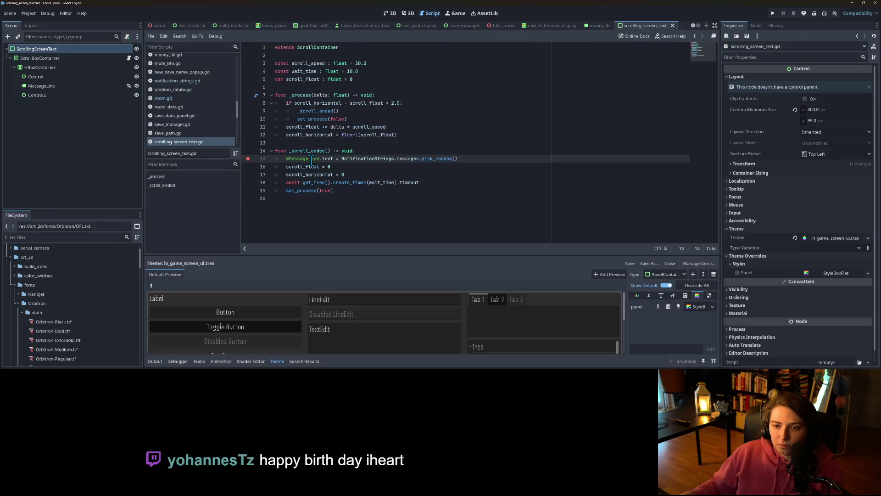
double_click(331, 103)
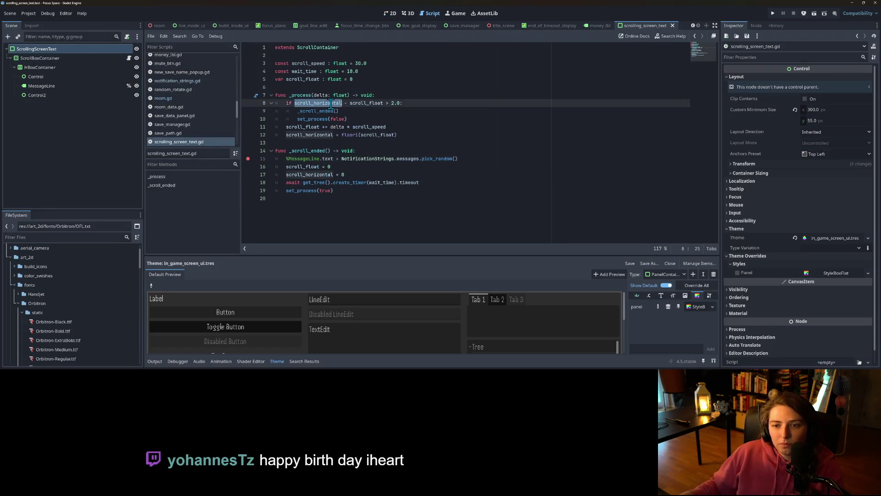
double_click(370, 104)
click(394, 103)
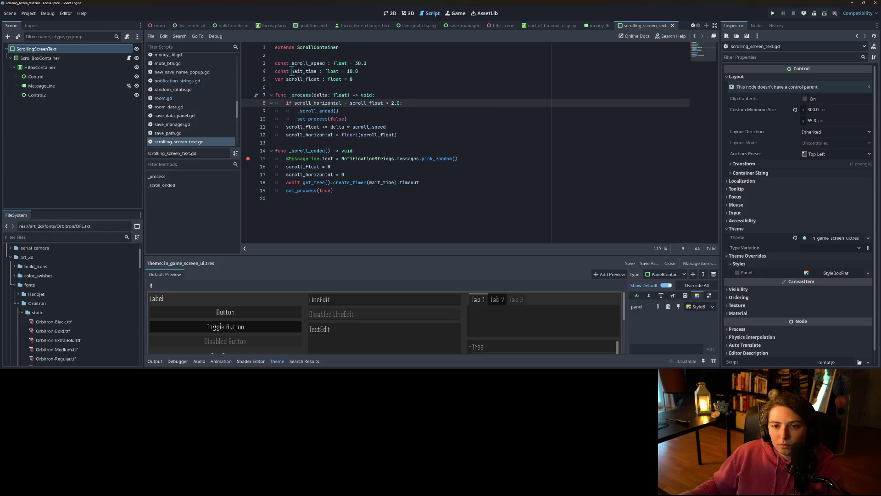
double_click(303, 80)
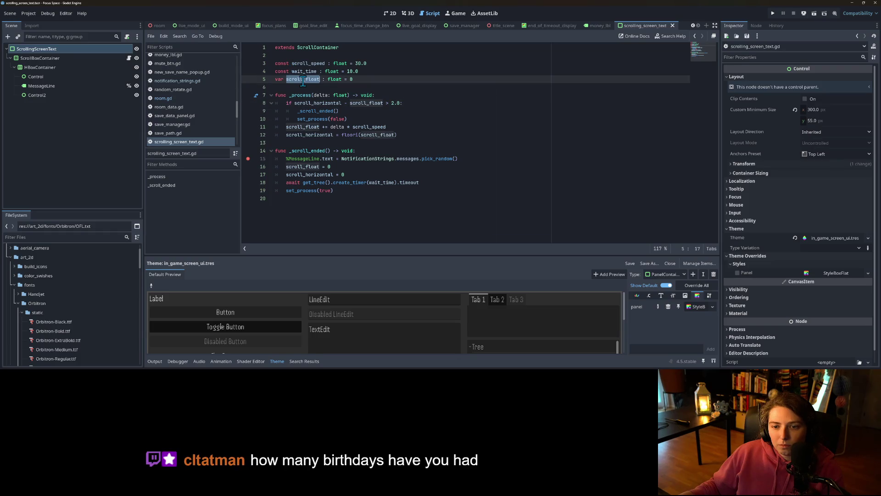
Highlight scroll_float on lines 8 and 12 and check scroll_speed on line 11.
double_click(365, 104)
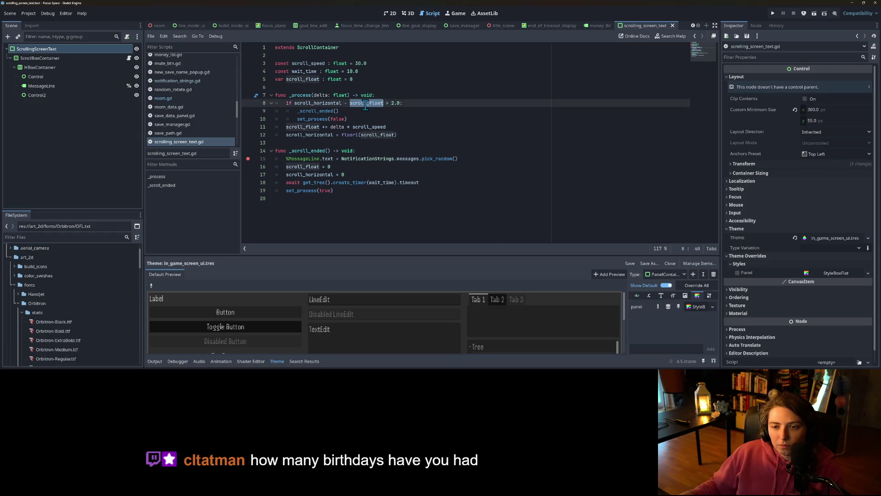
click(366, 104)
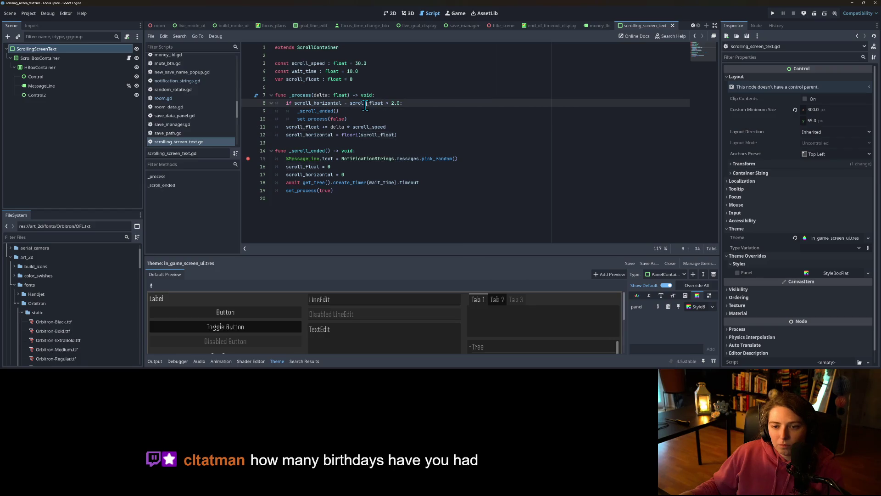
double_click(368, 135)
click(409, 135)
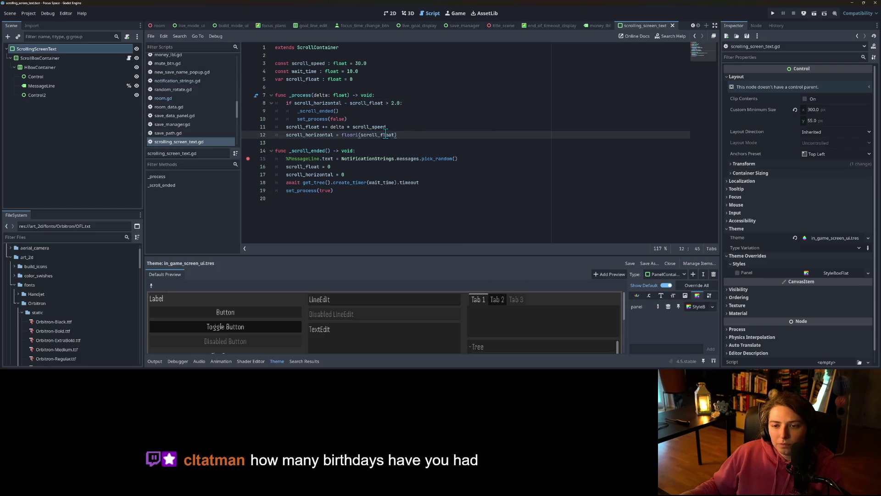
click(368, 128)
Change scroll_speed to 80.0, run the game, and reopen the script.
click(355, 63)
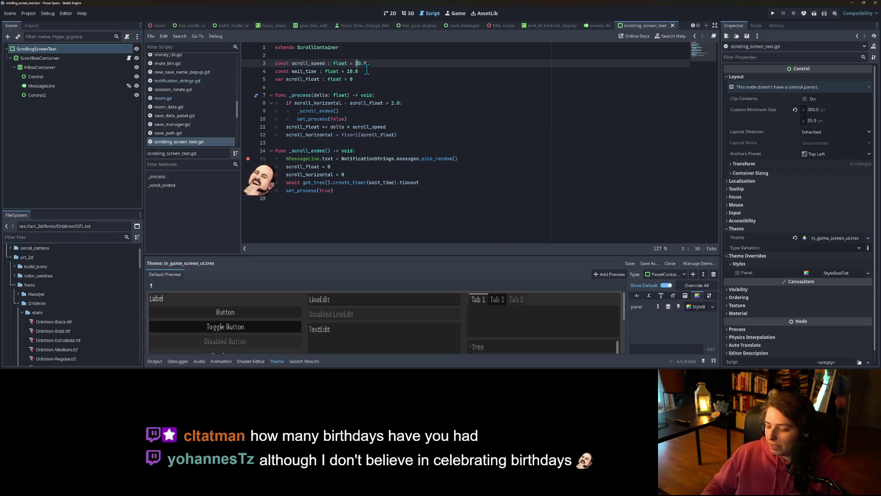
text(68)
key(Delete)
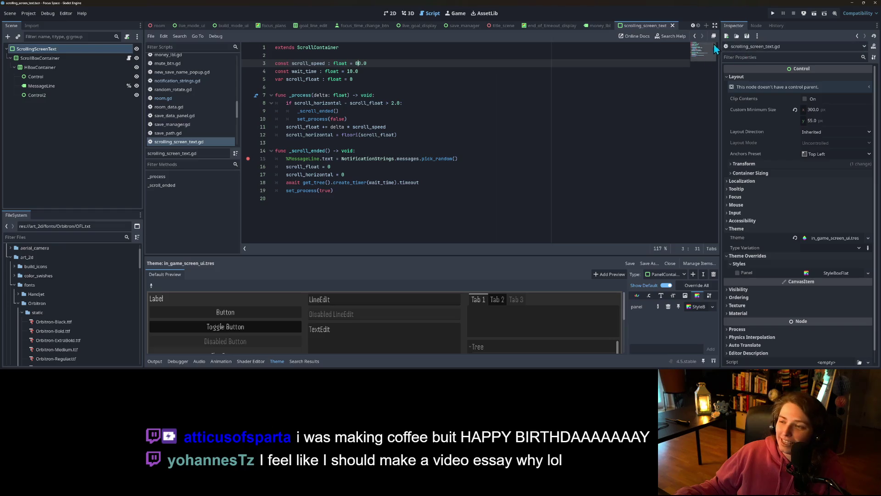
click(772, 13)
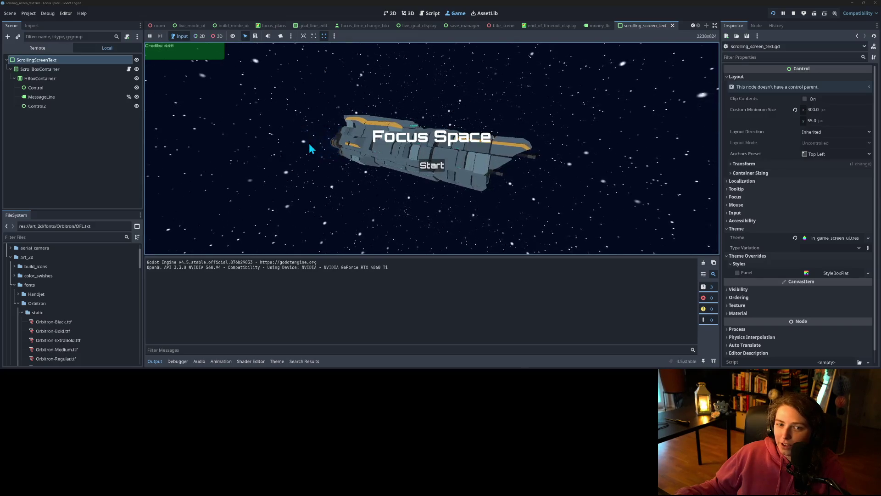
click(129, 70)
click(375, 110)
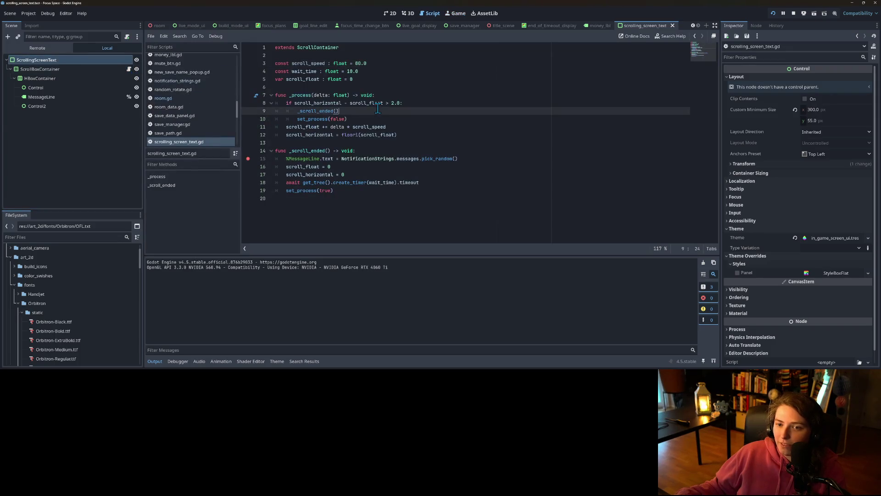
Stop the game and add a print(scroll_horizontal) line after line 12.
click(797, 13)
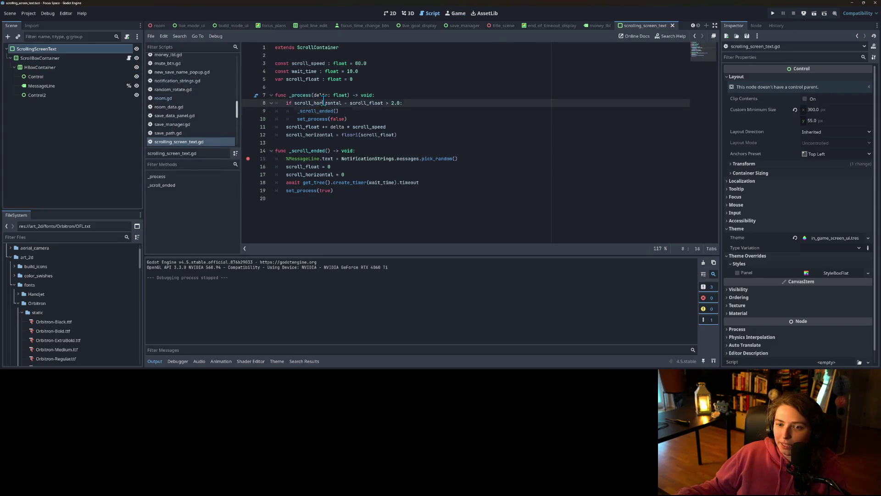
click(307, 119)
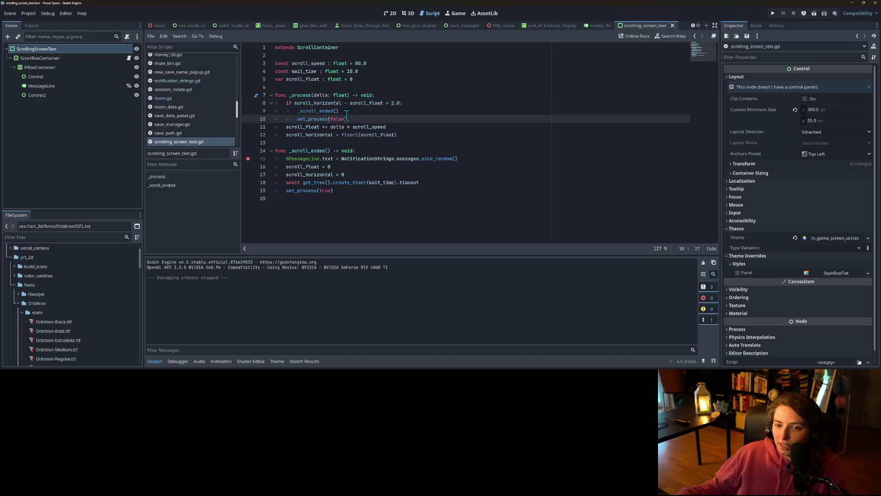
click(366, 129)
click(430, 134)
key(Return)
key(Return)
text(c)
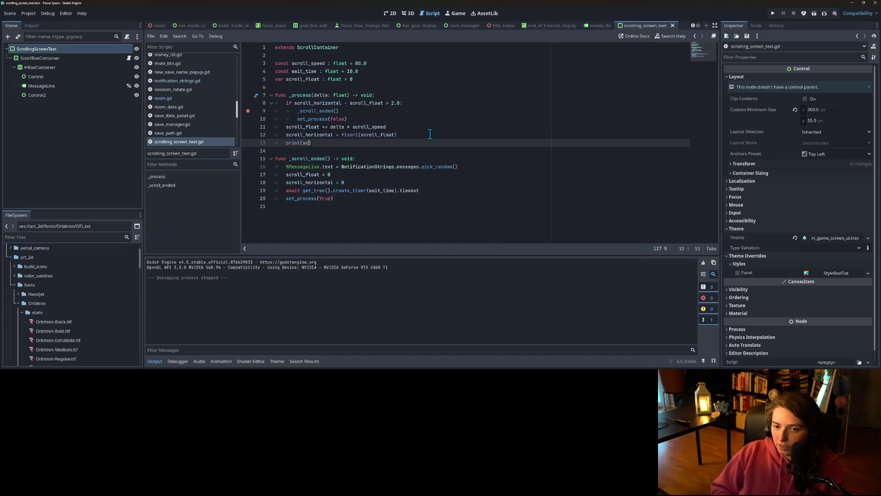
key(Down)
key(Down)
key(Down)
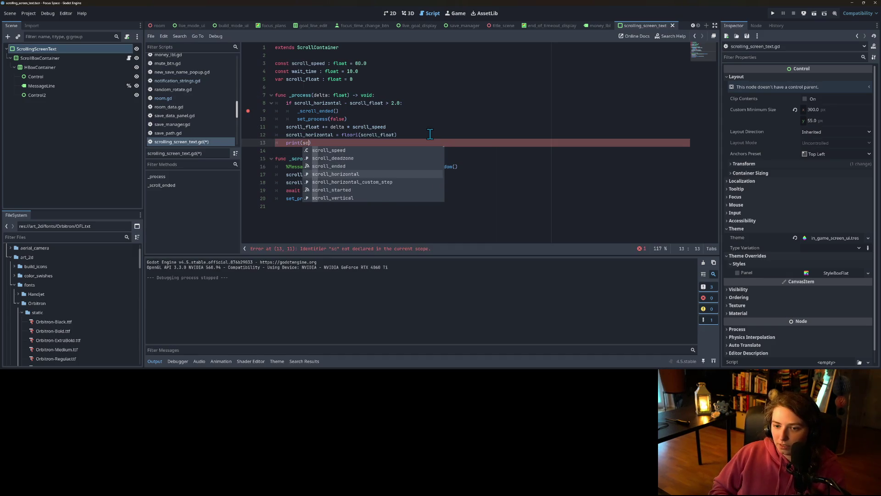
key(Return)
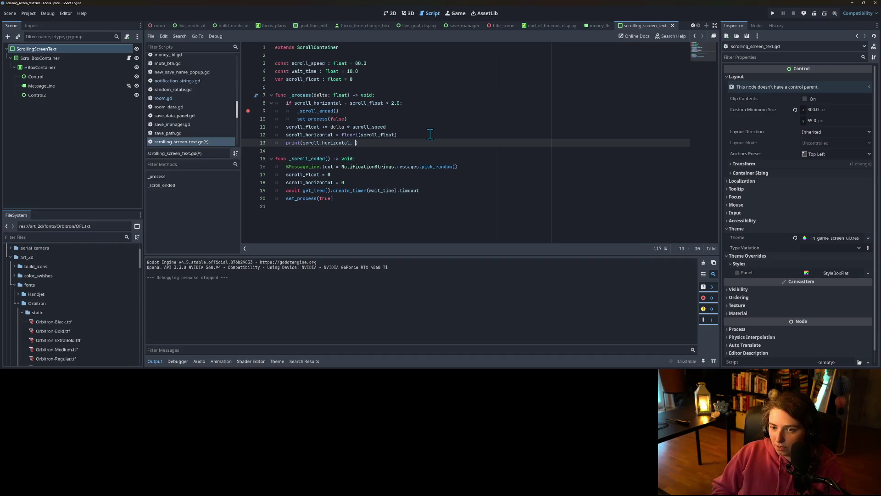
Change it to prints(scroll_horizontal, scroll_float) and save the script.
click(301, 142)
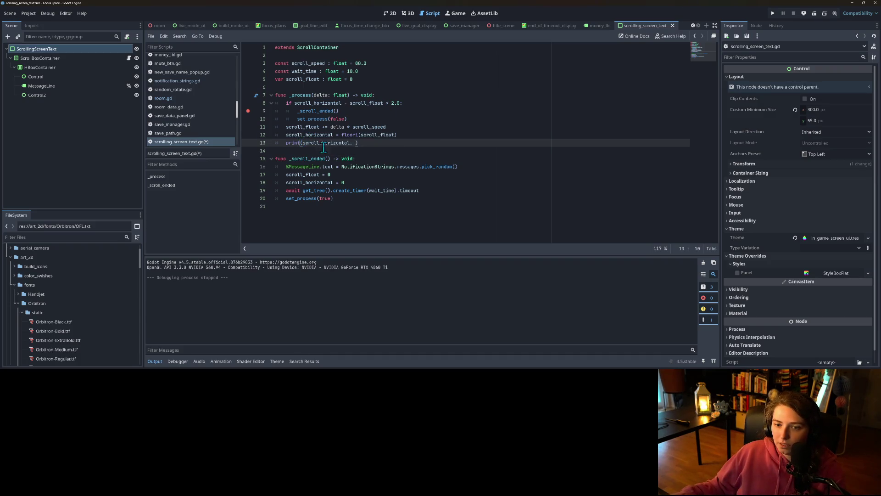
text(s)
click(359, 143)
text(scroll_float)
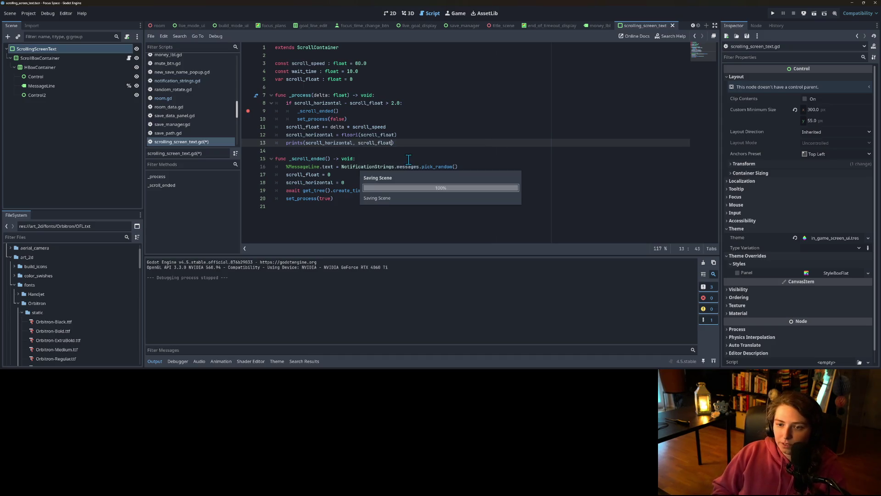
key(ctrl+s)
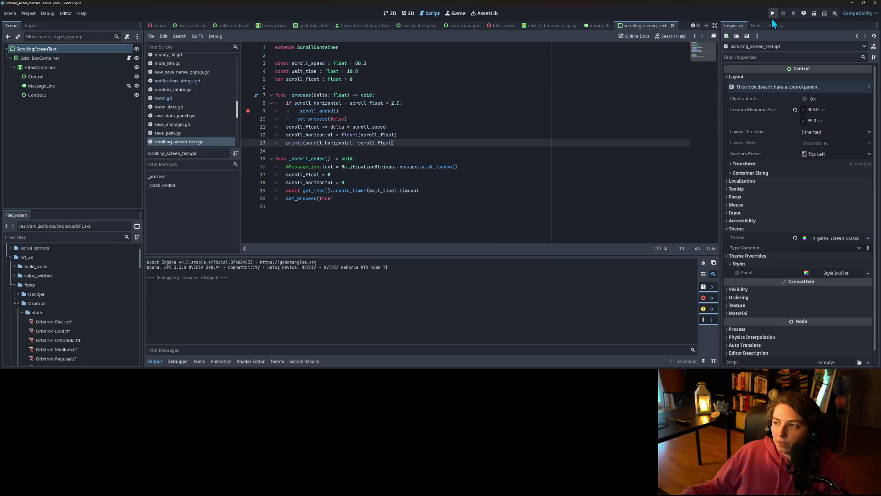
Run the game to log scroll_horizontal and scroll_float, then stop it and return to line 8.
click(776, 13)
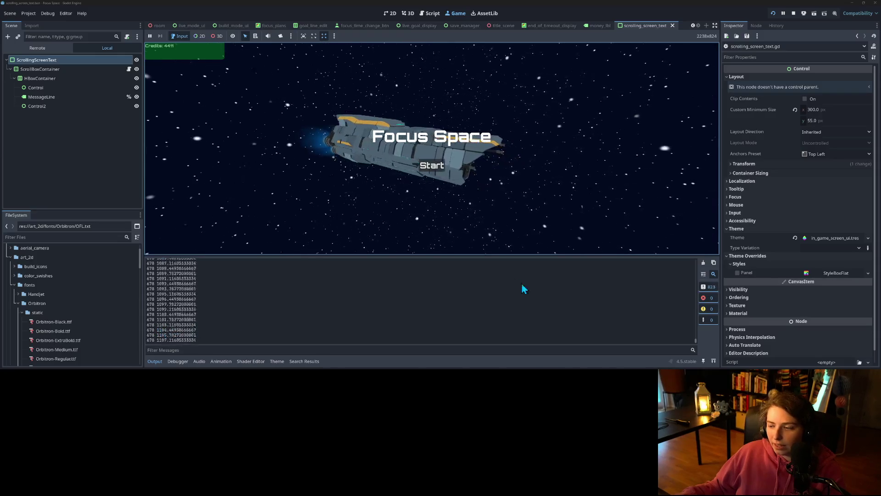
click(795, 14)
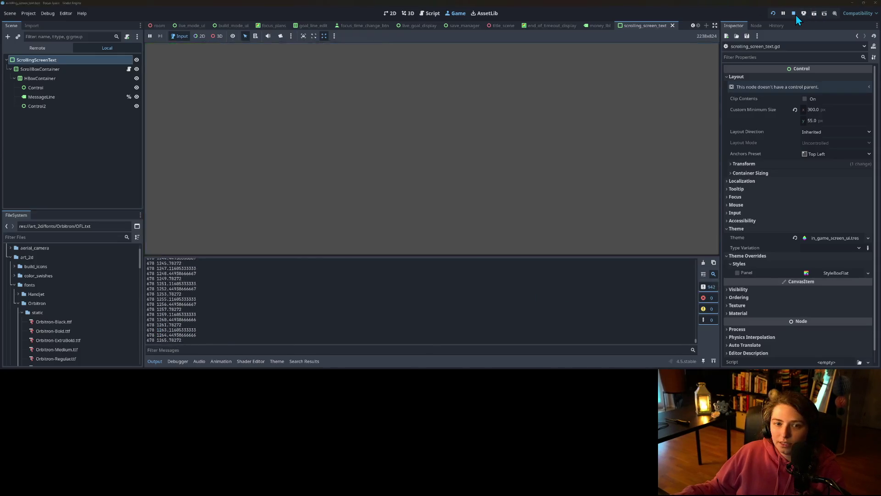
click(330, 118)
click(332, 103)
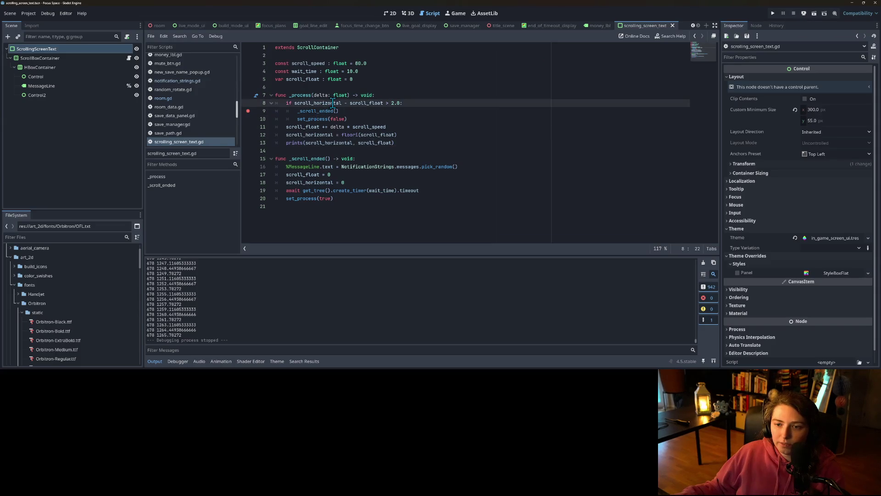
Add a parenthesis around scroll_float in the line 8 condition and save.
double_click(364, 103)
click(380, 103)
text(()
key(Right)
key(Right)
key(Right)
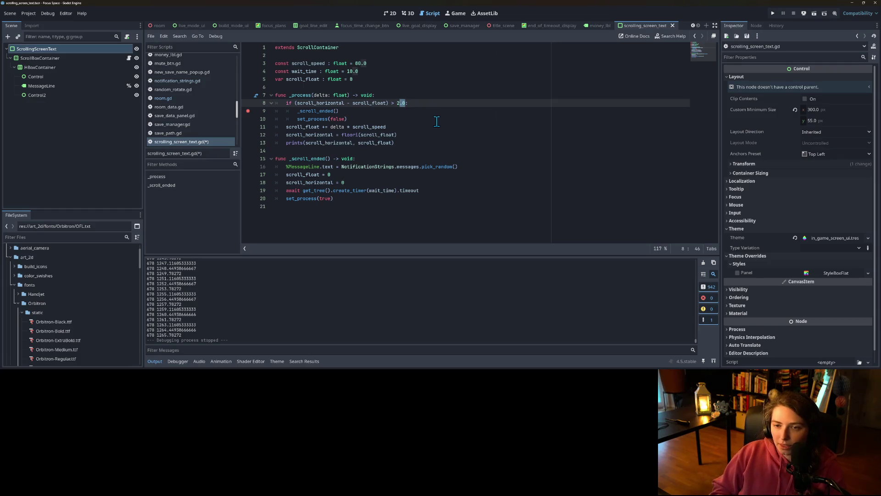
key(ctrl+s)
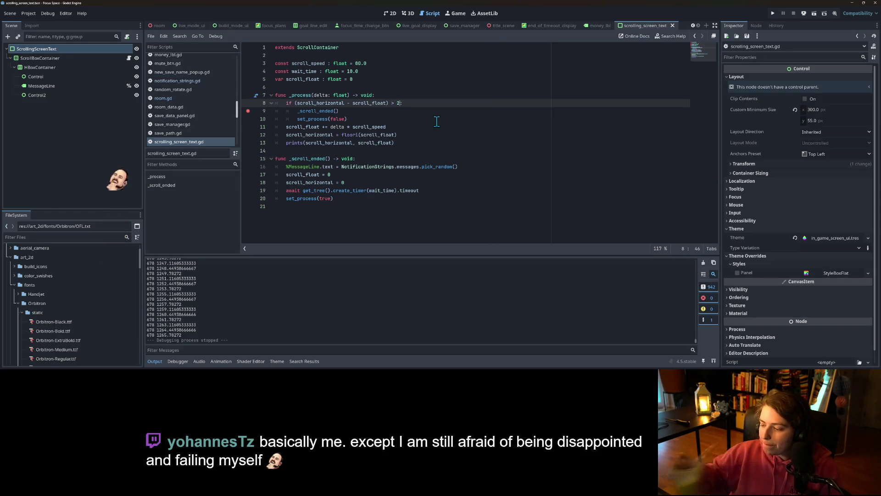
Rework line 8 to read float(scroll_horizontal) - scroll_float > 2.0.
key(Left)
key(Left)
key(Left)
key(BackSpace)
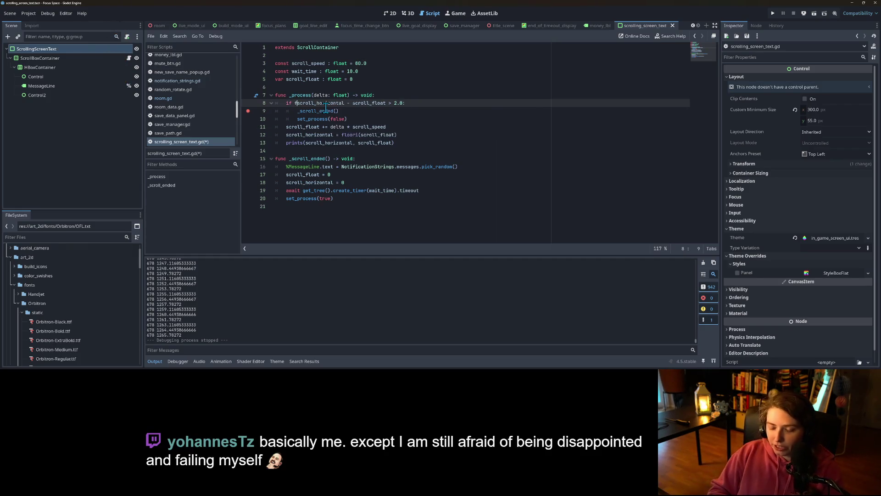
text(()
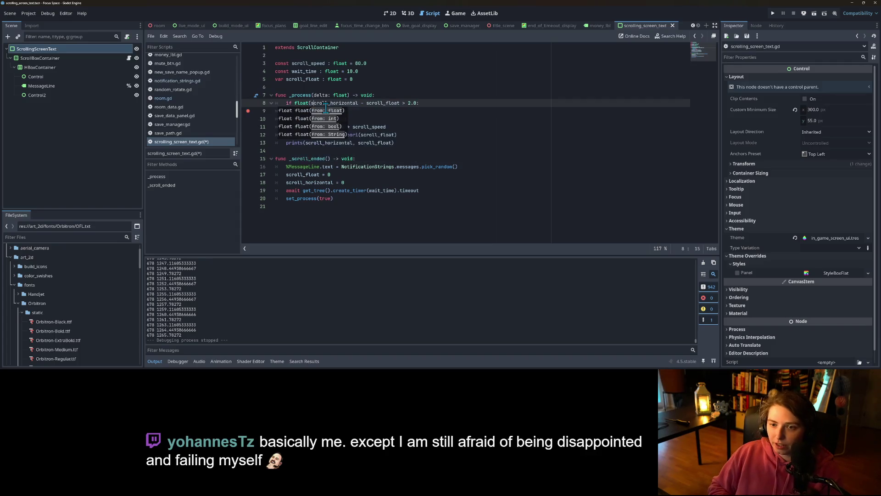
key(Right)
key(Right)
key(Right)
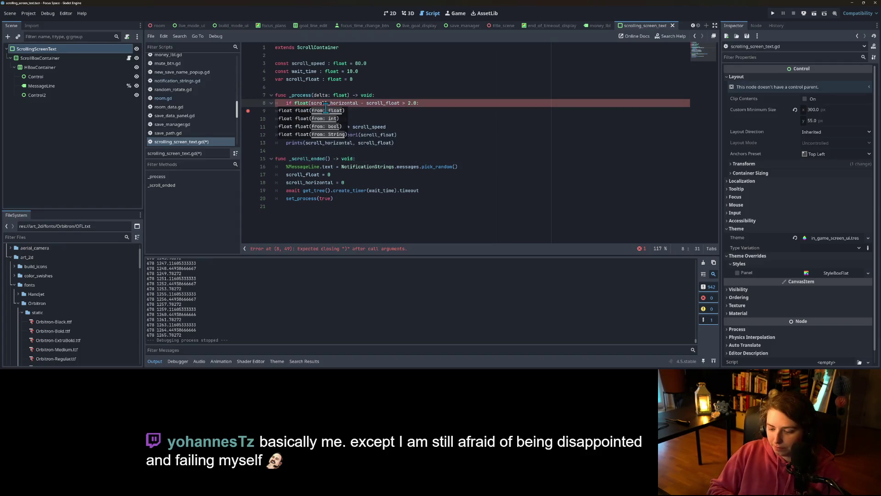
text())
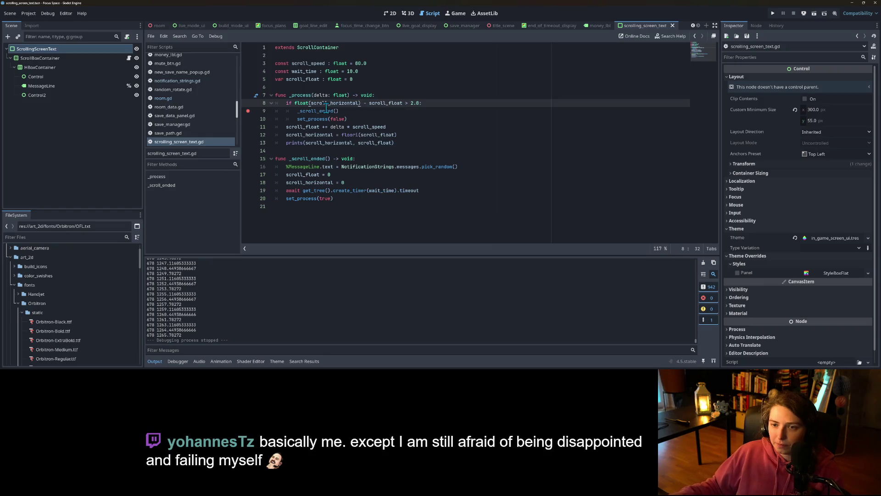
double_click(385, 102)
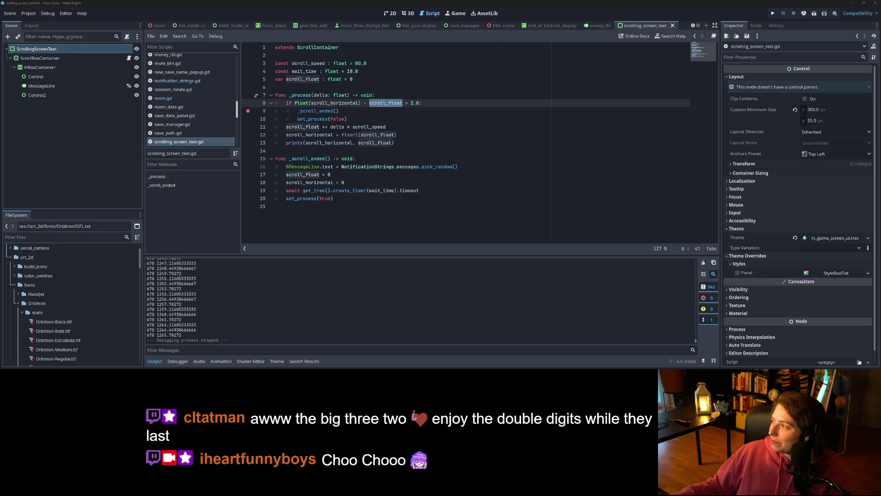
click(461, 199)
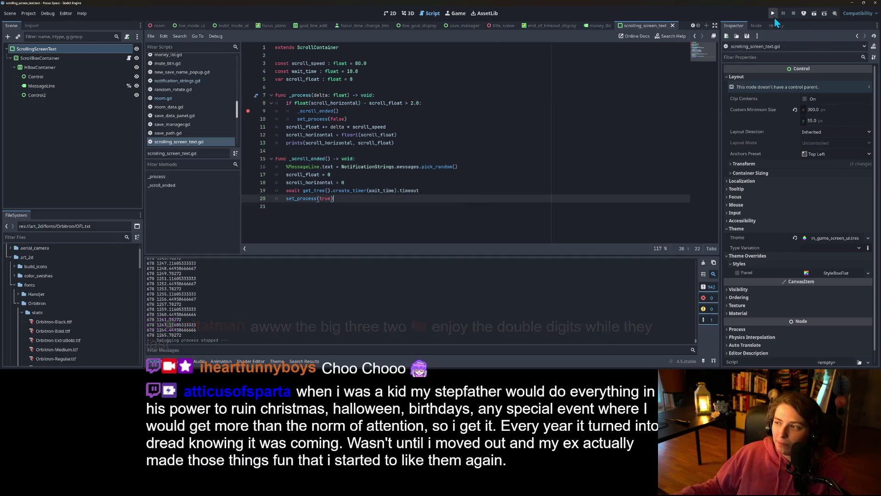
click(502, 26)
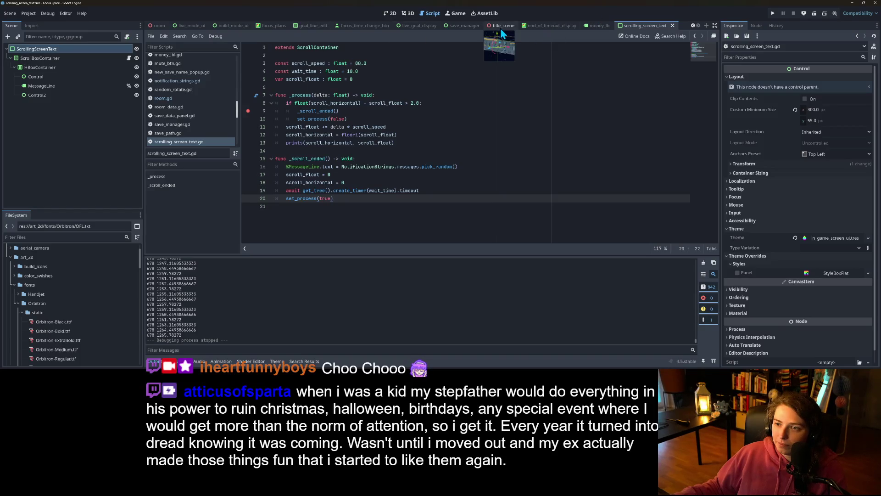
Anchor ScrollingScreenText to Center Top in the title scene, save, and test-run the game.
click(391, 14)
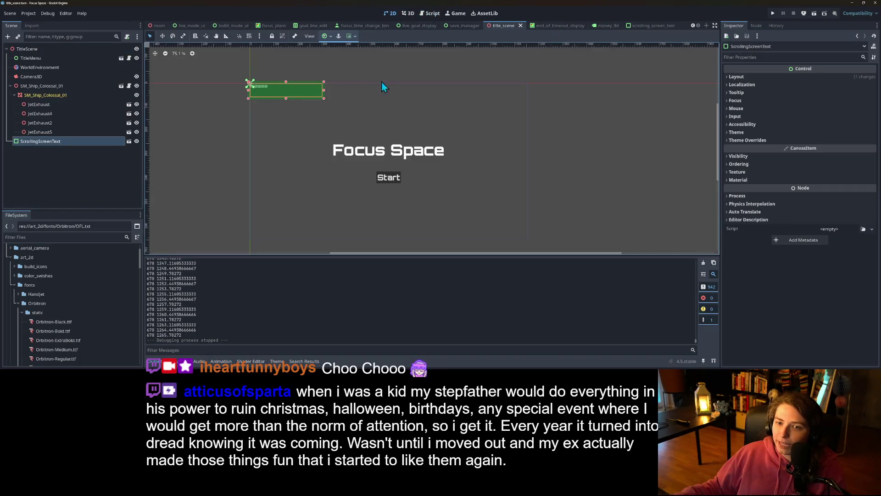
click(325, 37)
click(340, 59)
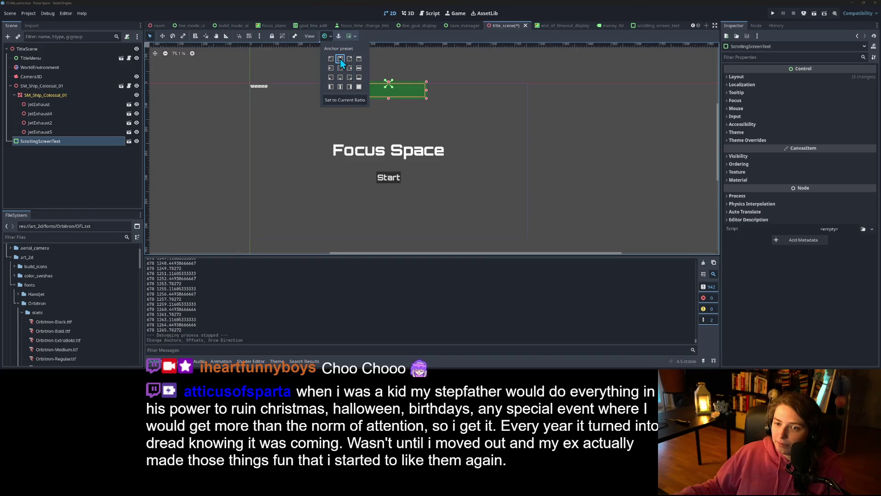
key(ctrl+s)
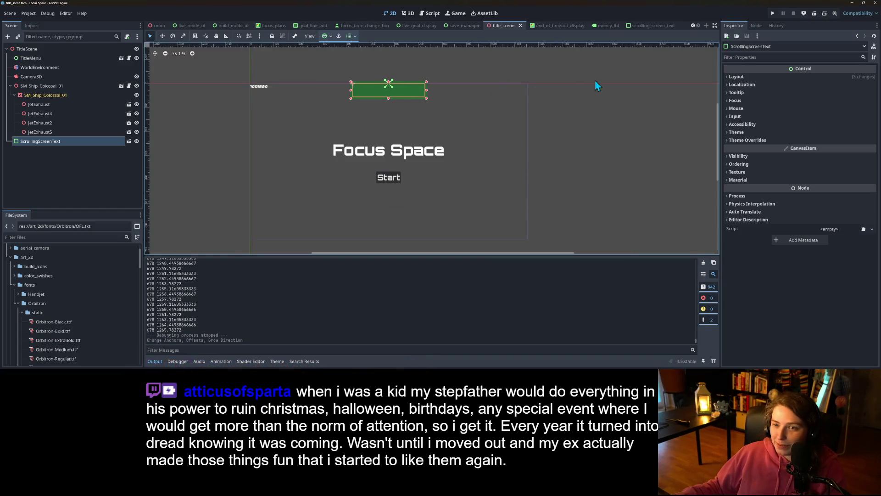
click(773, 14)
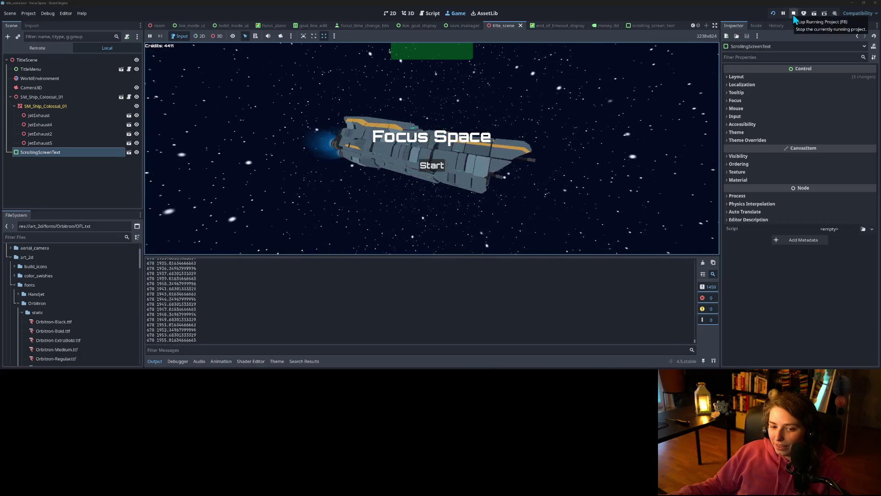
click(793, 15)
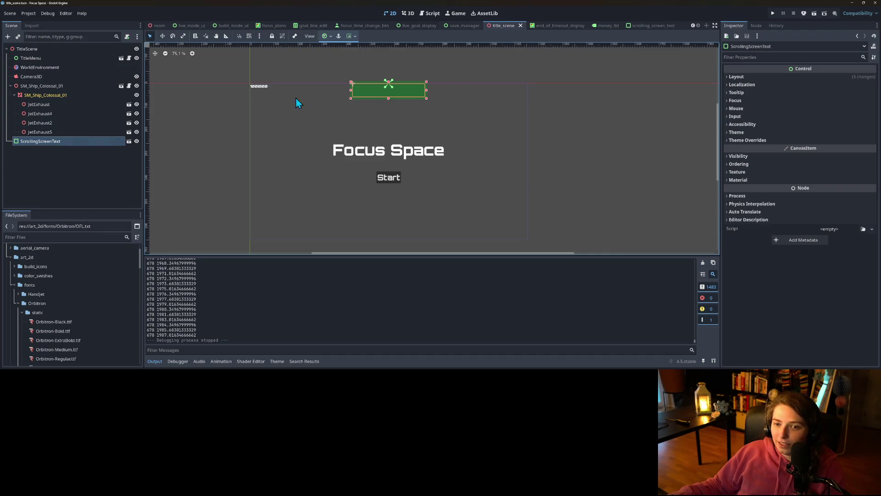
Open the ScrollBoxContainer script from the ScrollingScreenText scene.
click(128, 141)
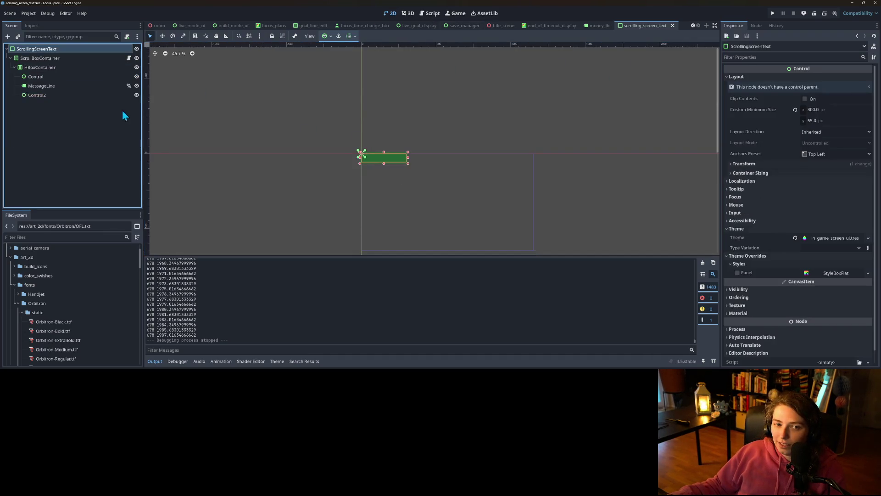
click(106, 59)
click(129, 58)
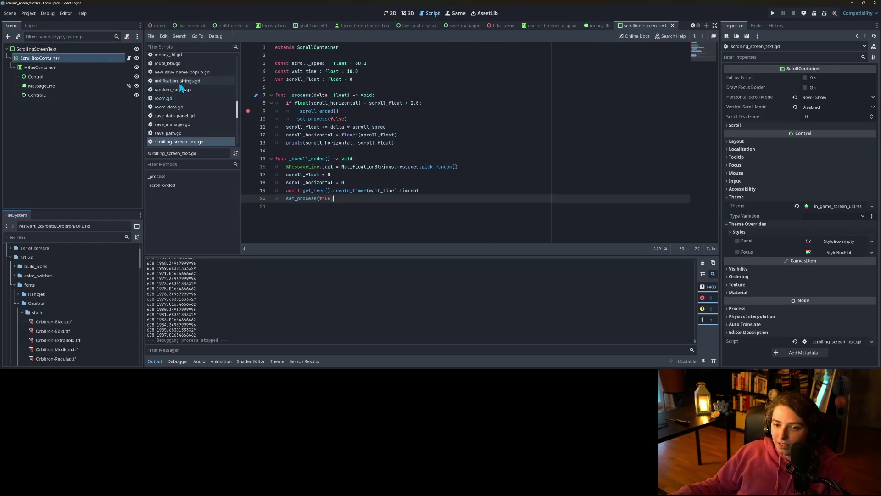
click(326, 150)
click(326, 143)
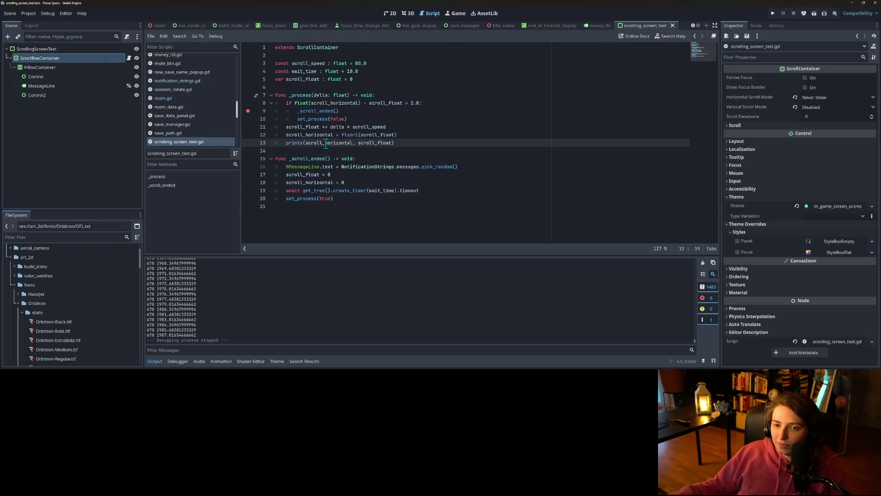
click(332, 110)
Replace float() with abs() so line 8 tests abs(scroll_horizontal - scroll_float), then save.
double_click(339, 103)
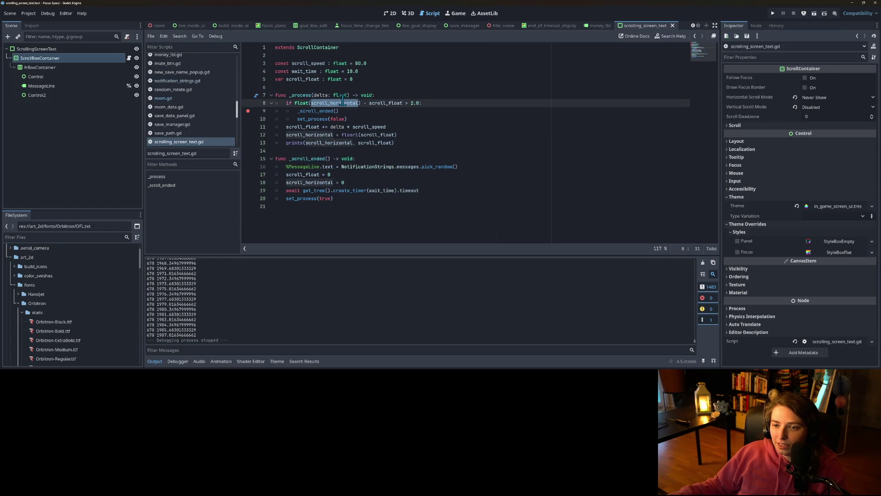
double_click(381, 103)
click(409, 101)
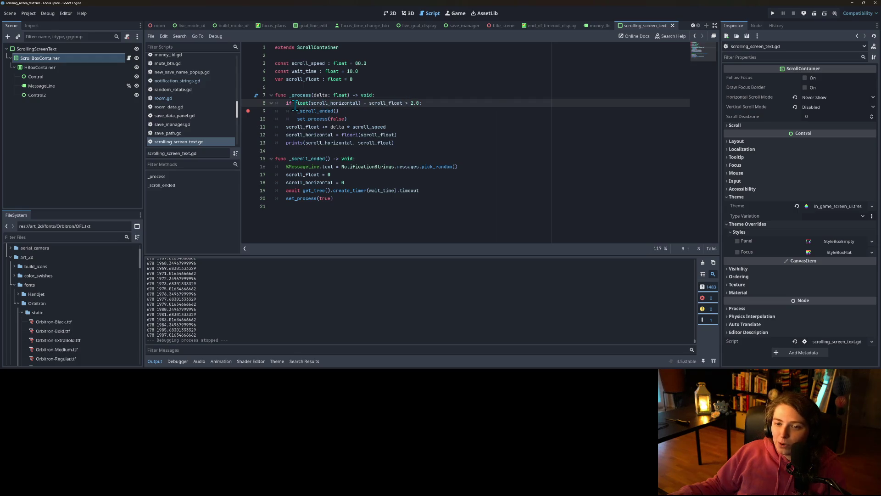
mouse_move(308, 105)
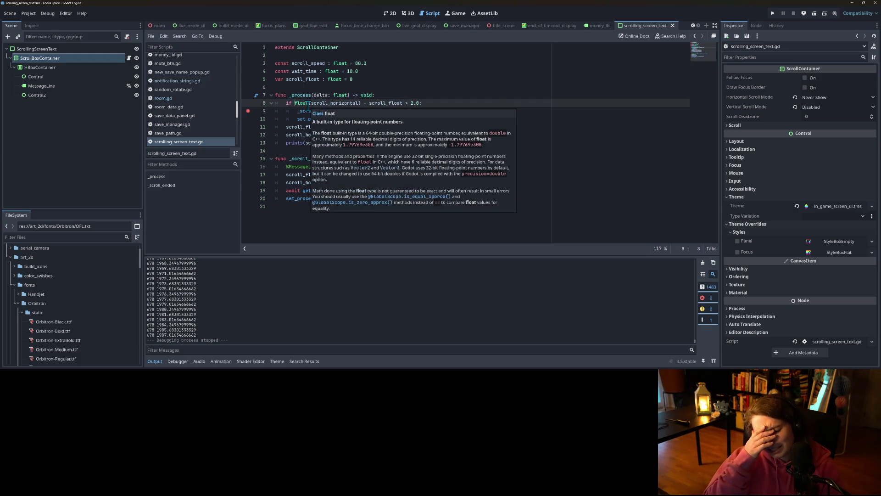
double_click(308, 104)
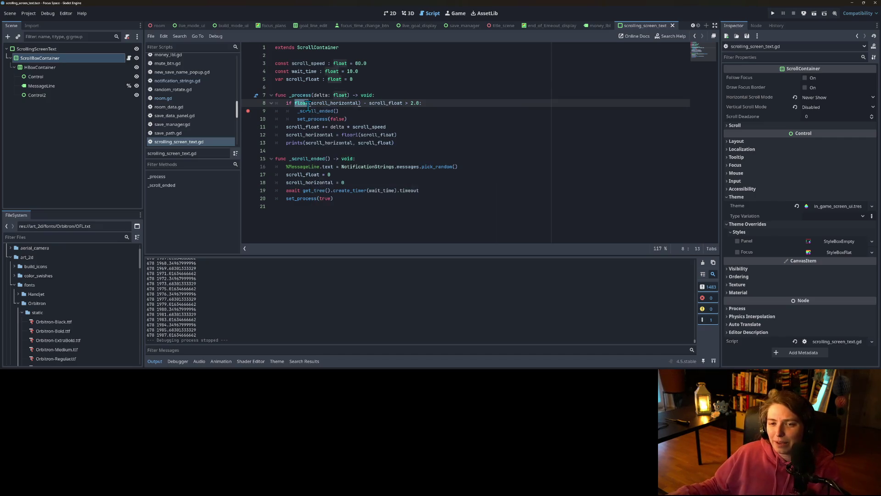
text(abs)
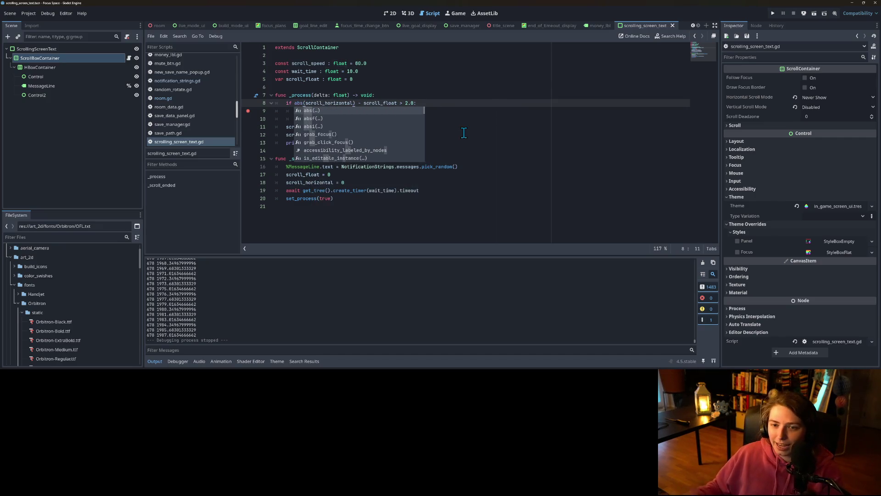
click(357, 103)
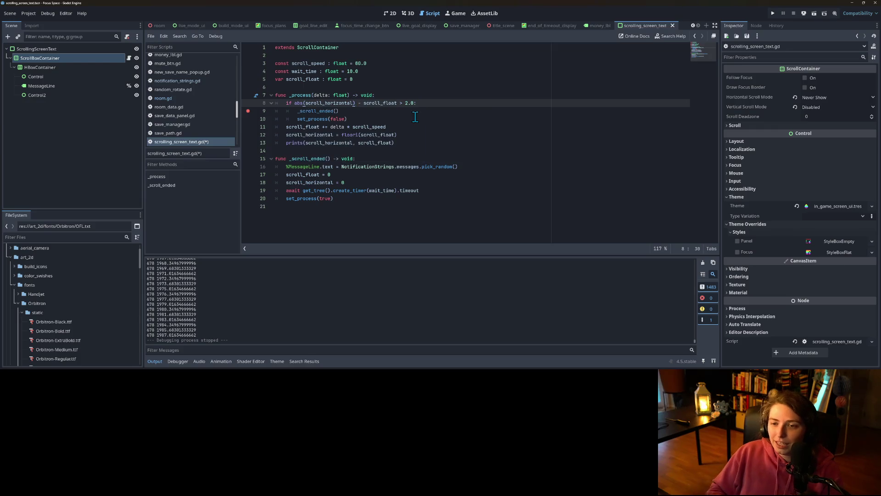
key(Right)
key(Right)
key(Right)
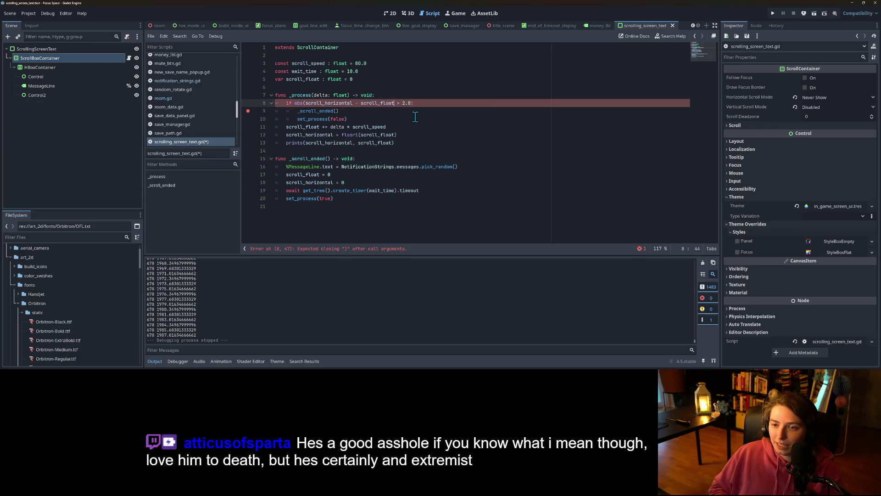
text())
key(ctrl+s)
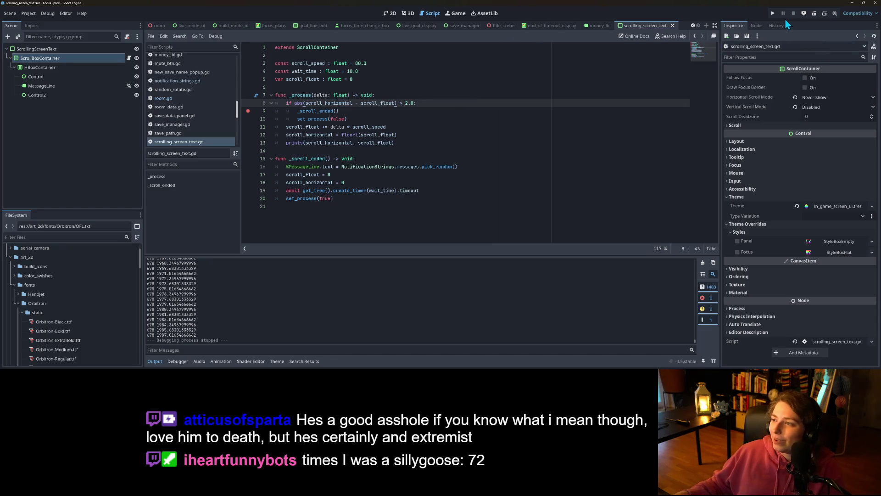
Run the game without the line 9 breakpoint, enlarge the view to watch the ticker, then stop.
click(773, 12)
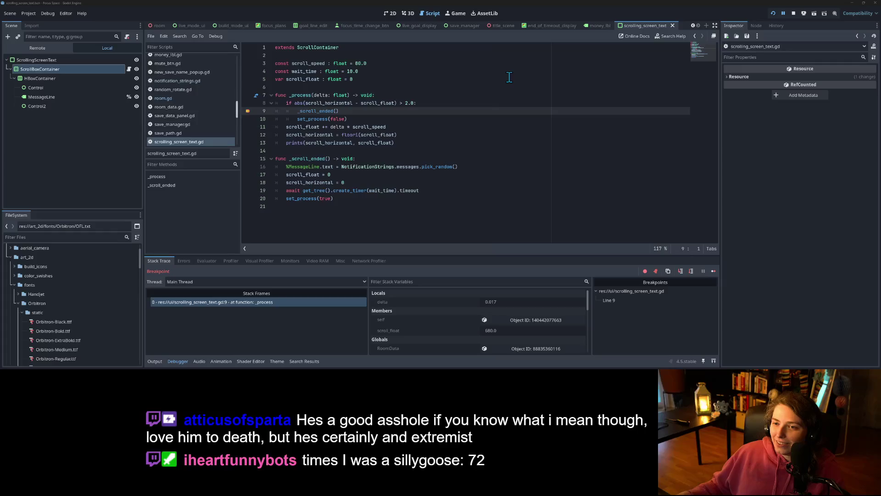
click(247, 112)
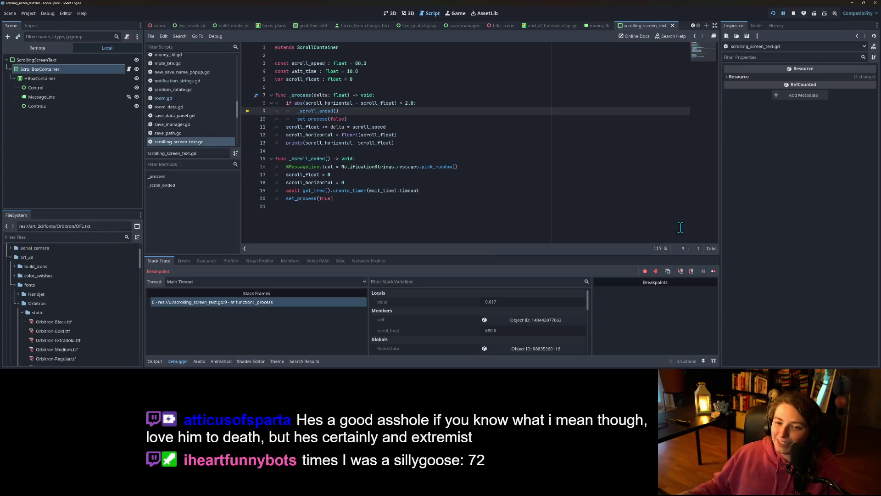
click(713, 271)
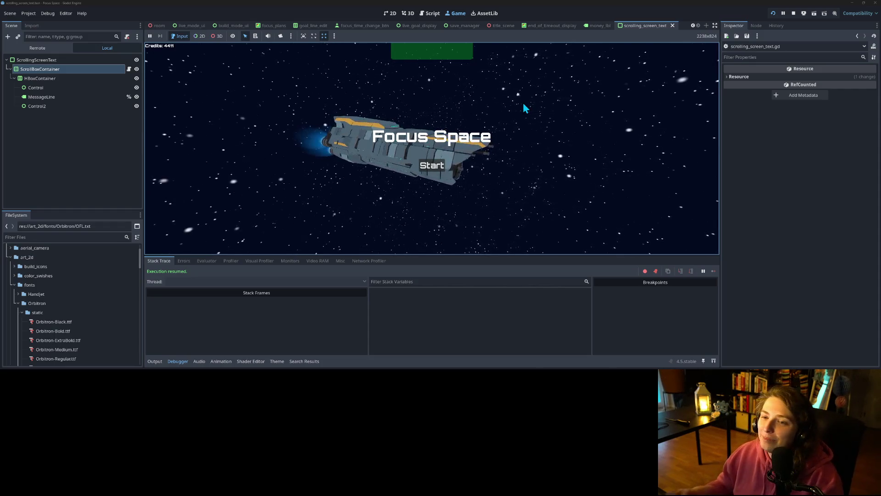
click(715, 26)
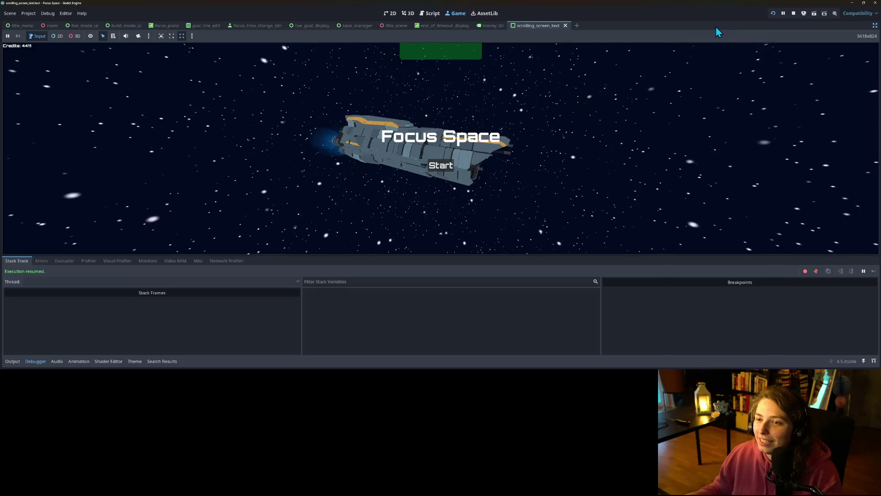
click(35, 361)
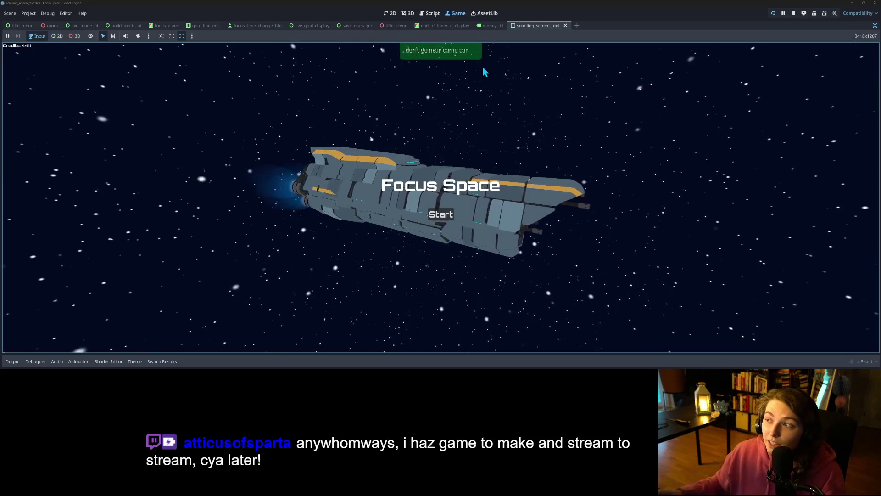
click(794, 13)
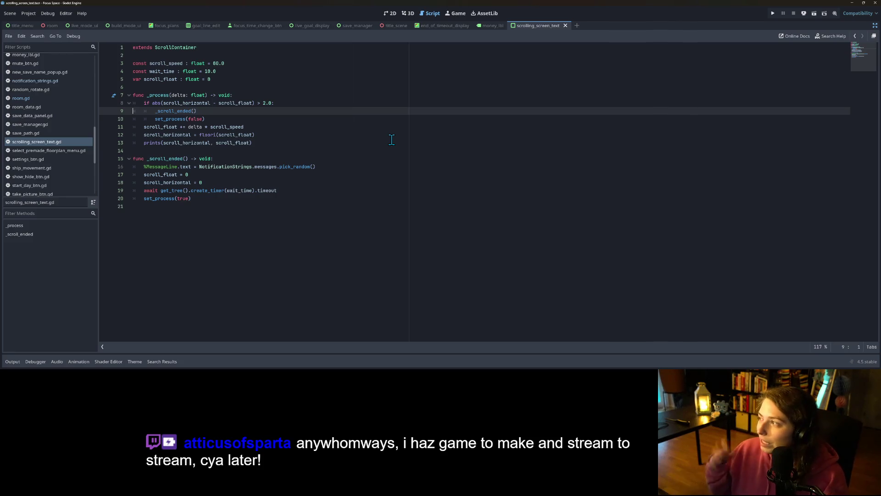
Restore the Scene, FileSystem and Inspector docks around the ticker script.
click(314, 167)
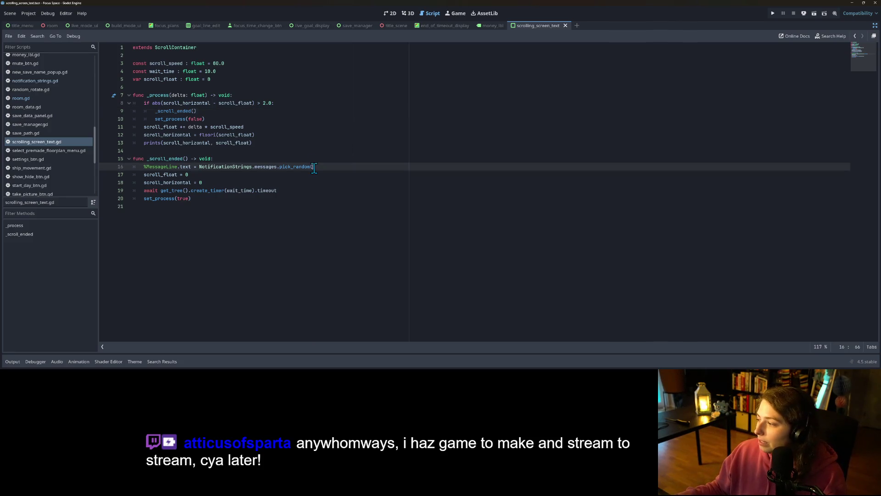
click(284, 192)
click(362, 168)
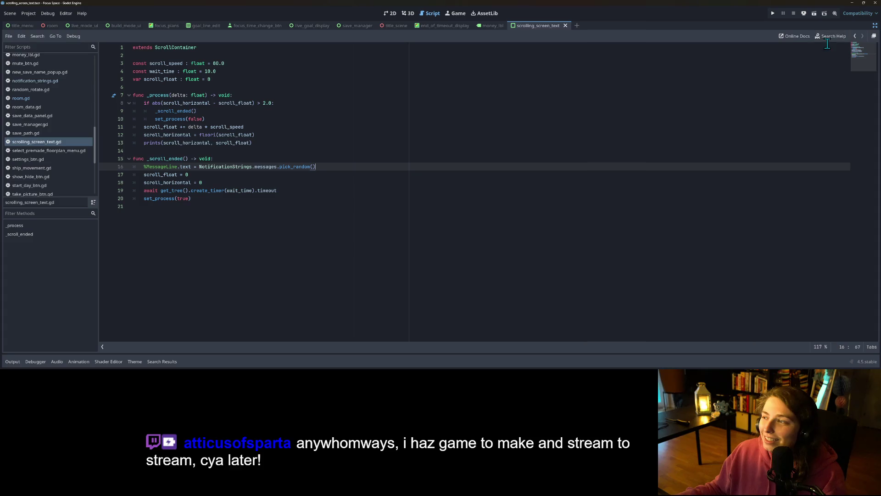
click(875, 26)
click(412, 199)
click(411, 166)
Inspect the _process and _scroll_ended functions, leaving the caret in _scroll_ended's body.
double_click(308, 103)
double_click(307, 95)
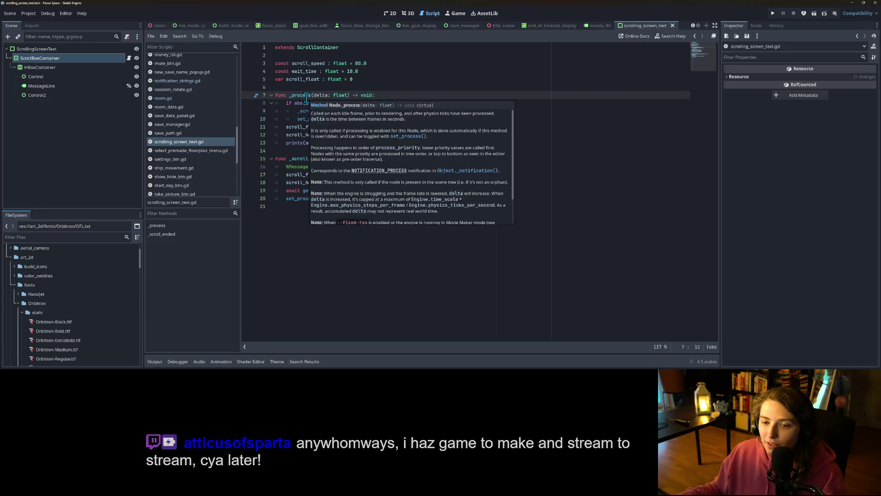
double_click(294, 143)
click(324, 95)
double_click(321, 102)
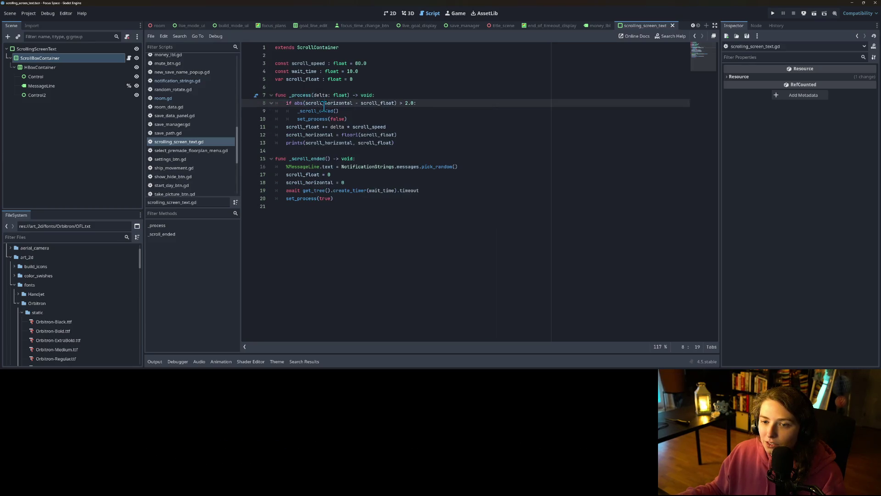
click(326, 119)
double_click(317, 111)
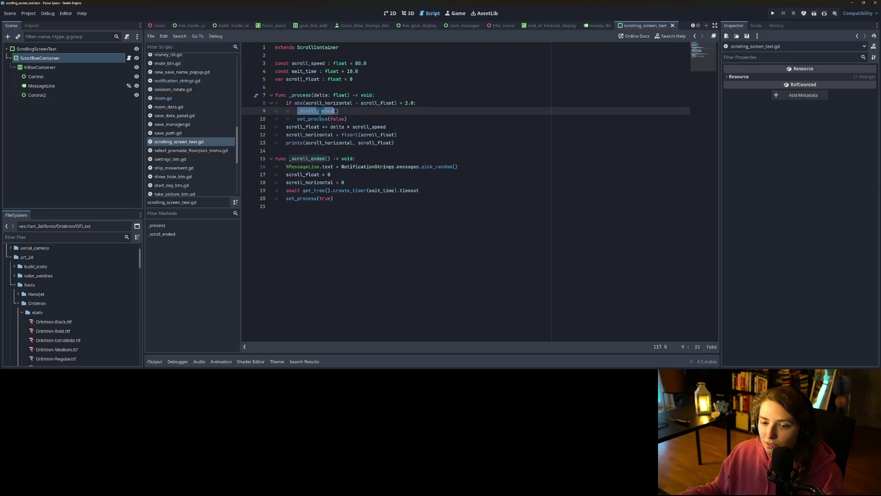
click(326, 178)
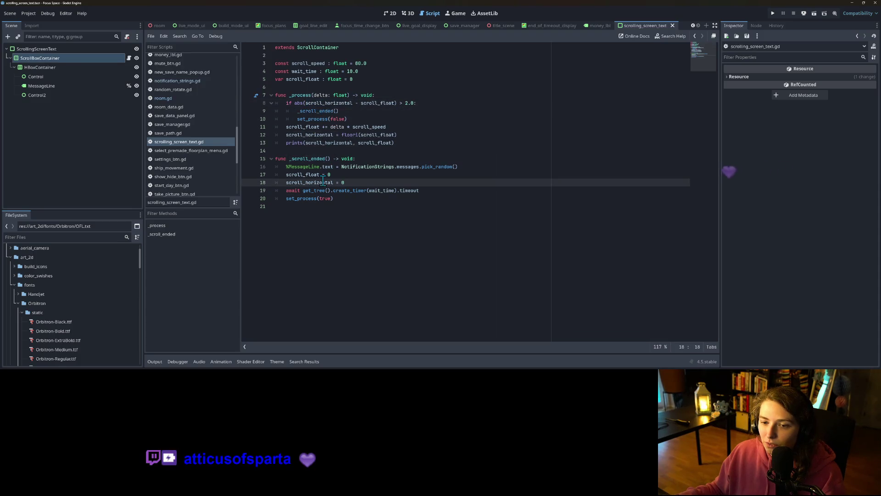
click(431, 190)
click(390, 200)
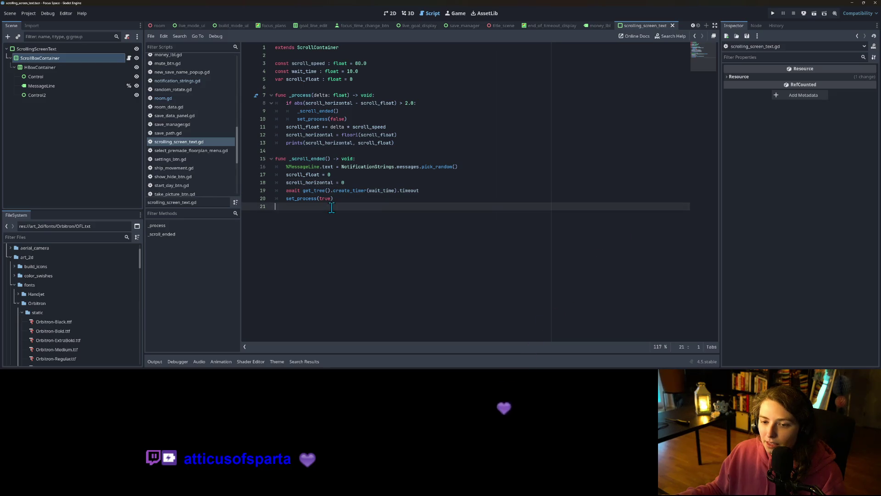
click(350, 168)
key(Home)
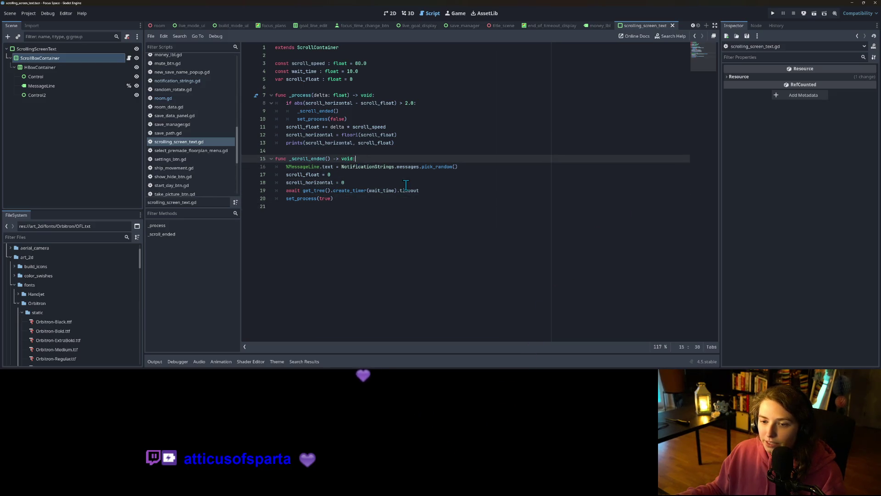
Insert var msg : String = "@" + Usernames.user_names.pick_random() using autocomplete.
key(Return)
key(Up)
text(var ms)
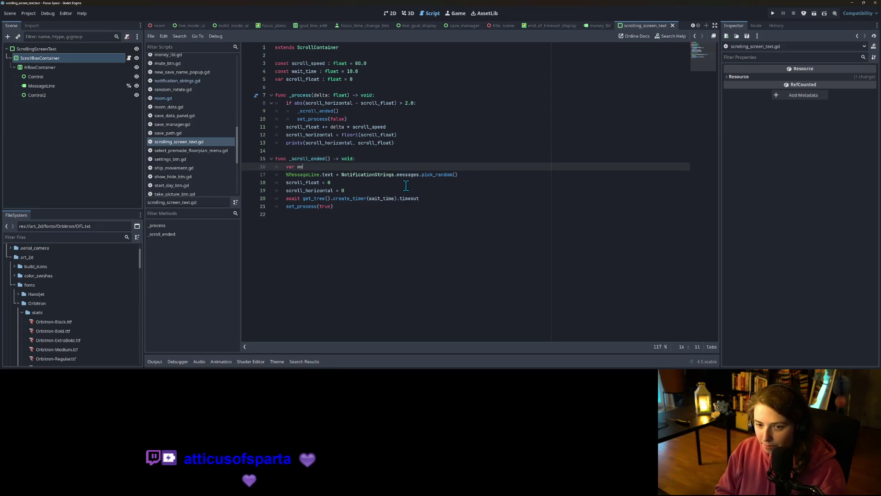
text(g = )
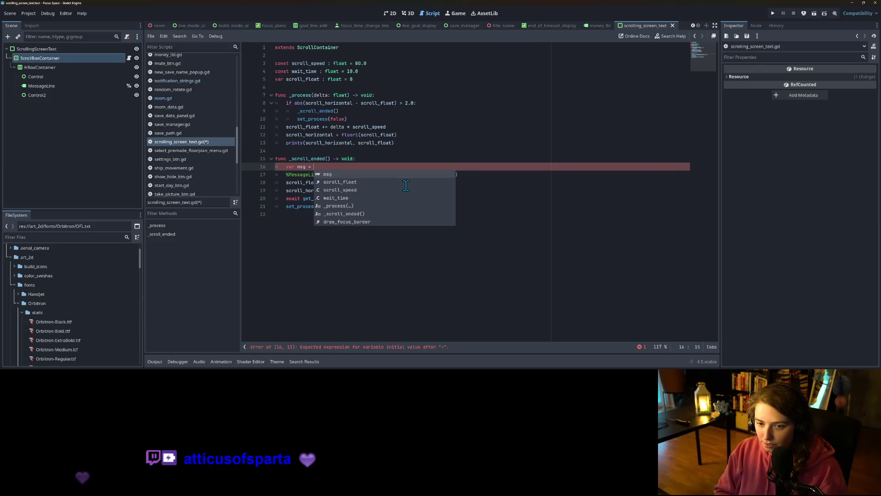
text(Usernames)
key(Return)
text(.)
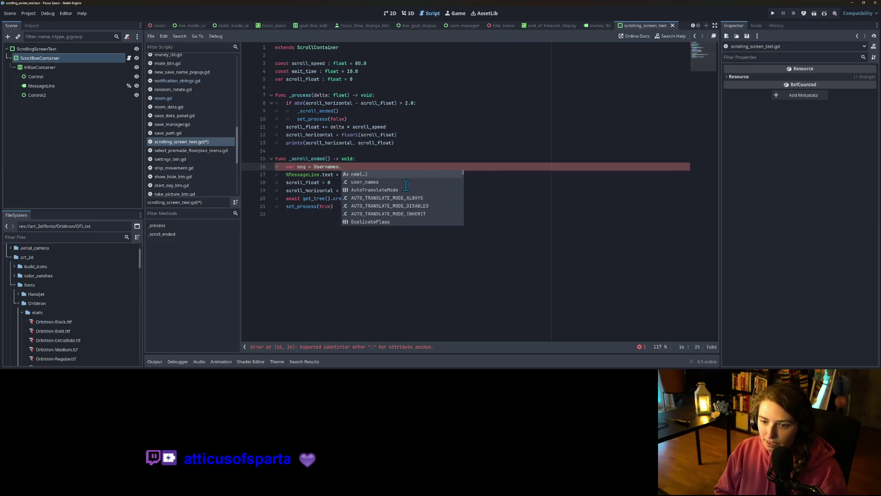
text(u)
key(Return)
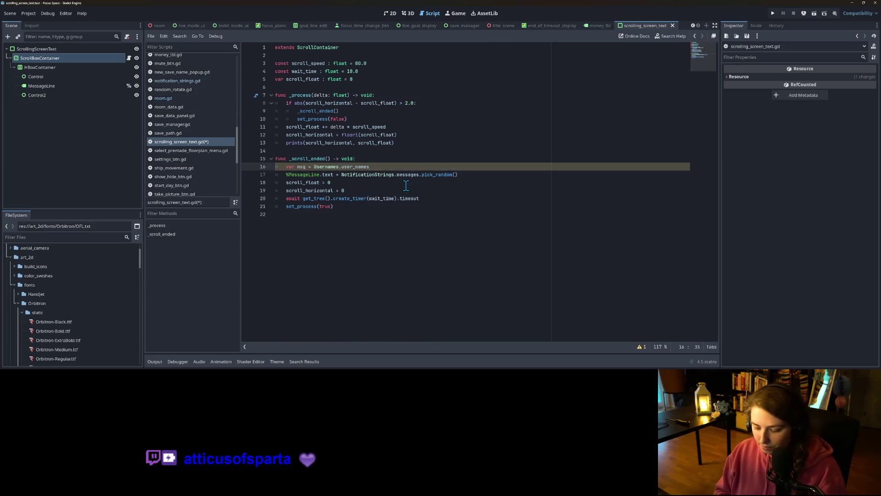
text(.p)
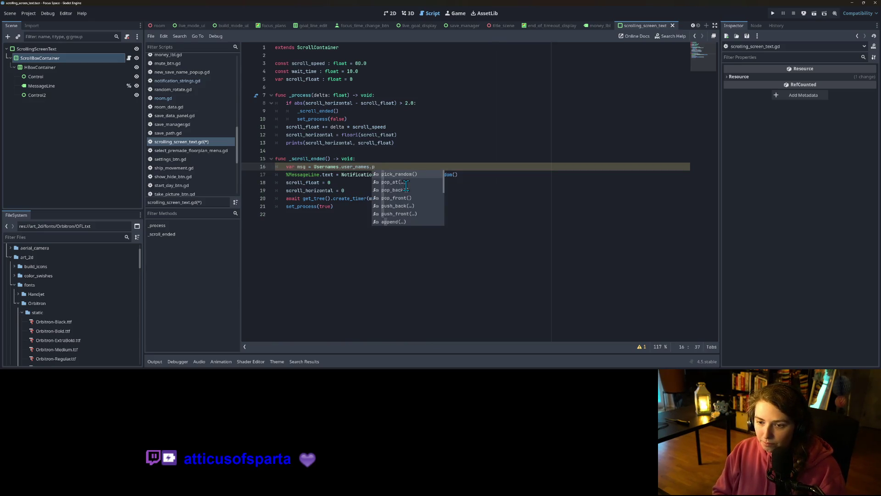
key(Return)
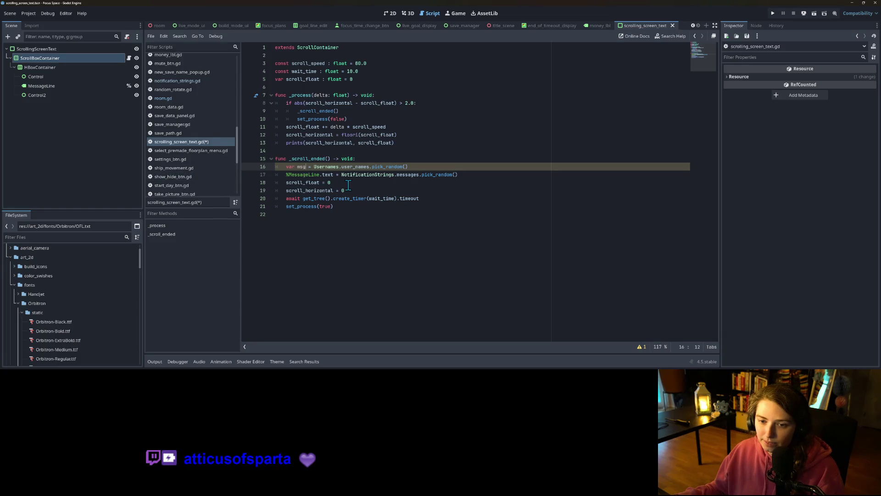
text(: String)
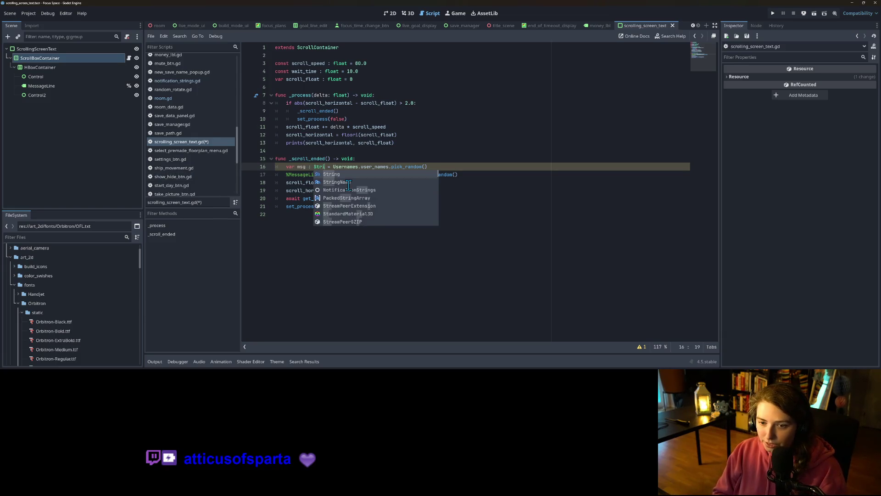
key(Right)
key(Right)
key(Right)
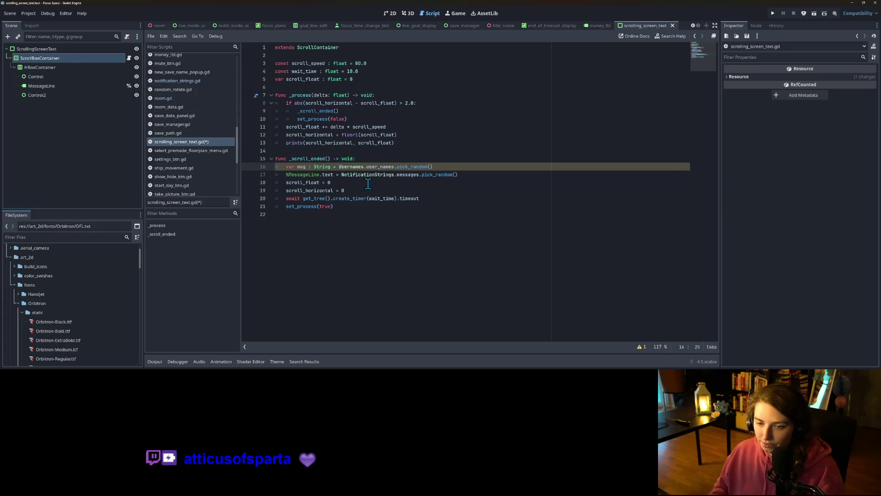
text("@")
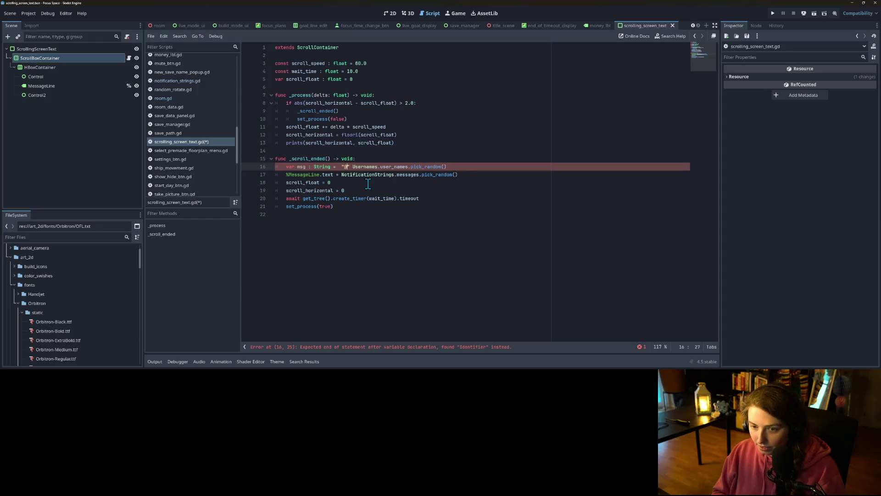
text( +)
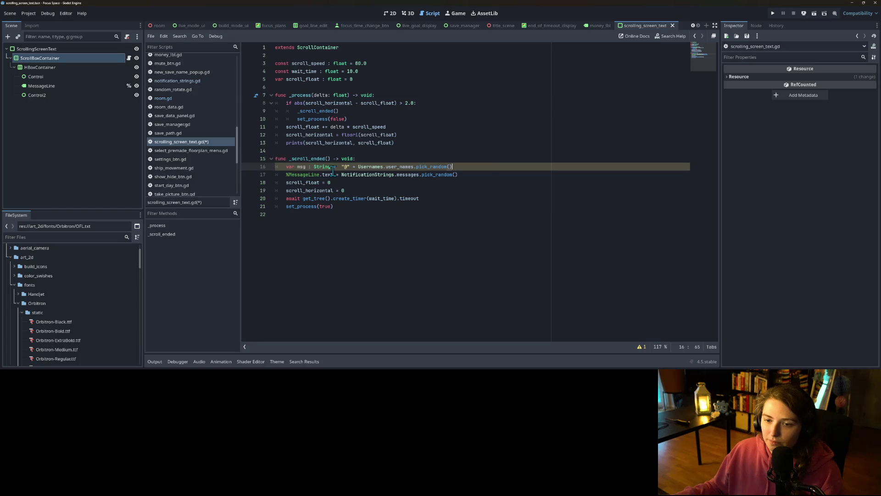
Remove the extra spaces in the msg line and start a new line below it.
key(Left)
key(BackSpace)
key(Left)
key(BackSpace)
click(306, 167)
key(Delete)
double_click(303, 166)
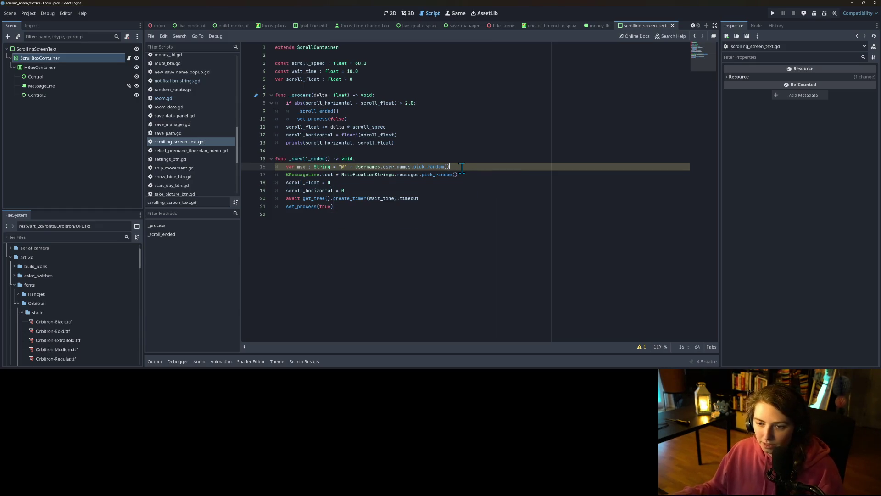
key(Return)
Add msg += " : " + NotificationStrings.messages.pick_random() by moving the expression up.
text(set_process(false) +=)
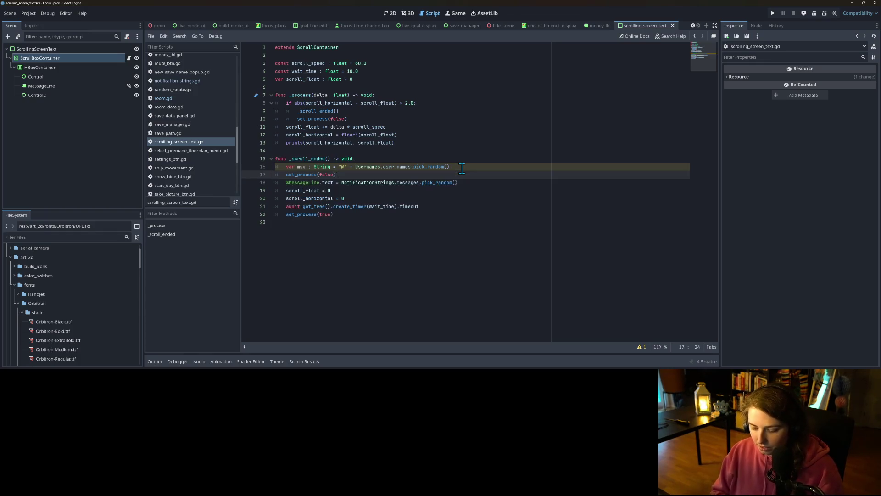
key(ctrl+z)
key(ctrl+z)
key(ctrl+z)
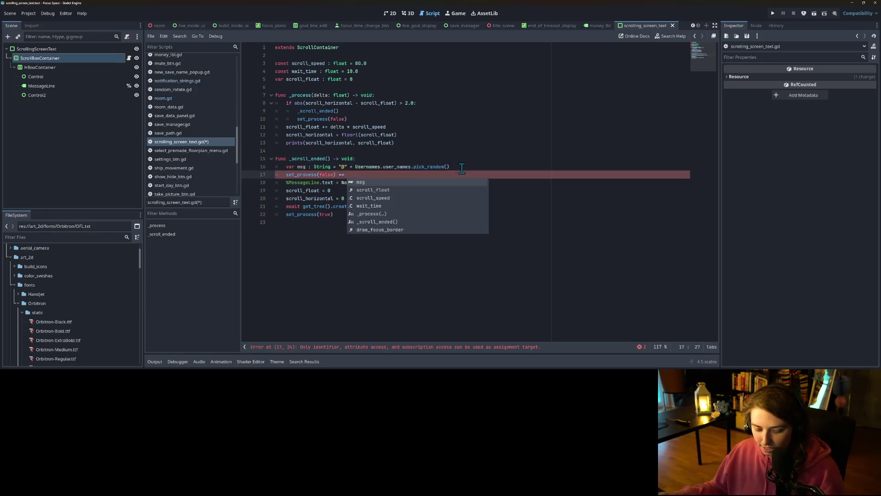
click(309, 175)
text(msg )
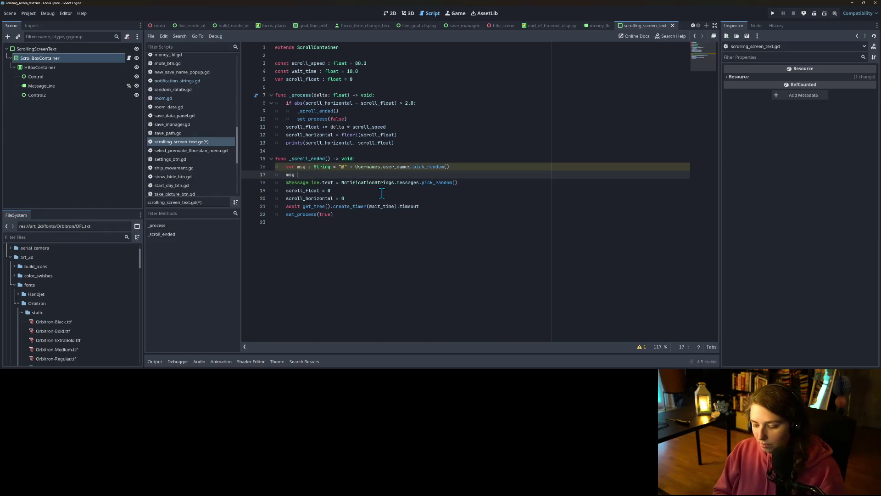
text(+= " :)
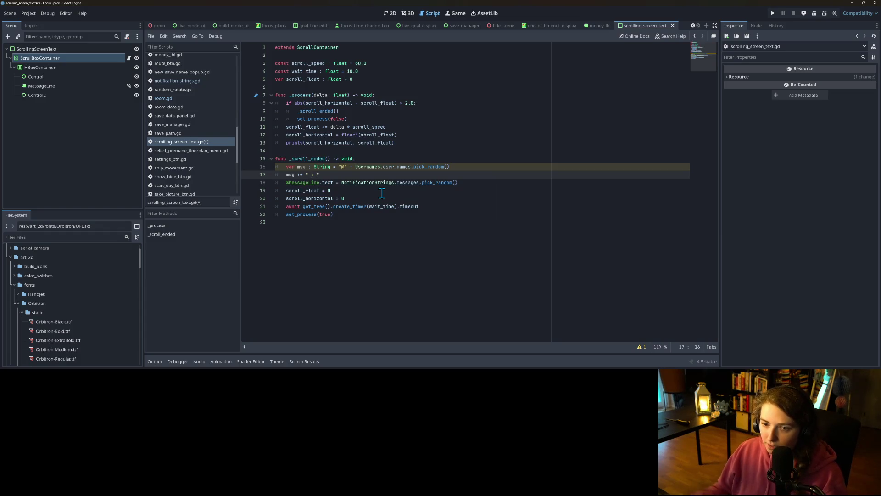
click(390, 182)
click(339, 182)
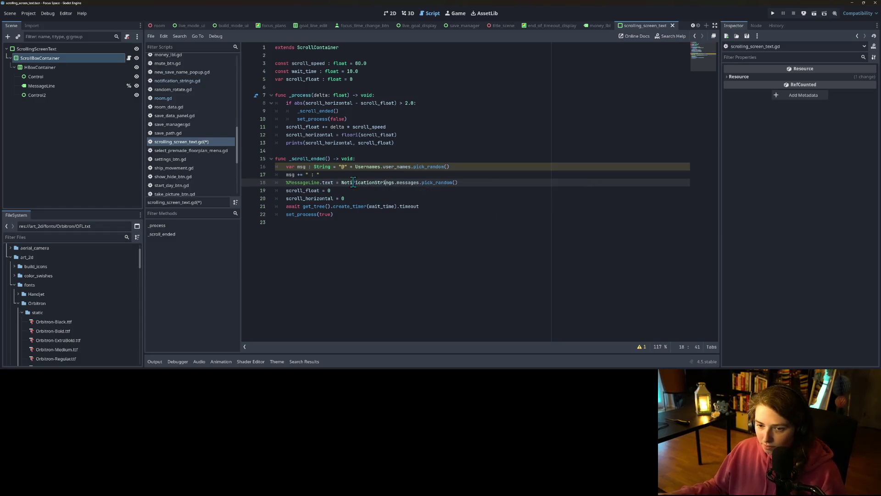
drag(342, 182, 480, 185)
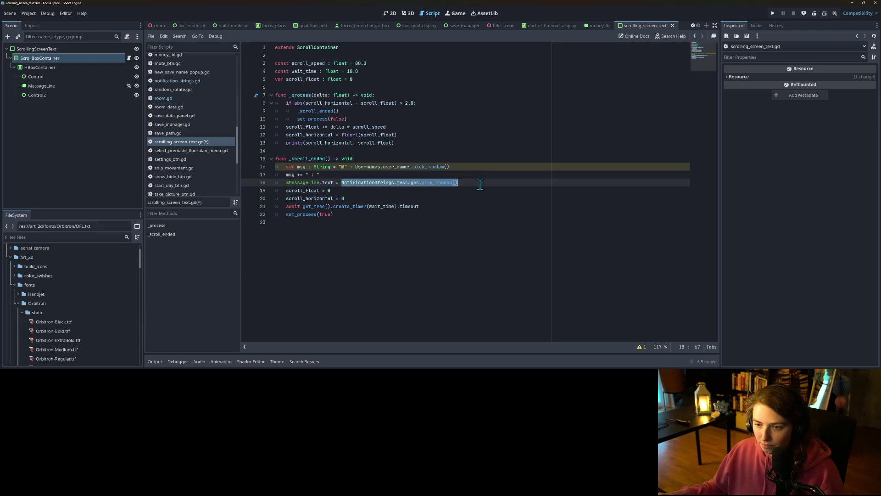
key(ctrl+x)
click(409, 176)
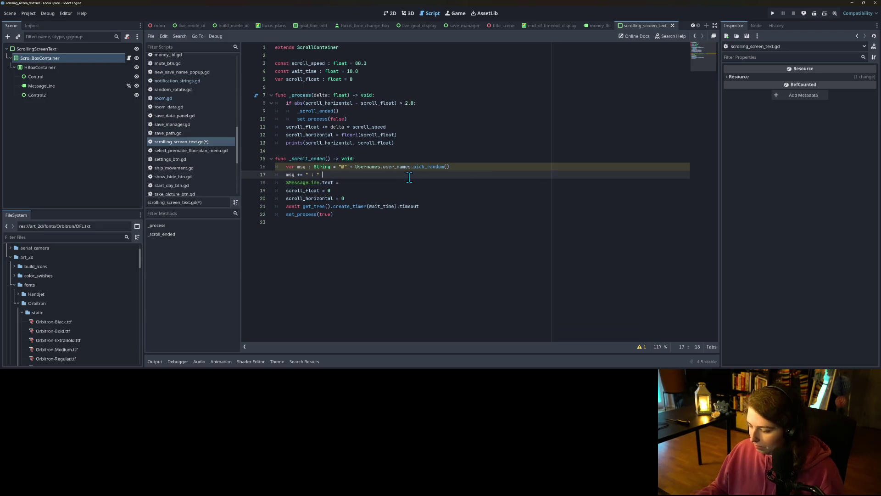
text(+)
key(ctrl+v)
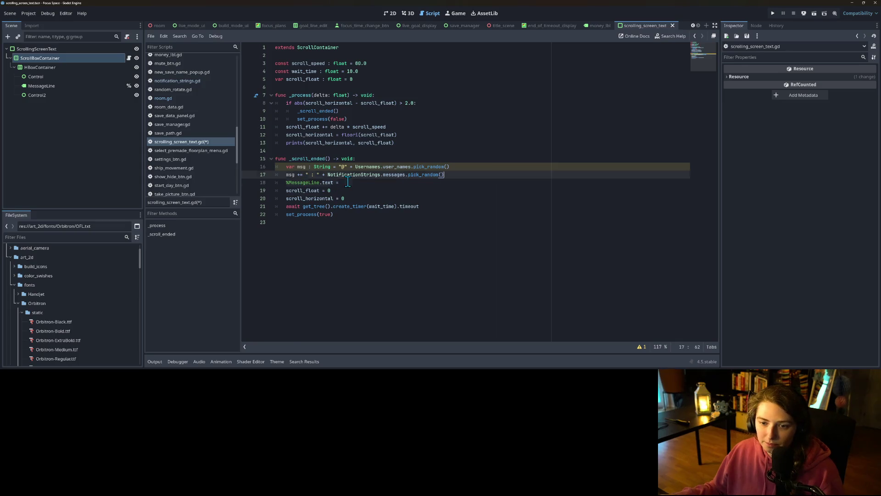
Assign msg to %MessageLine.text and launch the game to test it.
click(348, 182)
text(g)
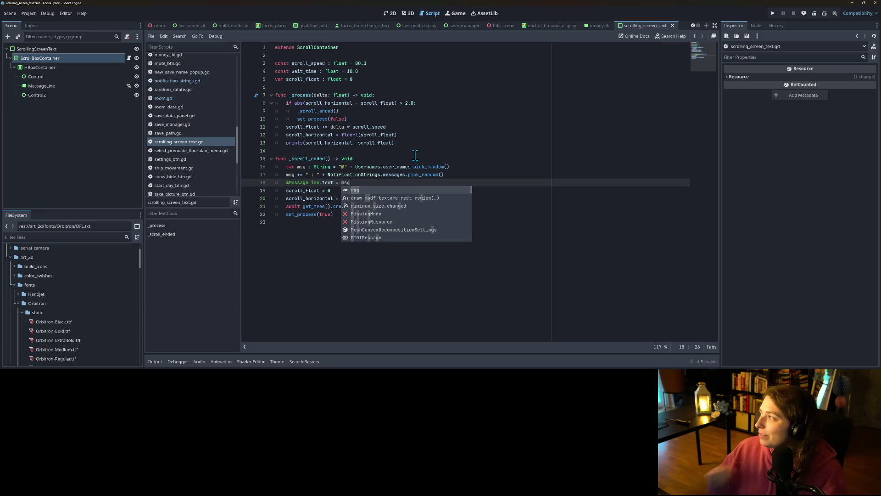
click(420, 175)
click(472, 184)
click(461, 200)
click(514, 177)
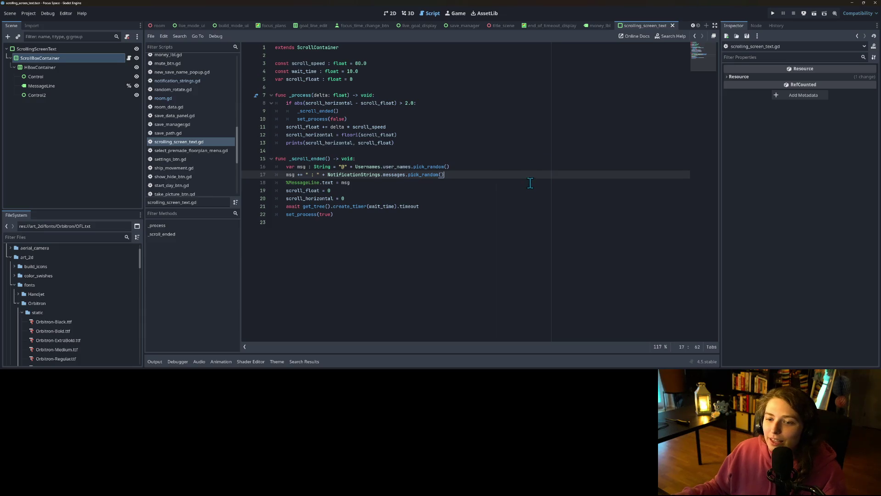
click(773, 15)
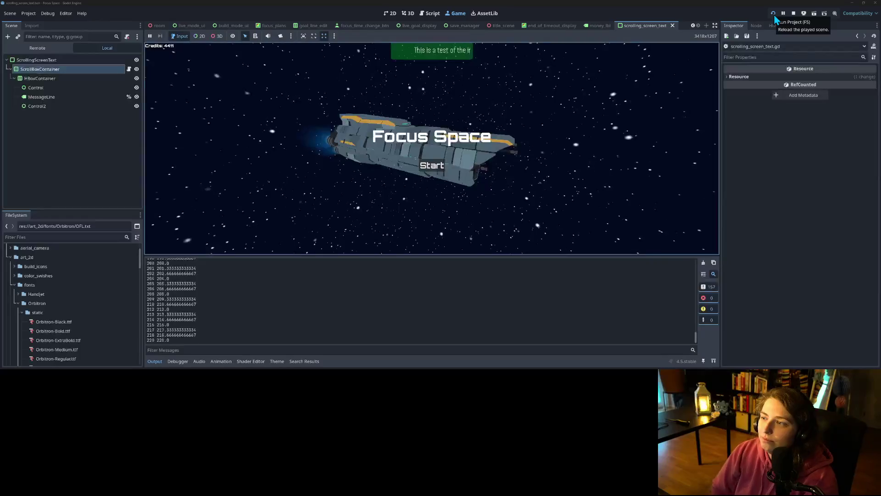
Change scroll_float's starting value to -100.0, test-run the game, and stop it.
click(795, 13)
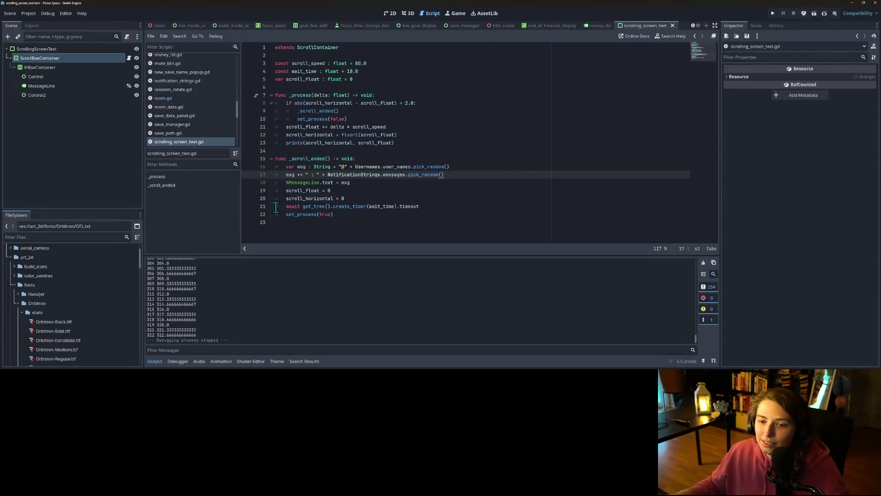
click(325, 143)
click(337, 96)
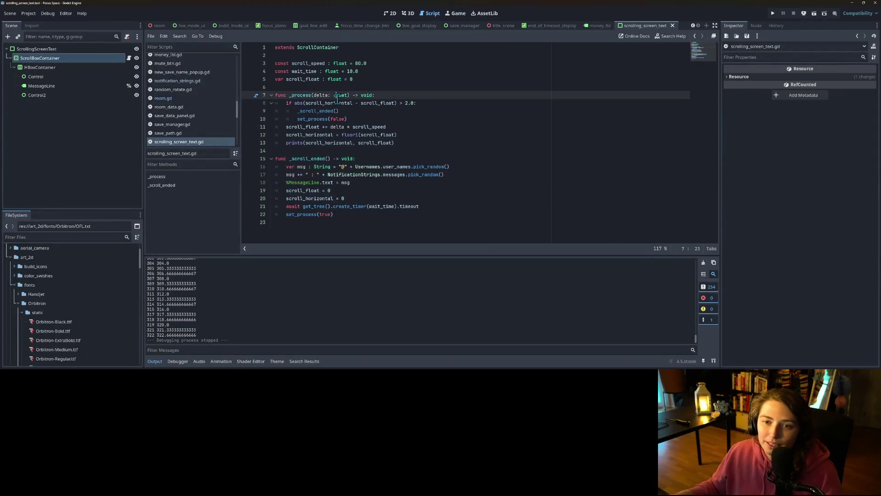
click(367, 80)
text(00)
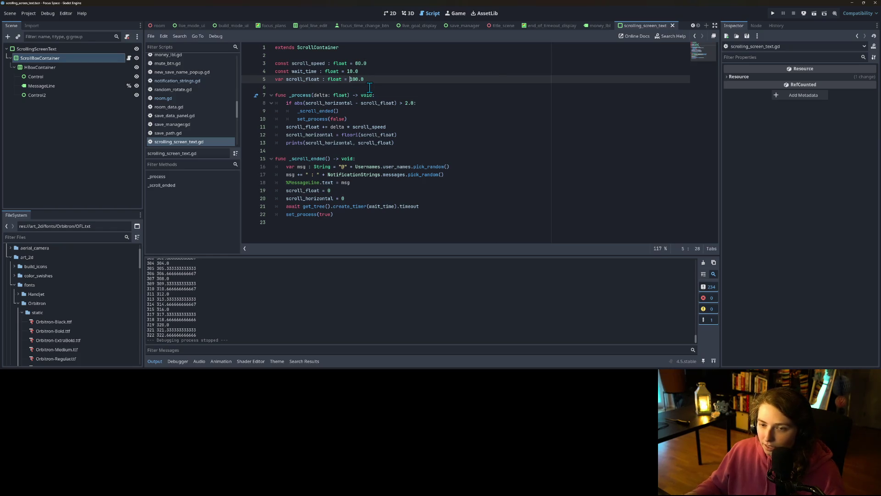
click(773, 14)
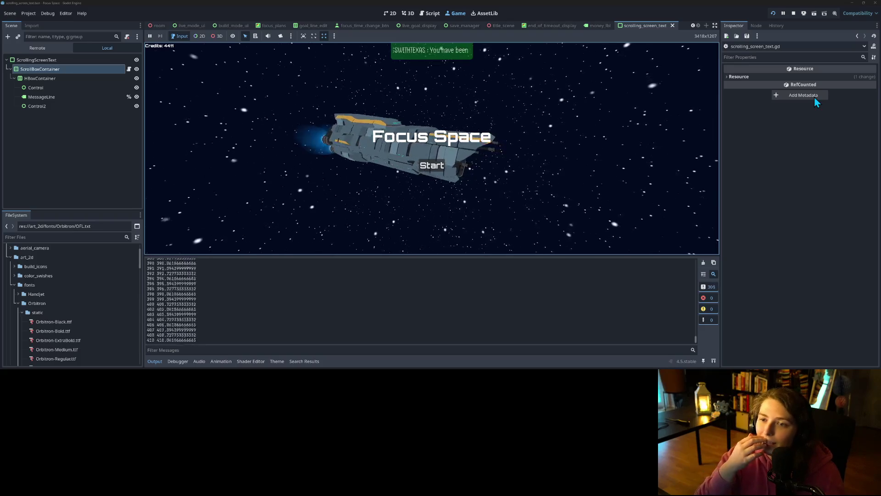
click(793, 13)
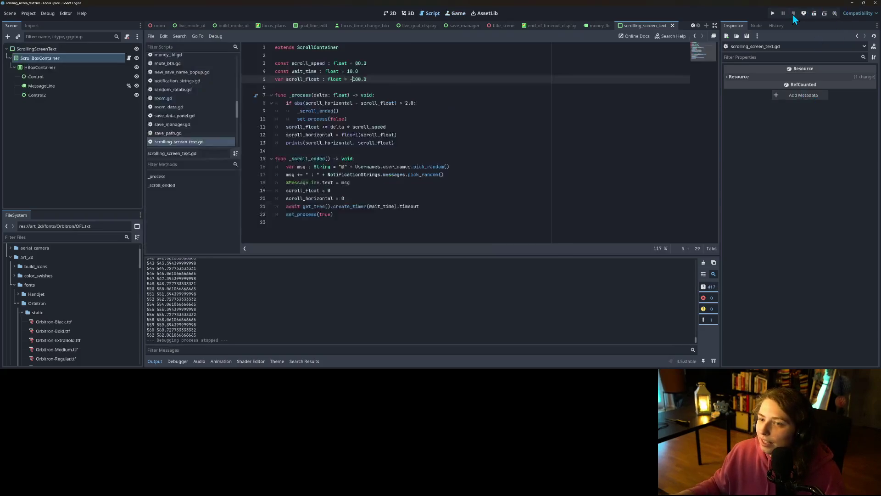
Lower the scroll_speed constant on line 3 from 80.0 to 40.0.
key(Down)
key(Down)
key(Down)
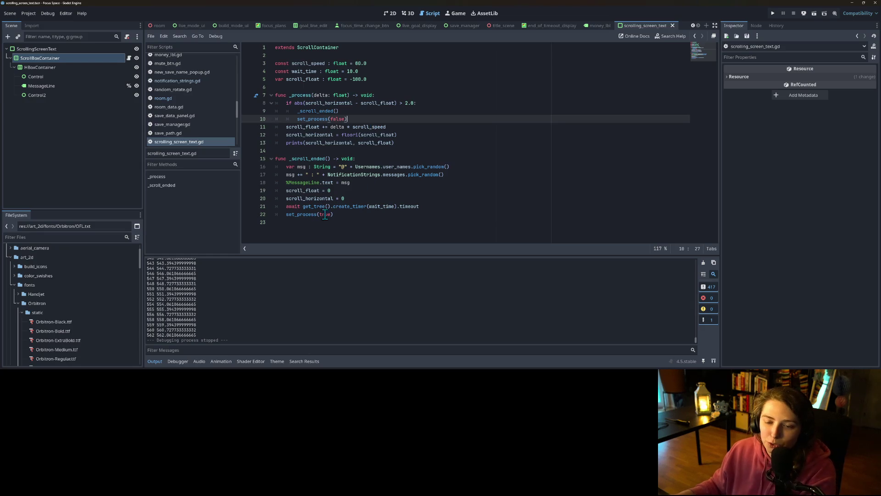
click(346, 175)
click(346, 127)
click(387, 135)
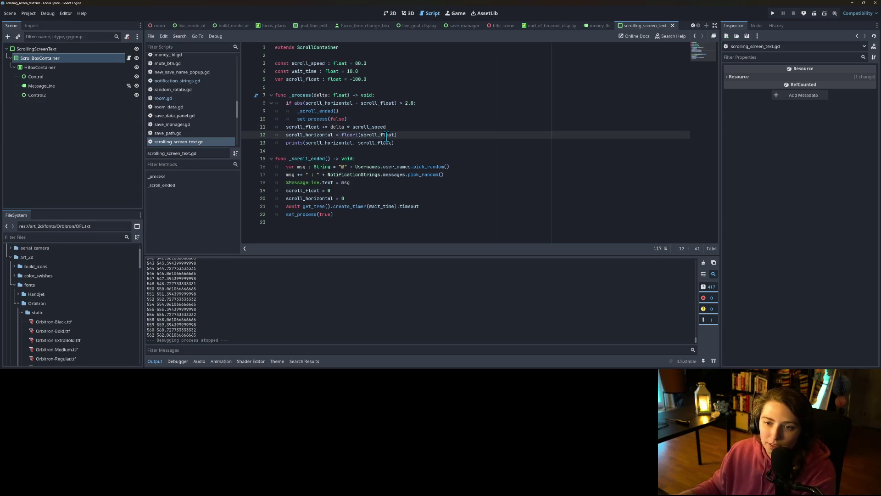
click(354, 66)
double_click(282, 64)
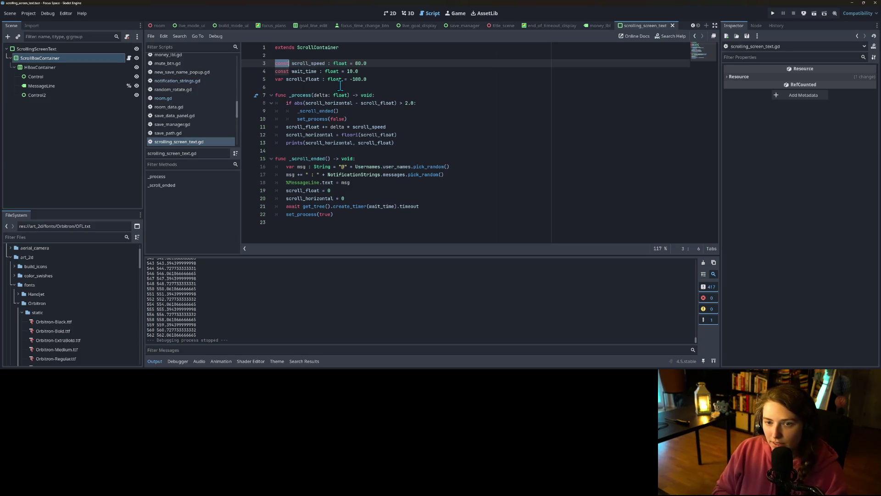
key(Right)
text(base_)
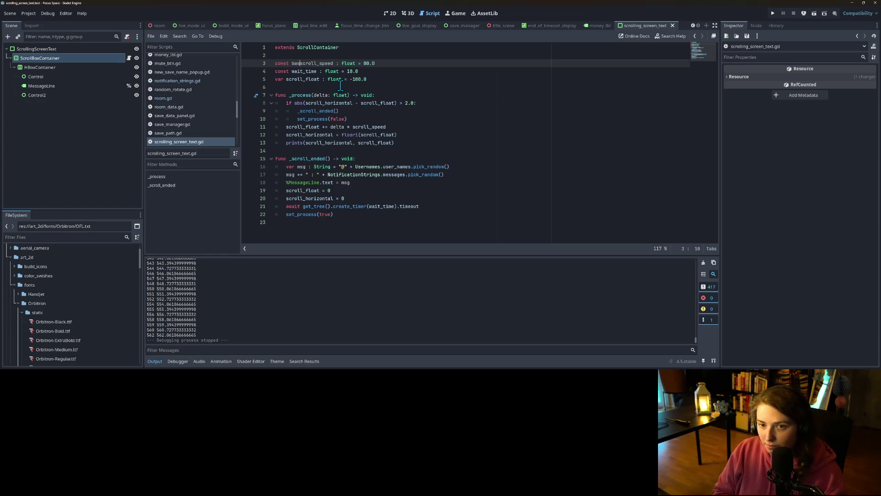
key(ctrl+z)
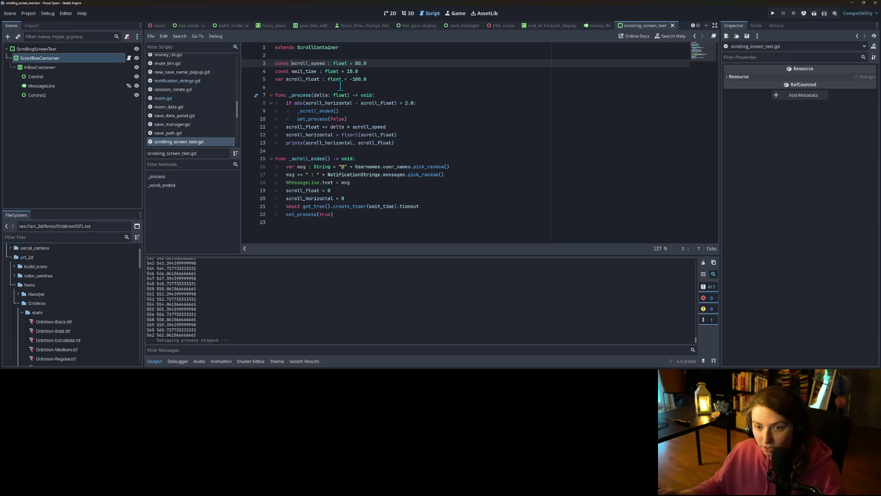
click(341, 85)
click(440, 104)
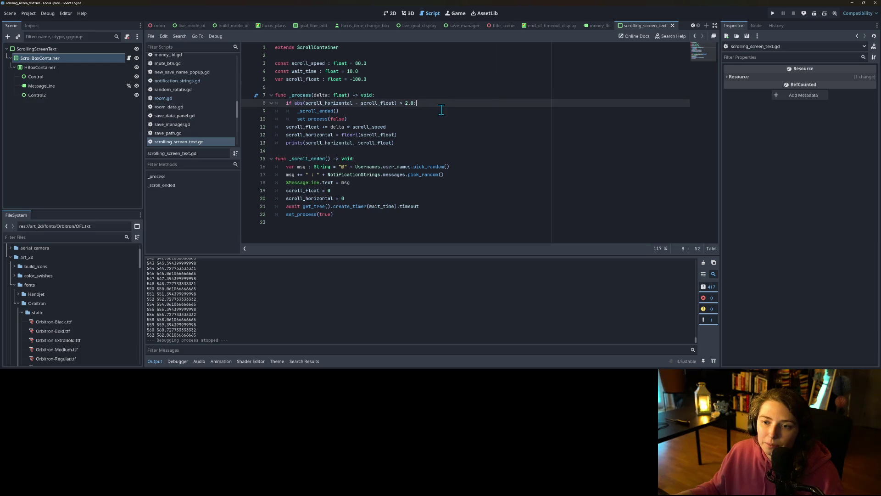
click(360, 64)
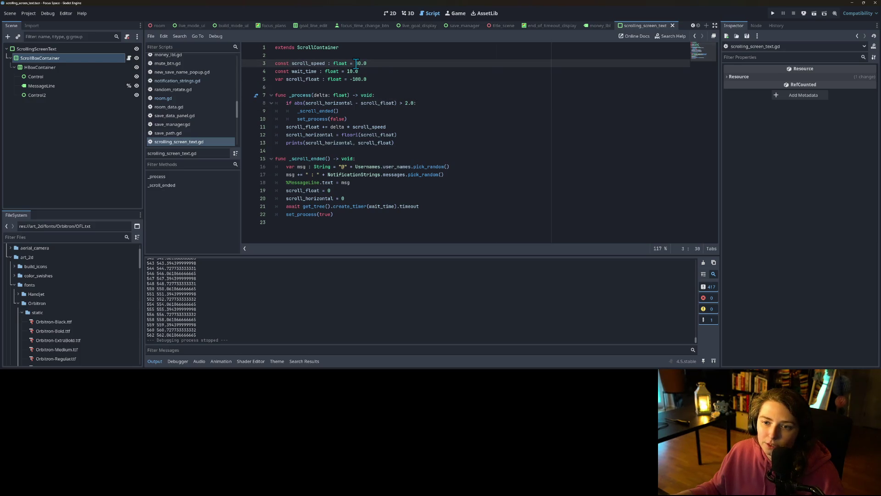
text(4)
click(378, 73)
click(365, 86)
click(353, 82)
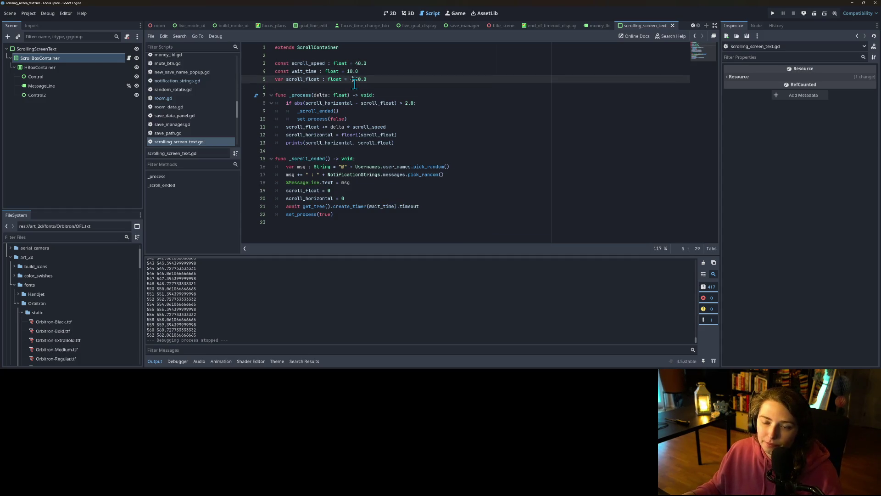
Select the Control and Control2 spacers and expand their Layout properties.
click(37, 77)
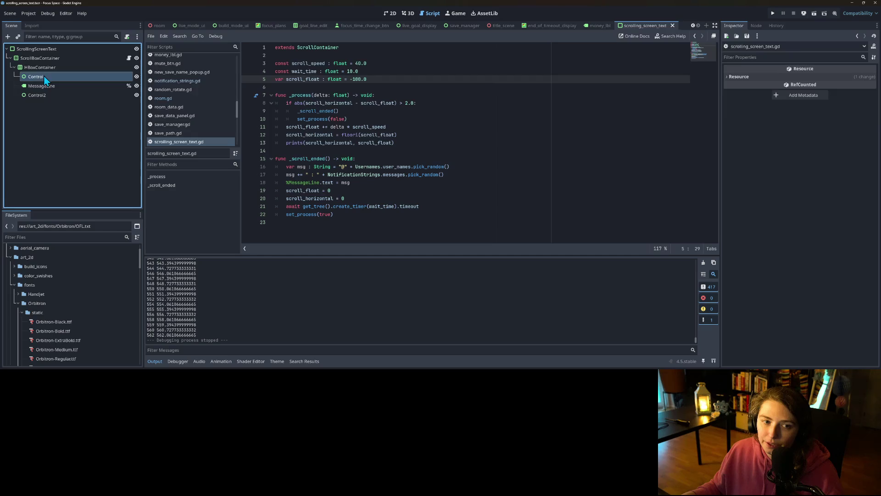
ctrl+click(48, 95)
click(762, 77)
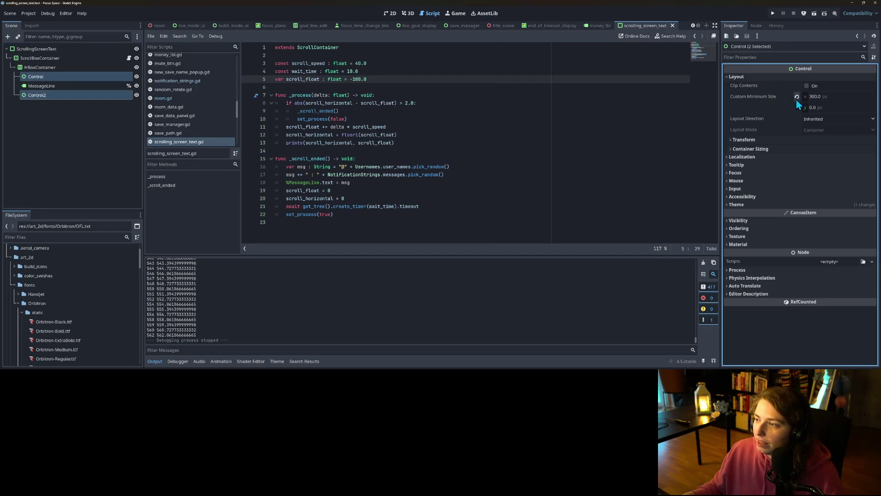
Give both Control spacers a Custom Minimum Size width of 500.0 px.
click(833, 96)
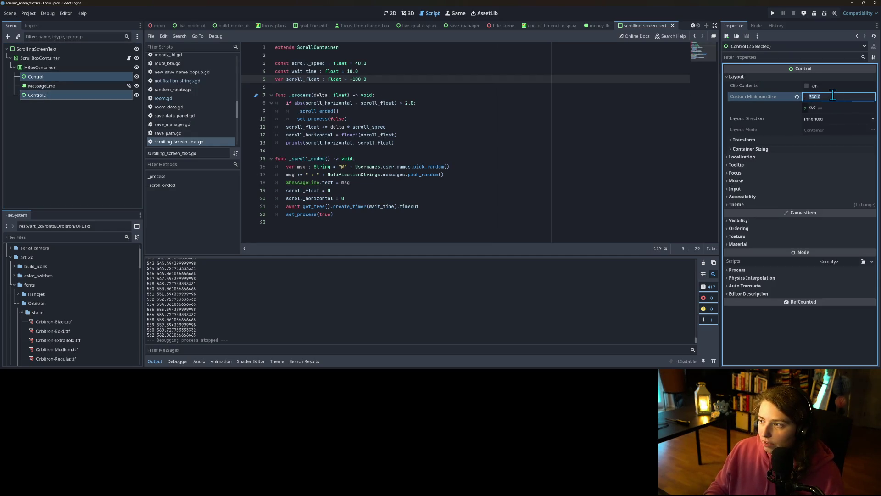
text(500)
key(Return)
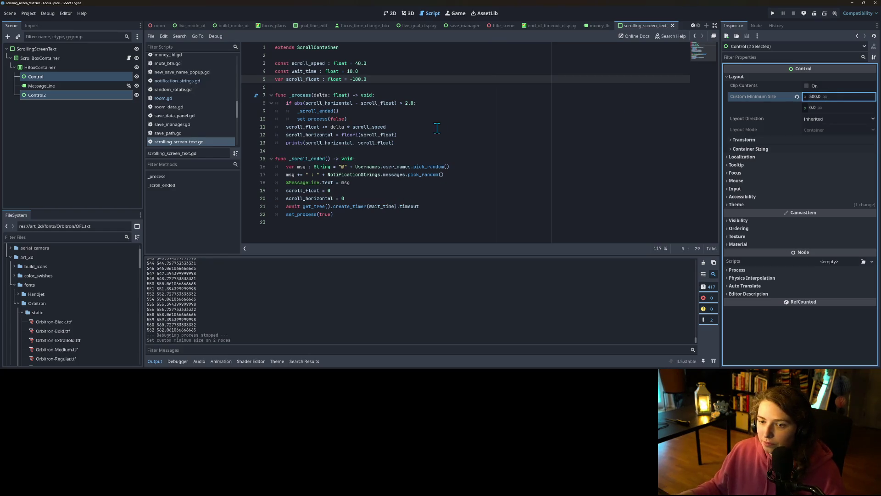
click(386, 182)
click(428, 166)
click(474, 172)
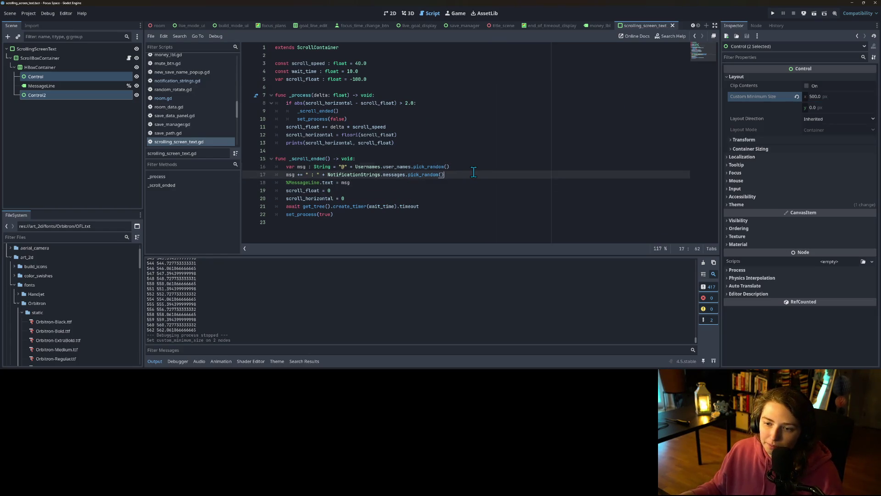
Review wait_time and the scroll reset and await lines in _scroll_ended.
double_click(309, 71)
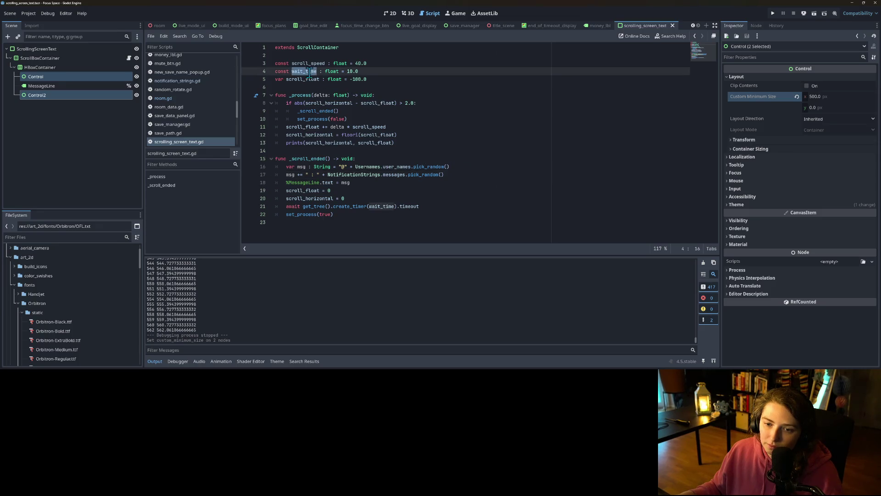
mouse_move(387, 134)
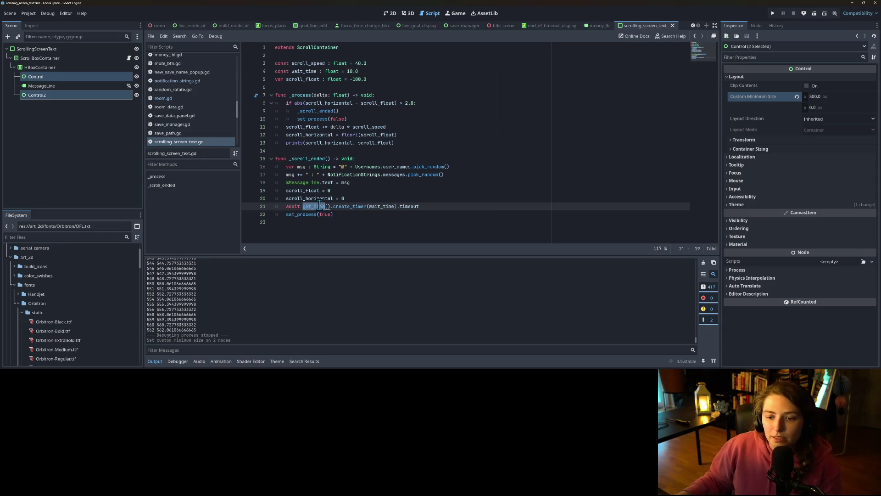
click(430, 207)
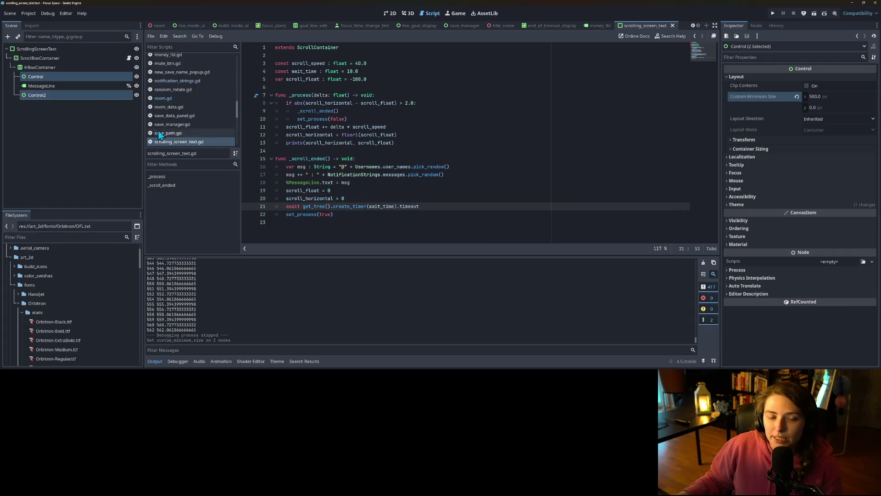
click(428, 191)
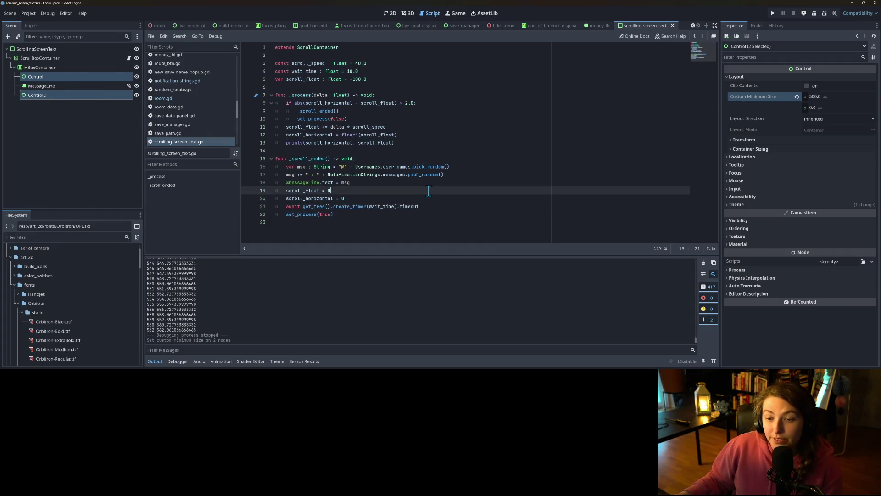
click(429, 197)
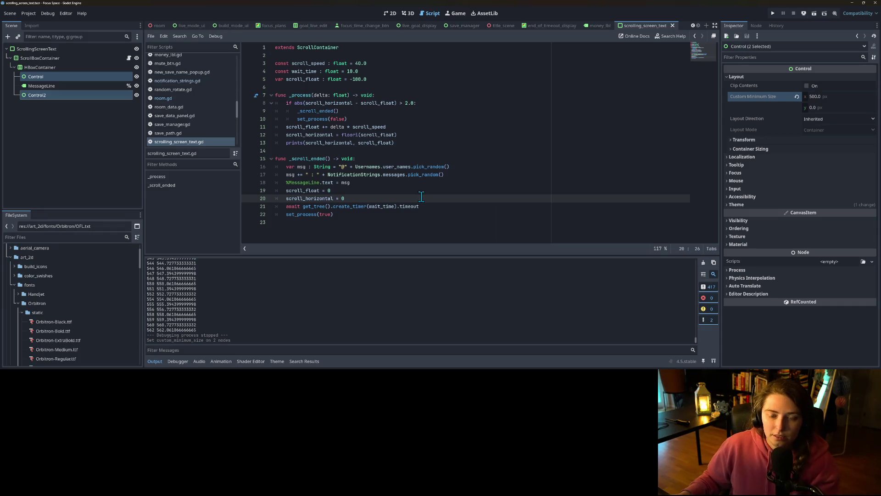
click(456, 210)
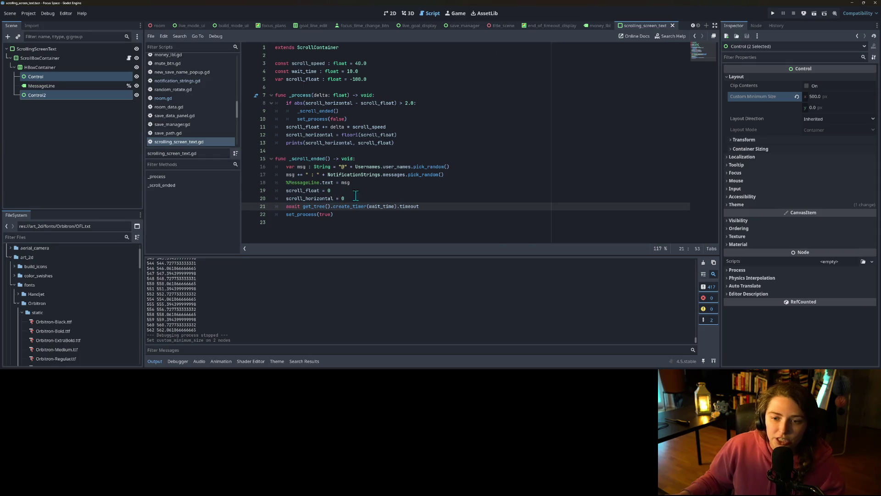
drag(344, 199, 284, 190)
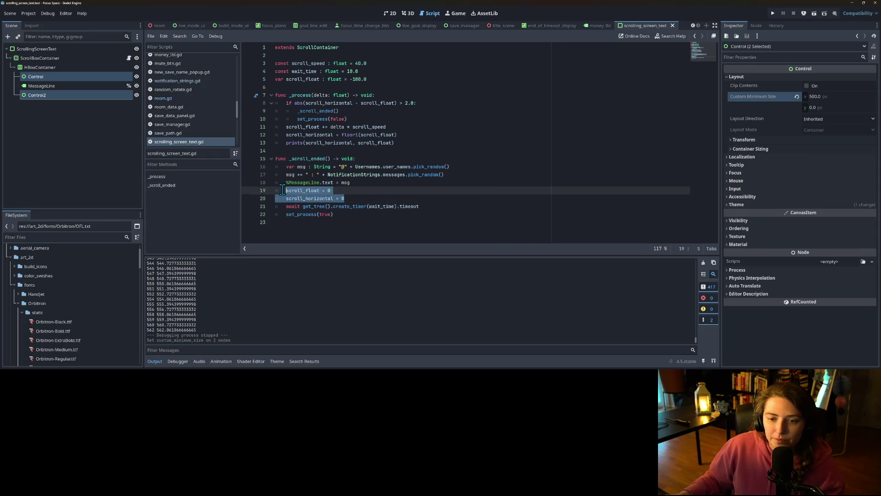
click(366, 198)
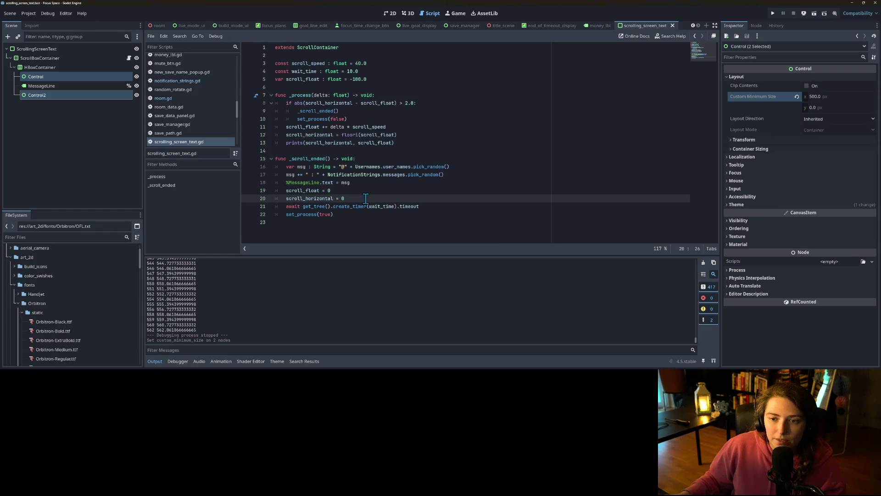
click(297, 192)
double_click(306, 191)
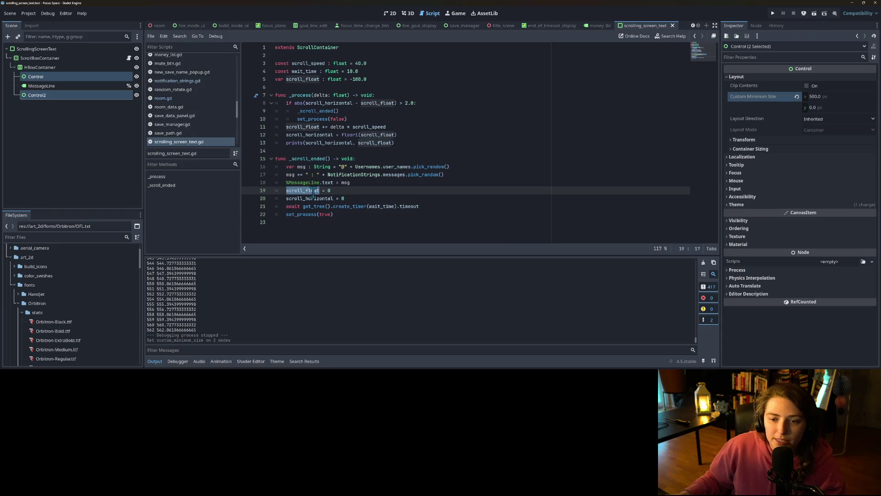
click(372, 188)
Deselect the spacer nodes and select the debug prints(scroll_horizontal, scroll_float) line.
click(376, 184)
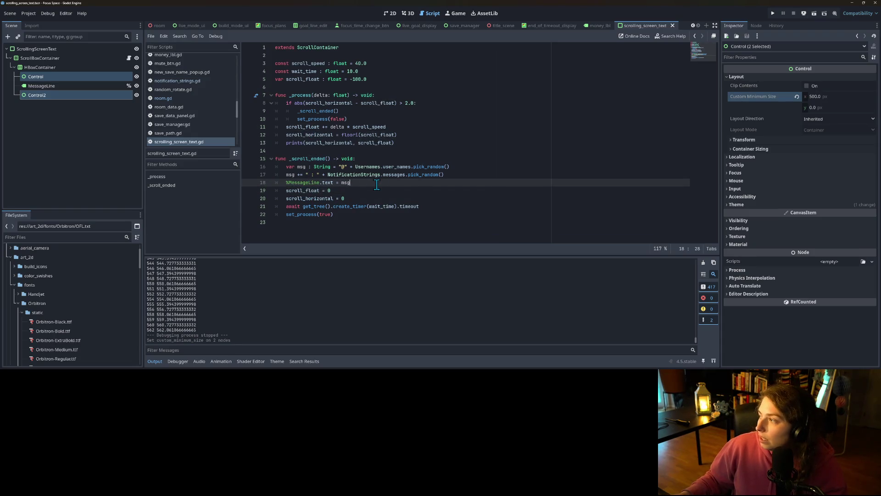
click(477, 176)
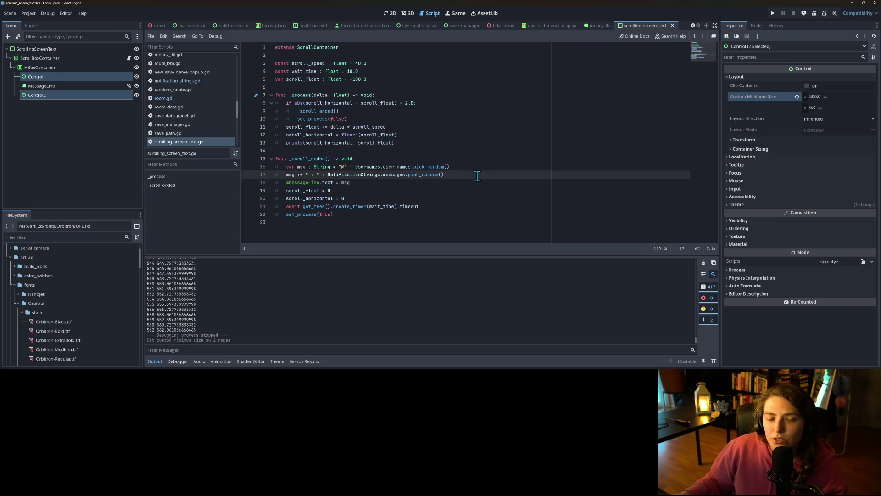
click(42, 123)
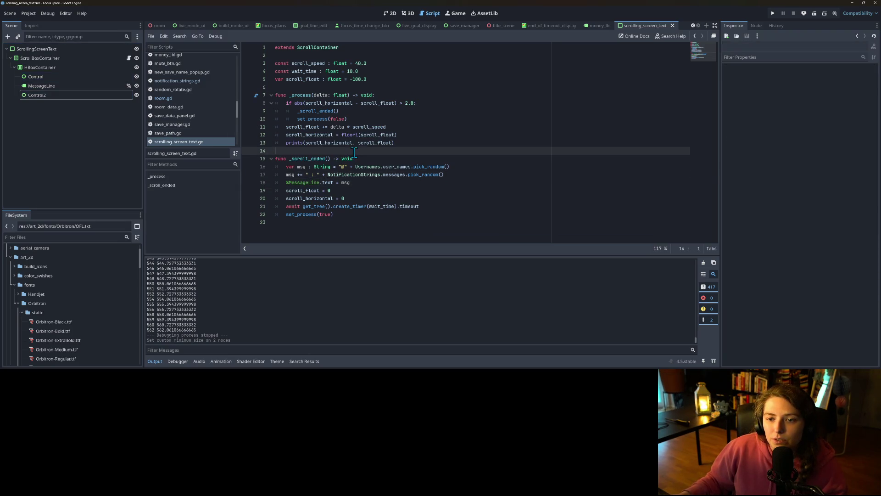
click(477, 163)
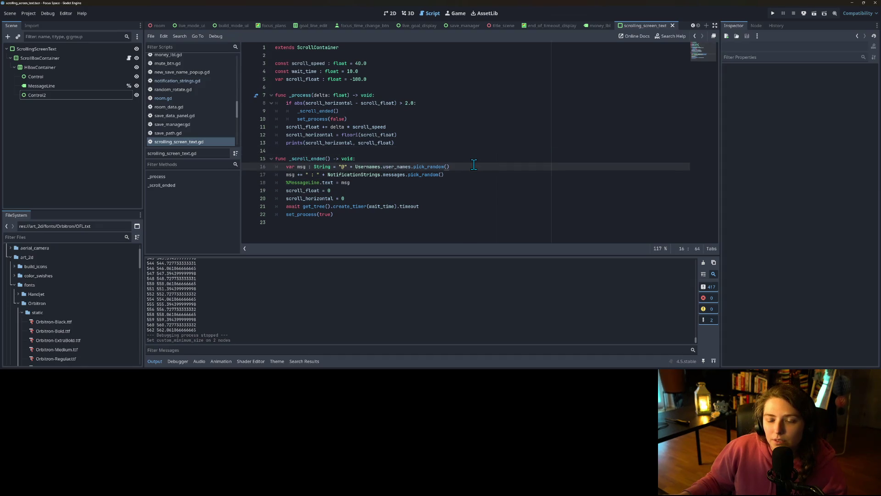
drag(409, 145, 238, 142)
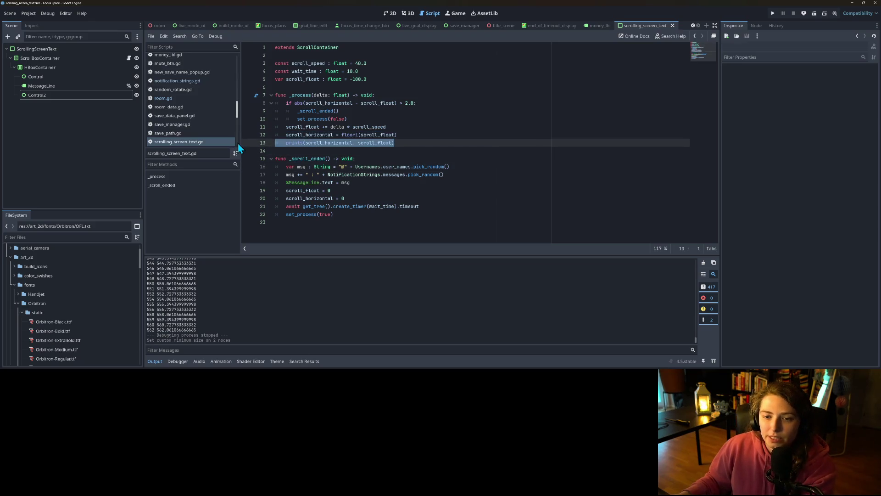
Delete the debug prints line and test-run the game, then stop it.
key(BackSpace)
key(BackSpace)
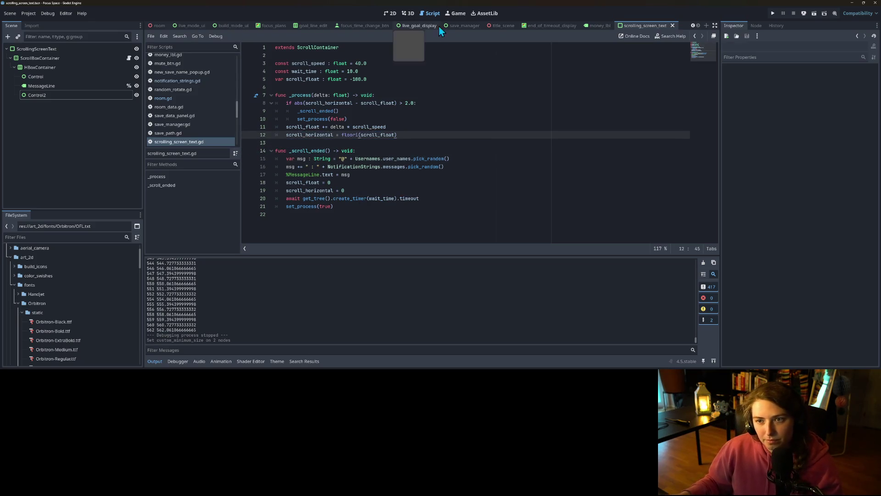
click(774, 13)
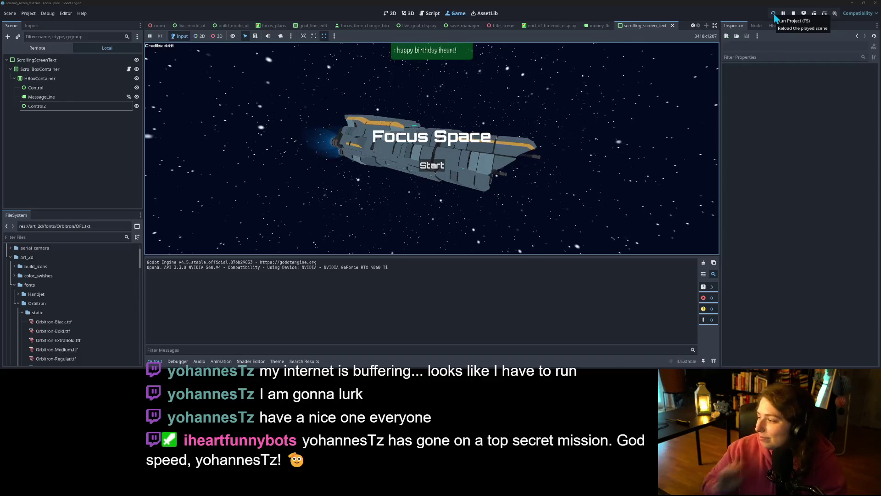
click(792, 14)
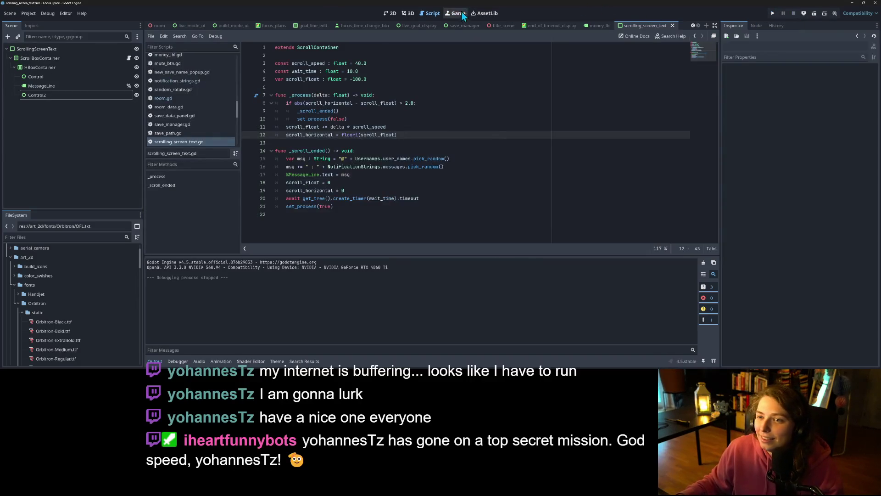
Check the ": " separator string on line 16, then open the live_mode_ui scene and script.
click(311, 167)
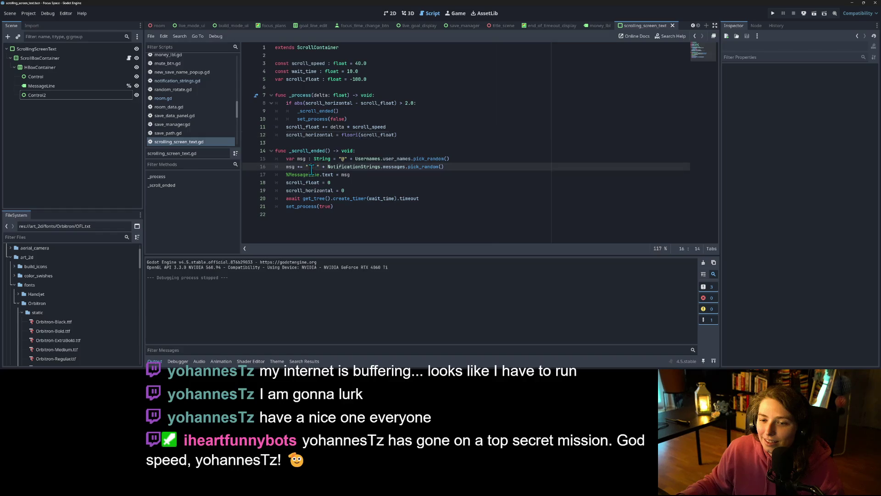
key(BackSpace)
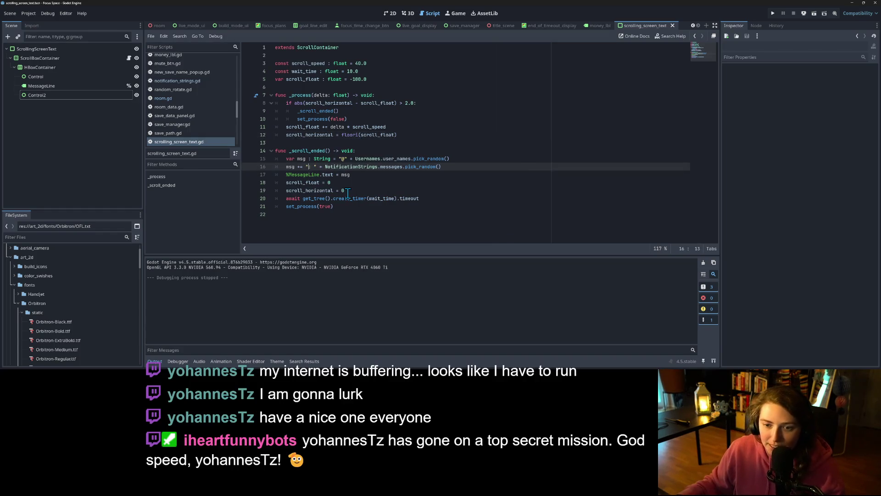
key(ctrl+z)
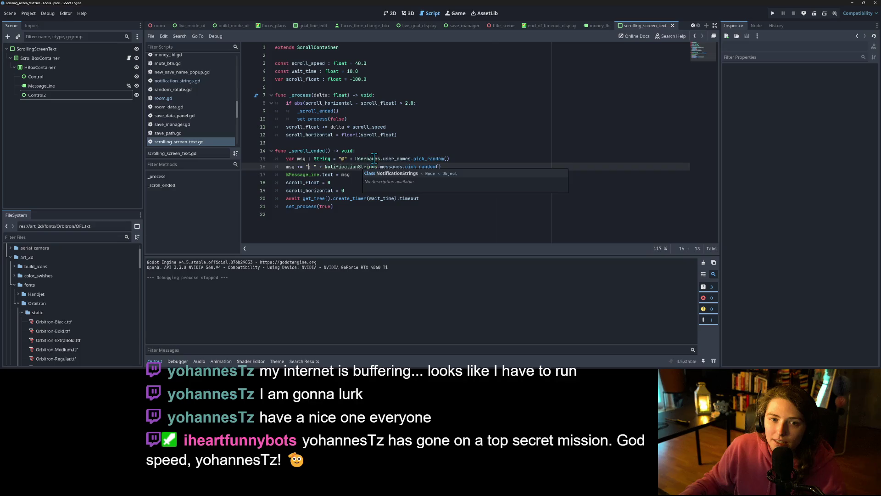
text(:)
click(378, 167)
click(461, 165)
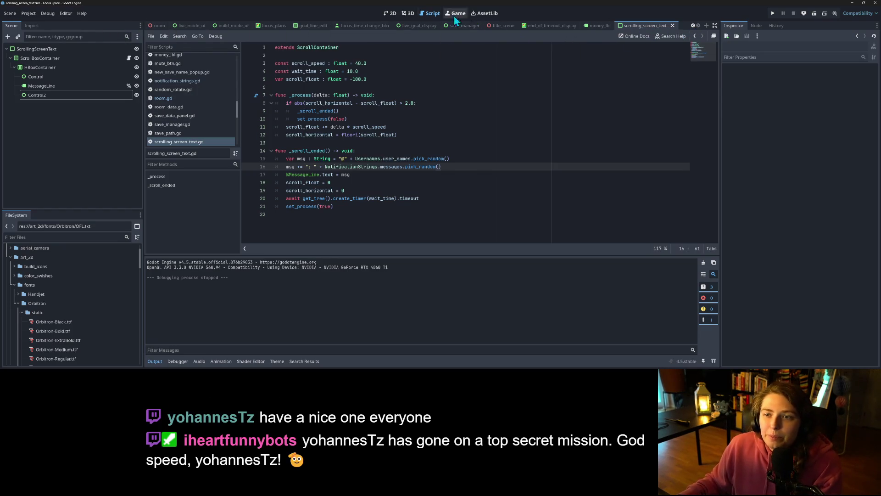
click(193, 27)
click(43, 166)
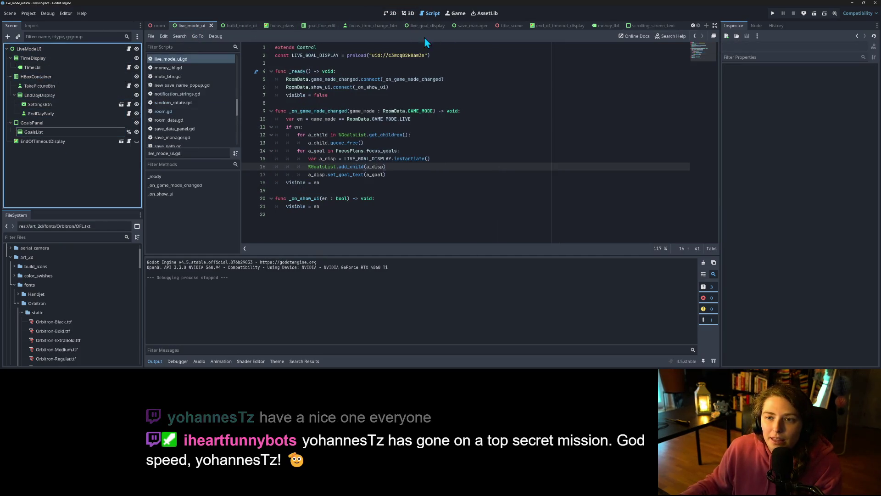
click(390, 13)
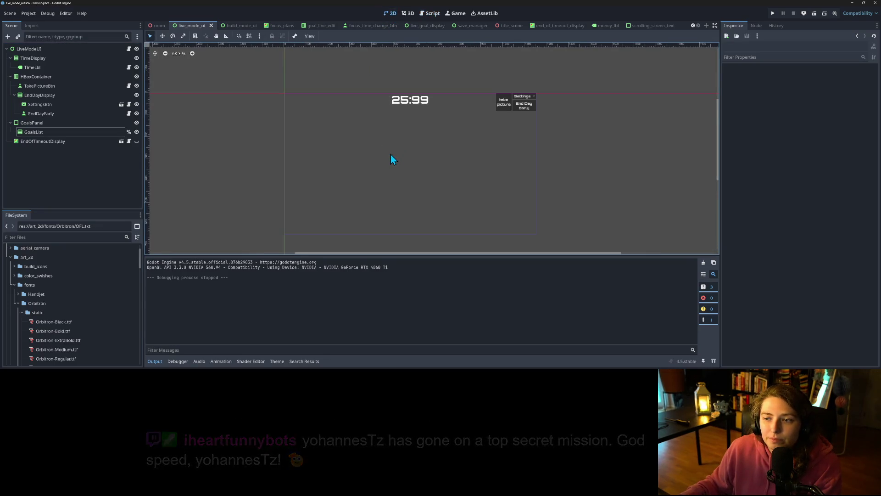
right_click(65, 51)
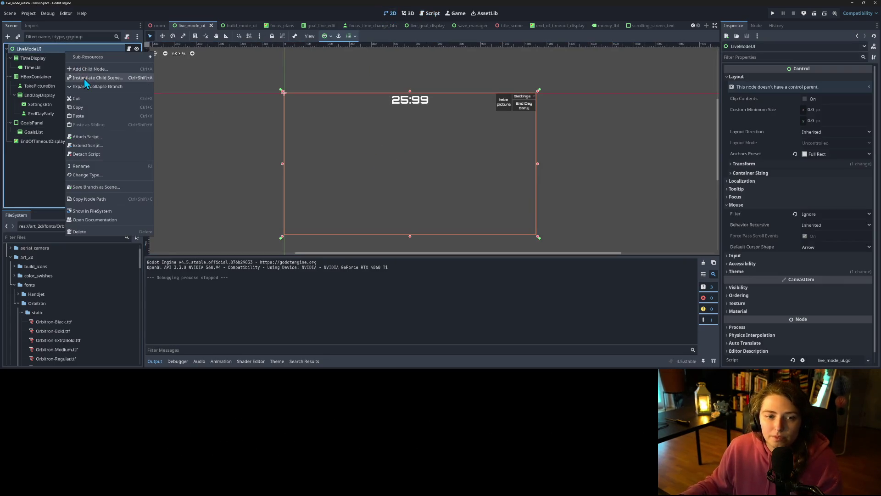
click(84, 78)
text(scr)
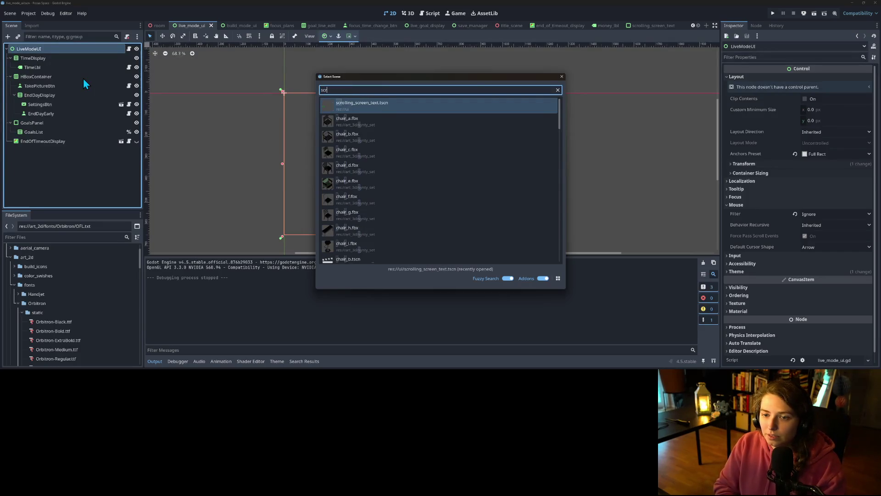
key(Return)
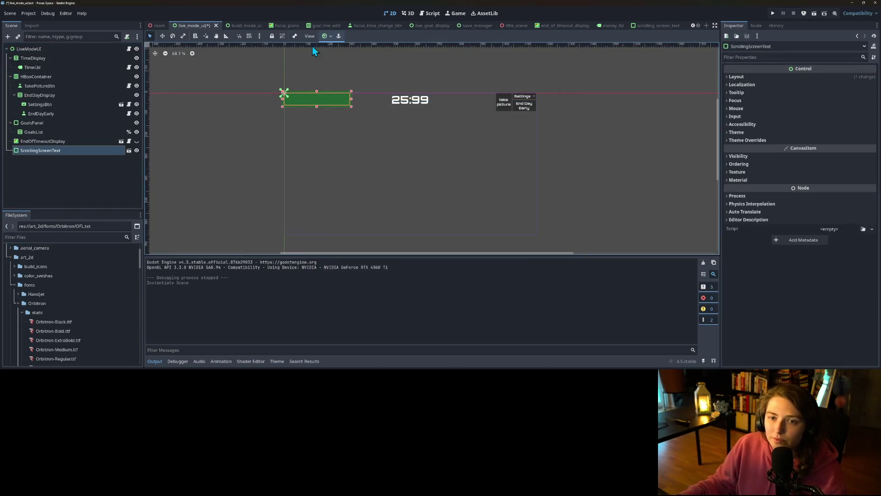
click(331, 36)
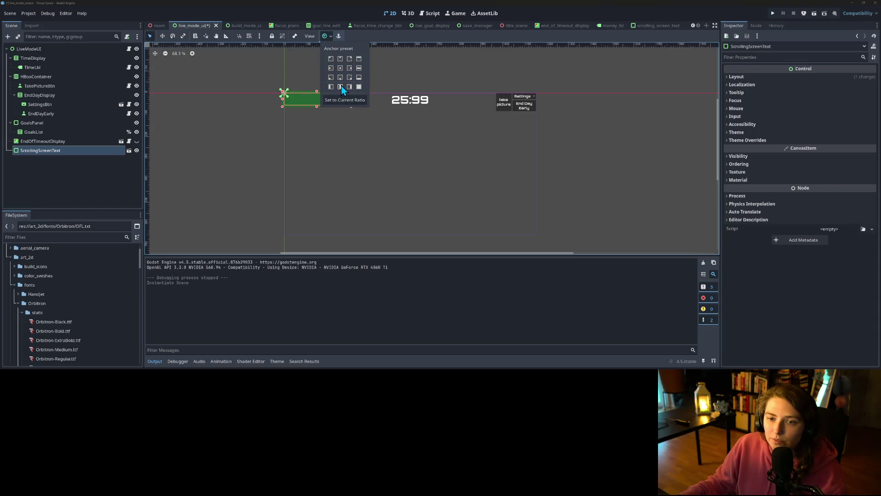
click(341, 79)
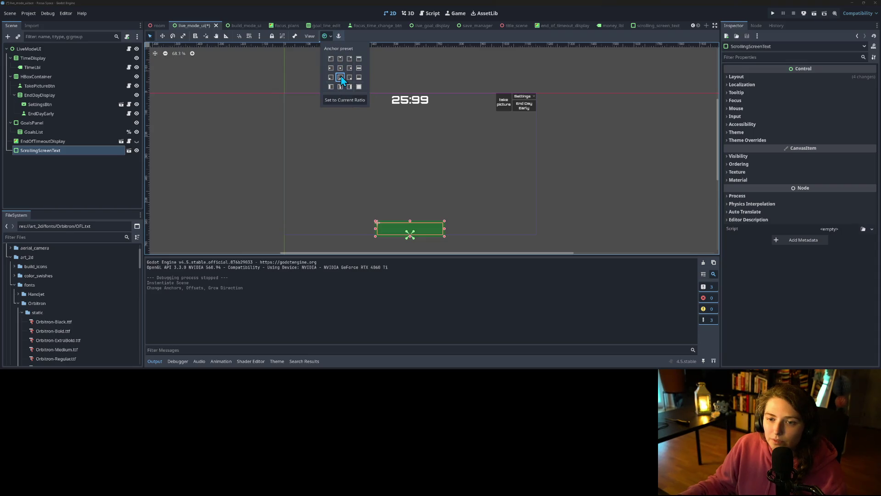
click(618, 216)
click(619, 216)
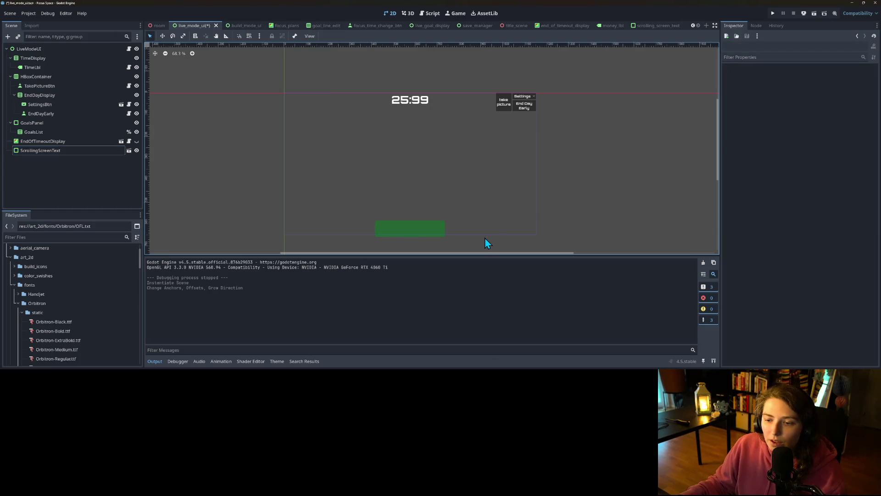
scroll(458, 236, up, 8)
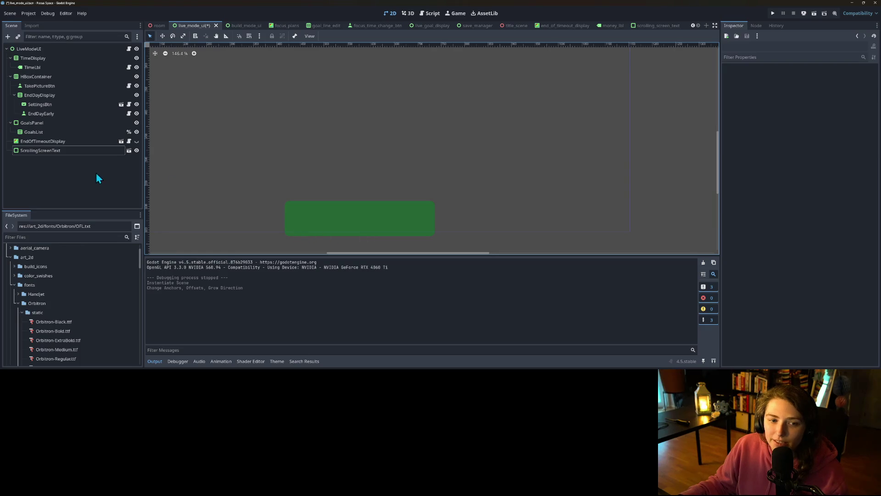
click(56, 150)
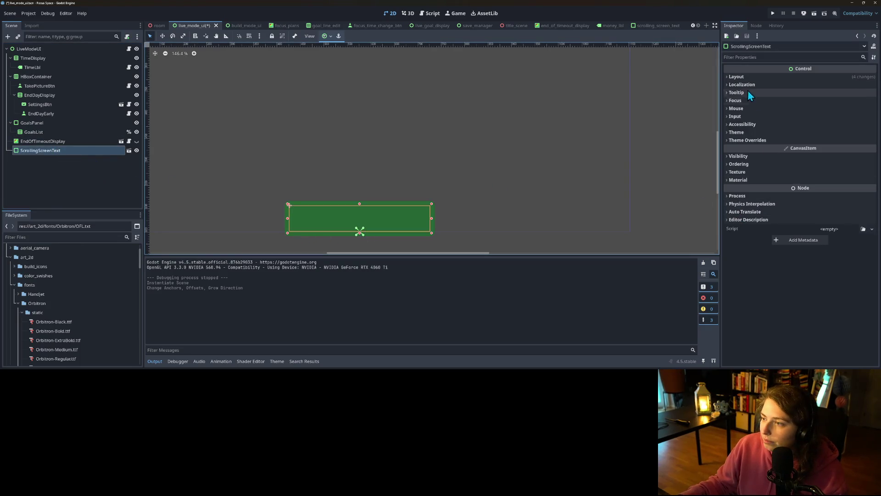
Open the Panel StyleBox in ScrollingScreenText's theme and reveal its content margins.
click(753, 77)
click(751, 220)
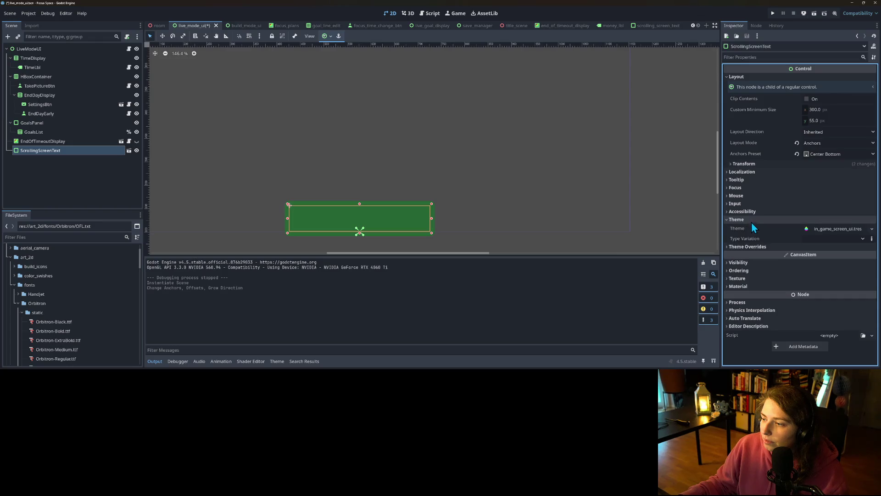
click(834, 230)
scroll(833, 232, down, 4)
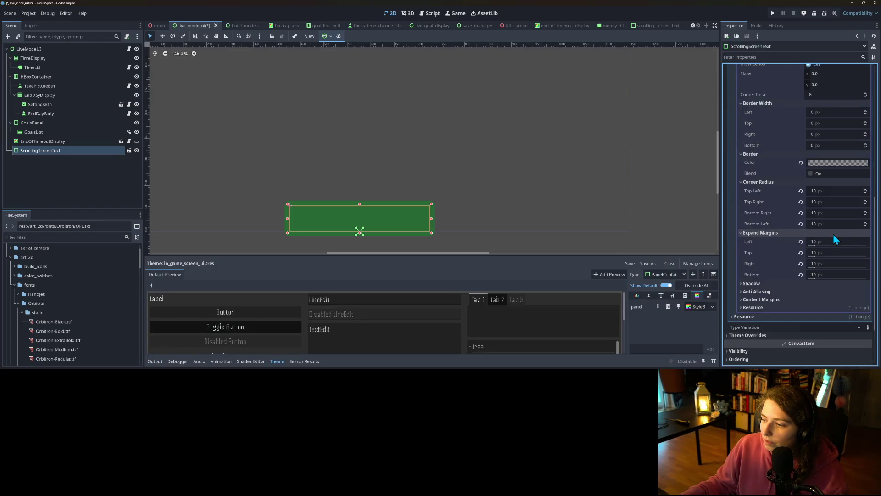
click(782, 300)
scroll(816, 289, down, 2)
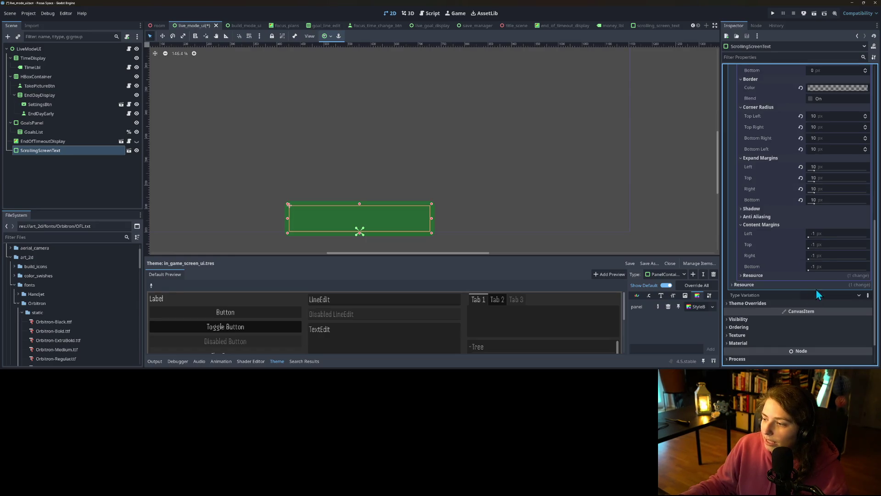
Set the stylebox's content margins to 10 on every side.
click(840, 233)
text(10)
key(Tab)
text(10)
key(Tab)
text(10)
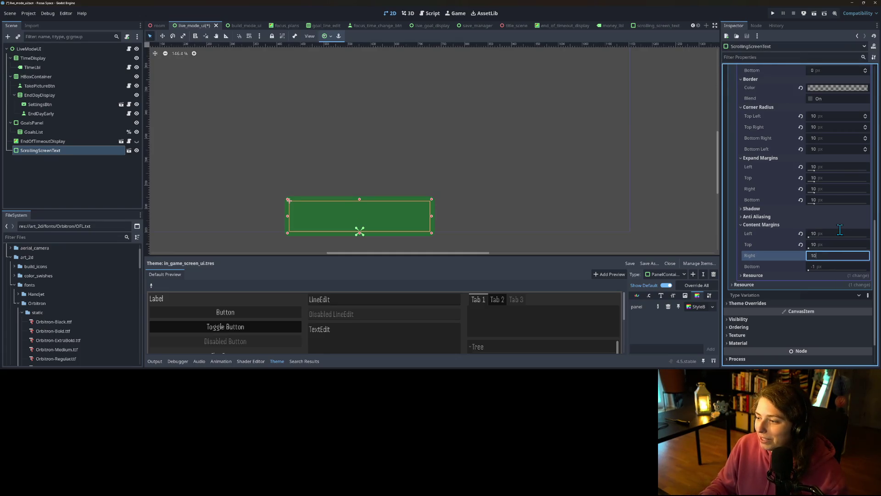
key(Tab)
text(10)
key(Return)
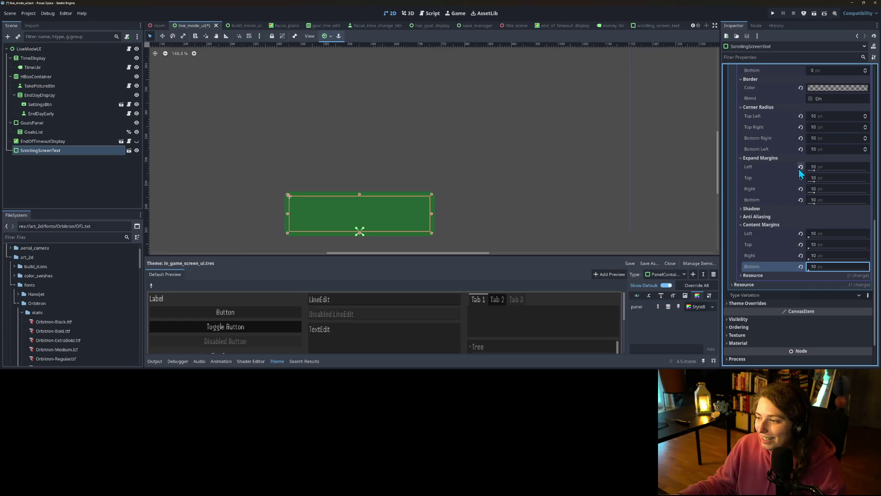
Reset all four expand margins to 0 and save the live_mode_ui scene.
click(801, 167)
click(800, 177)
click(800, 189)
click(801, 199)
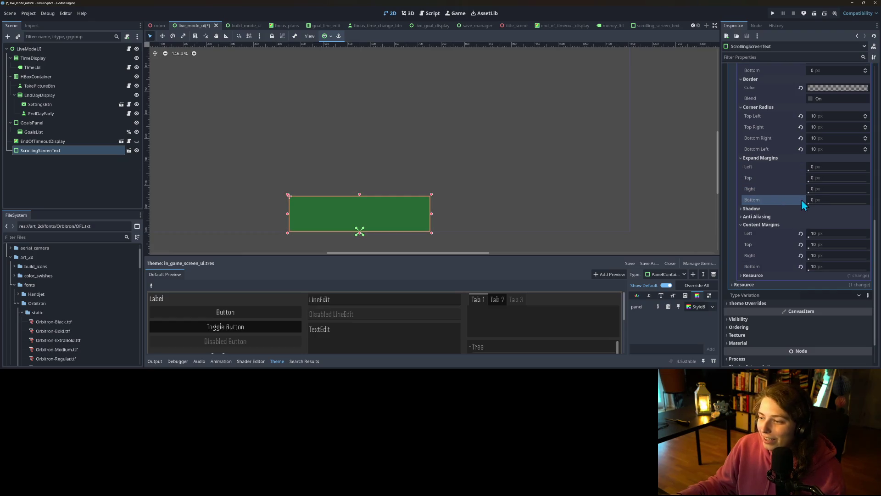
click(654, 231)
scroll(564, 230, down, 4)
key(ctrl+s)
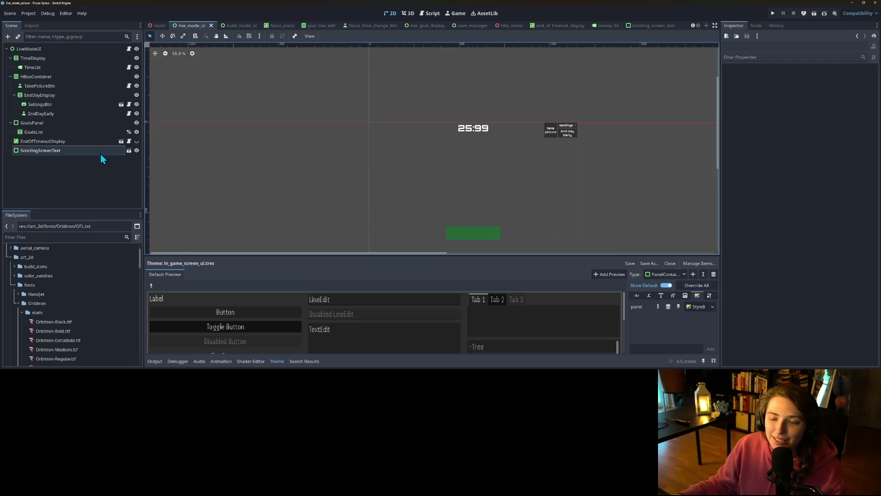
Raise the ScrollingScreenText panel 20 px via its Transform Position y, then save.
click(49, 151)
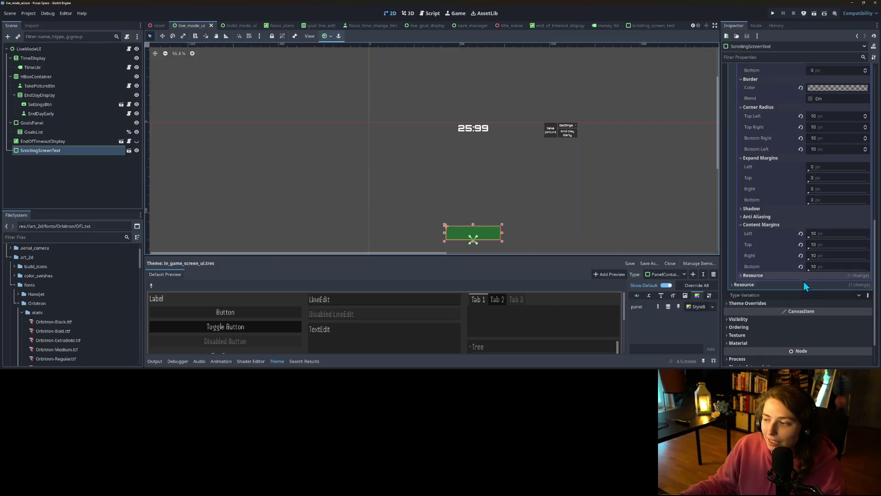
scroll(784, 244, up, 10)
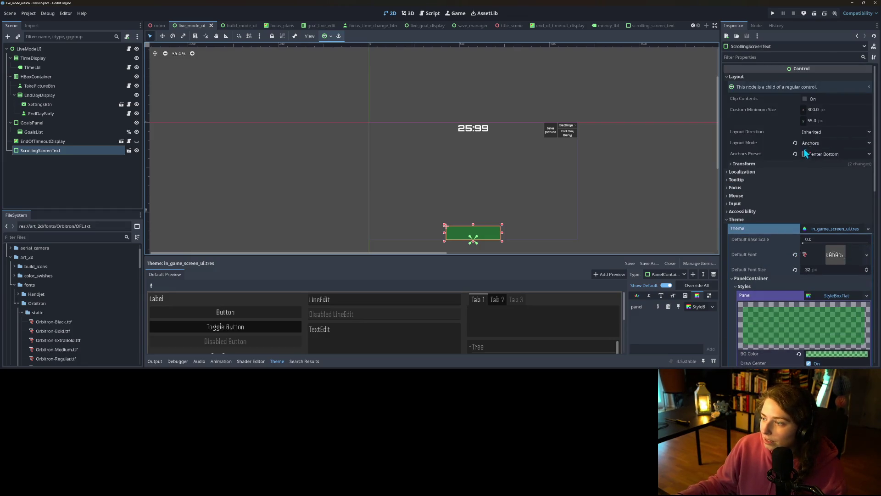
click(754, 165)
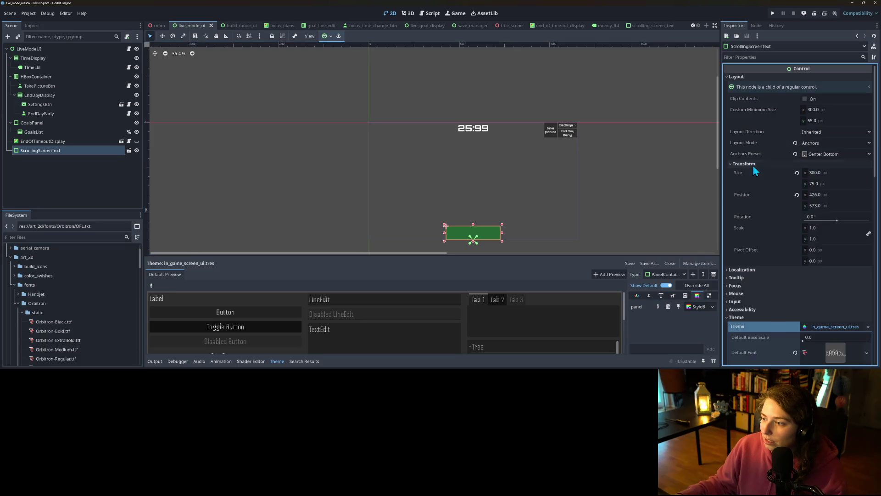
click(836, 206)
text(-20)
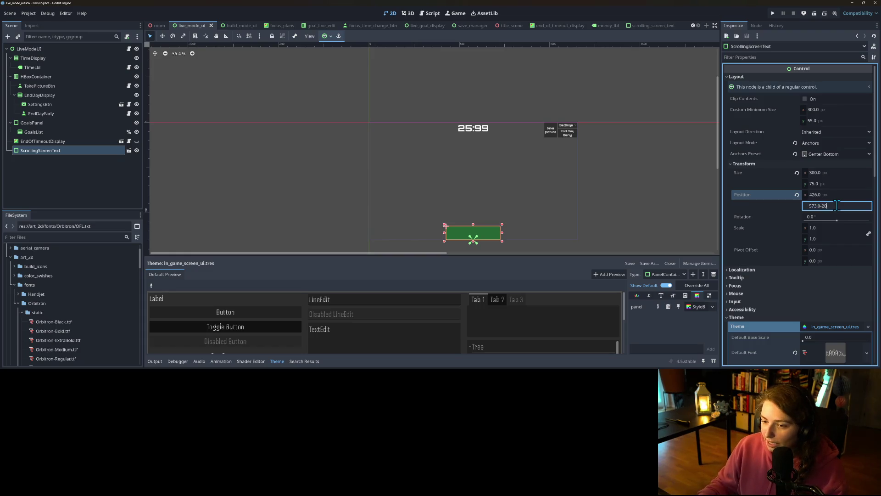
key(Return)
click(646, 158)
key(ctrl+s)
Run the project, load the saved room and start a focus session with the docks hidden.
click(774, 16)
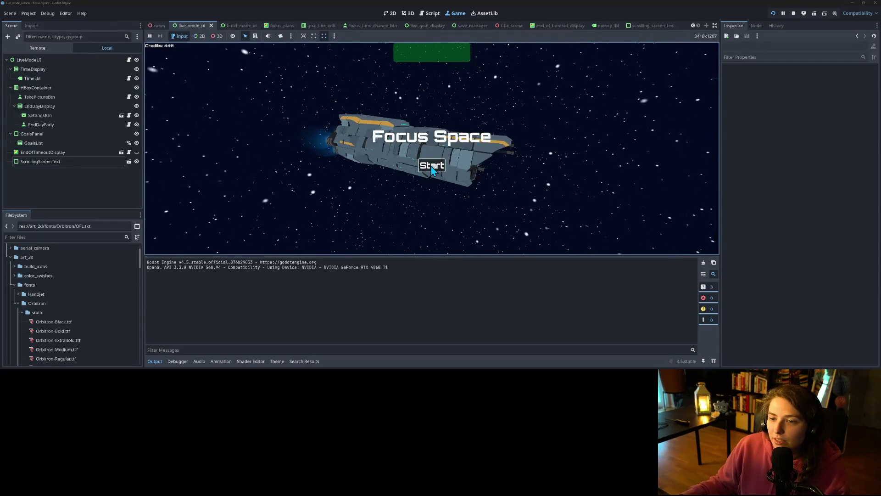
click(431, 165)
click(405, 102)
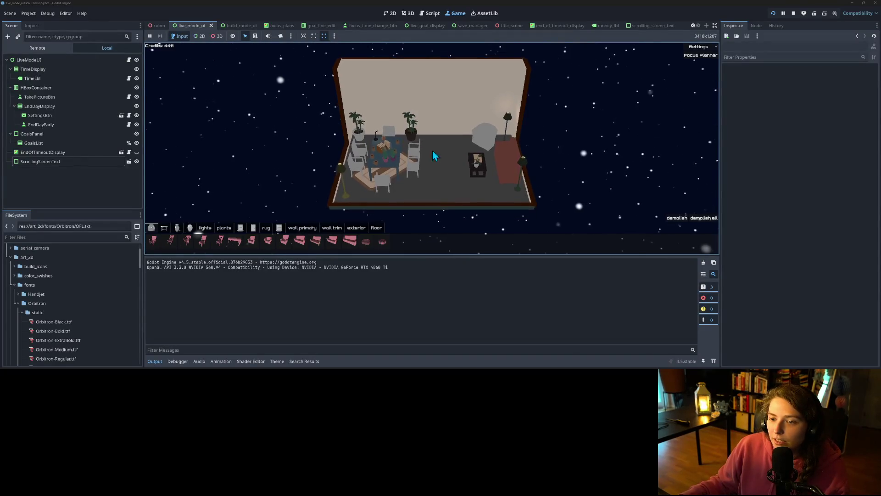
click(693, 57)
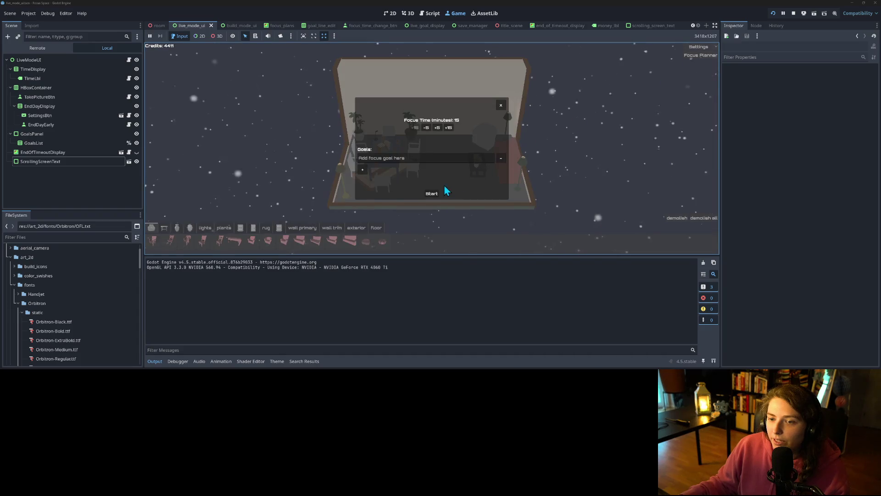
click(431, 193)
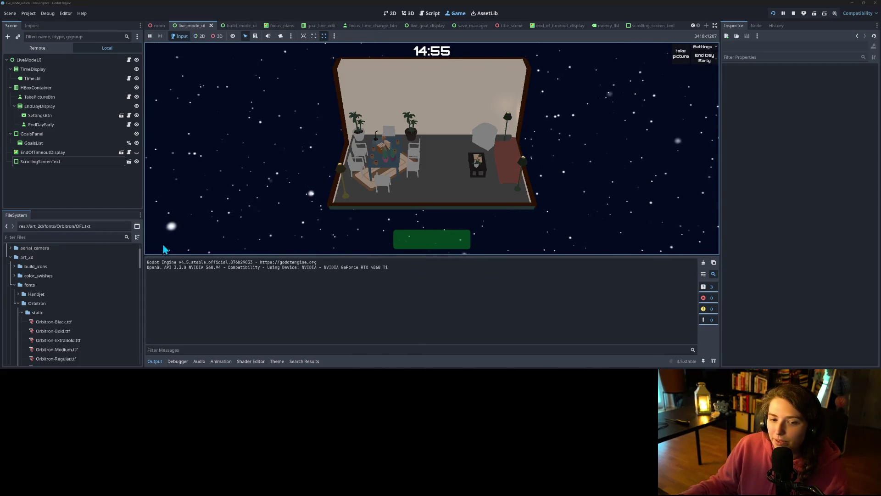
click(714, 26)
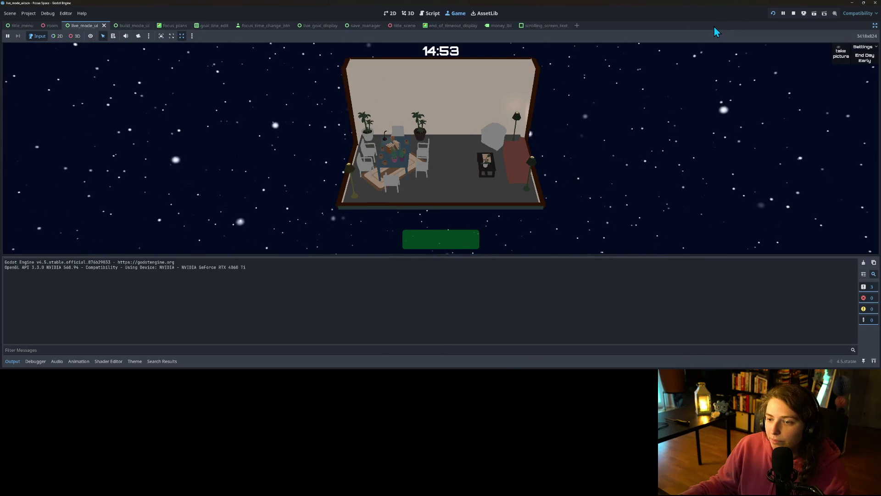
click(20, 362)
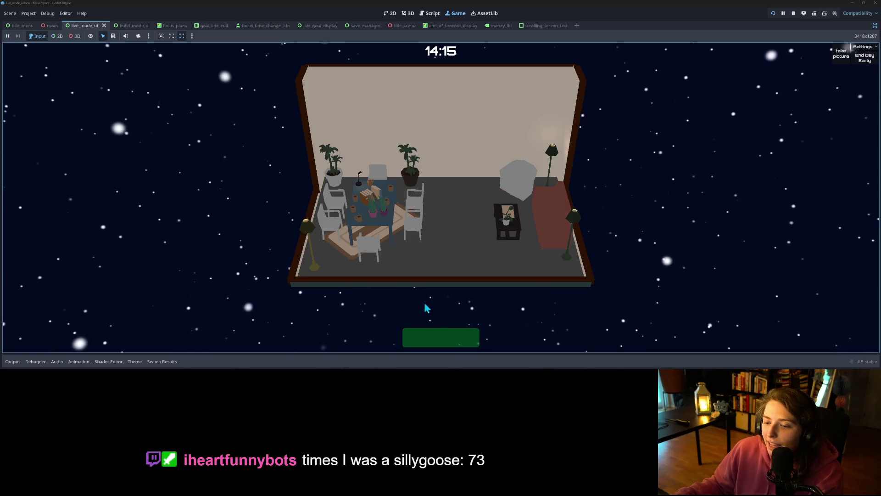
Check the ticker during the session, then end the day early, close the summary and stop the game.
click(436, 263)
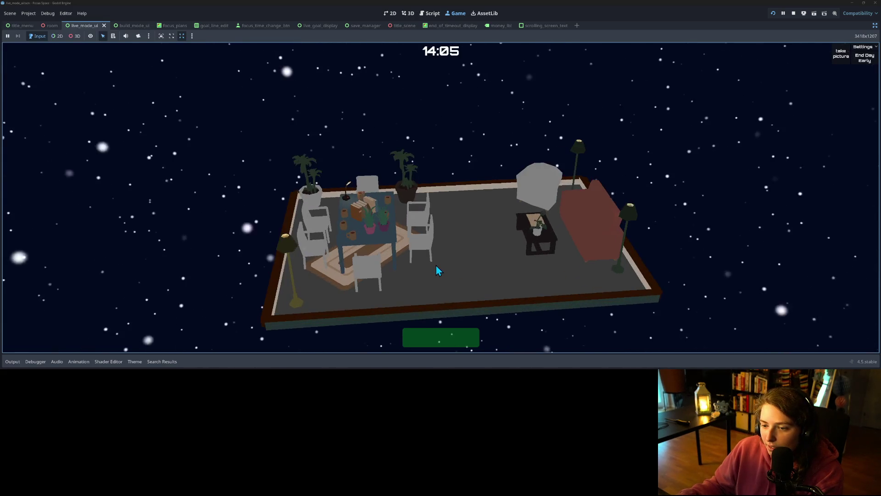
scroll(436, 266, up, 3)
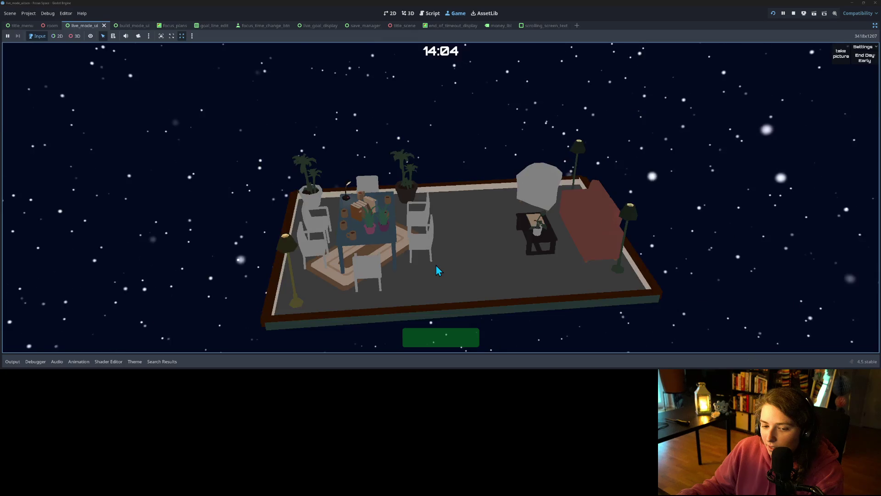
scroll(436, 265, up, 5)
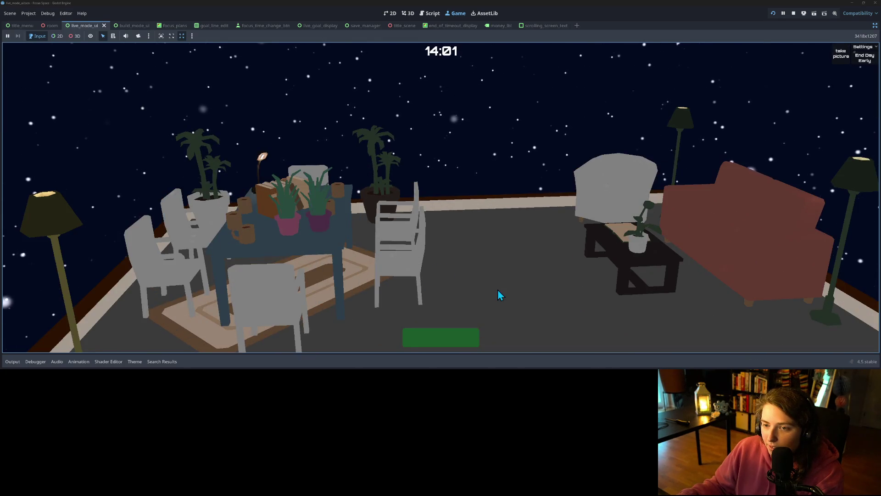
scroll(486, 320, down, 3)
scroll(486, 321, down, 3)
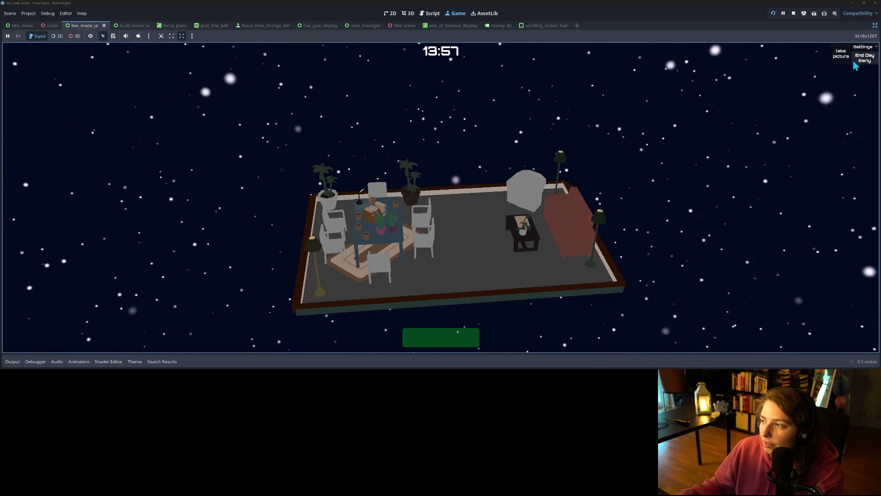
click(857, 58)
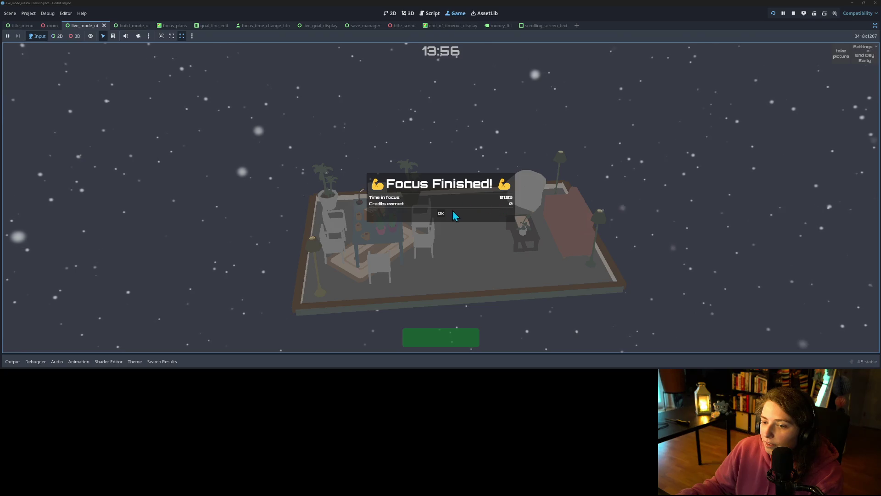
click(440, 213)
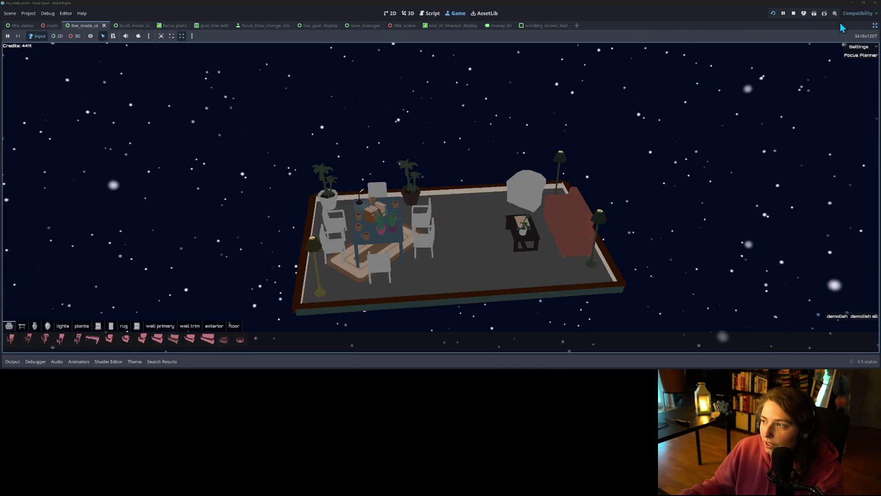
click(793, 13)
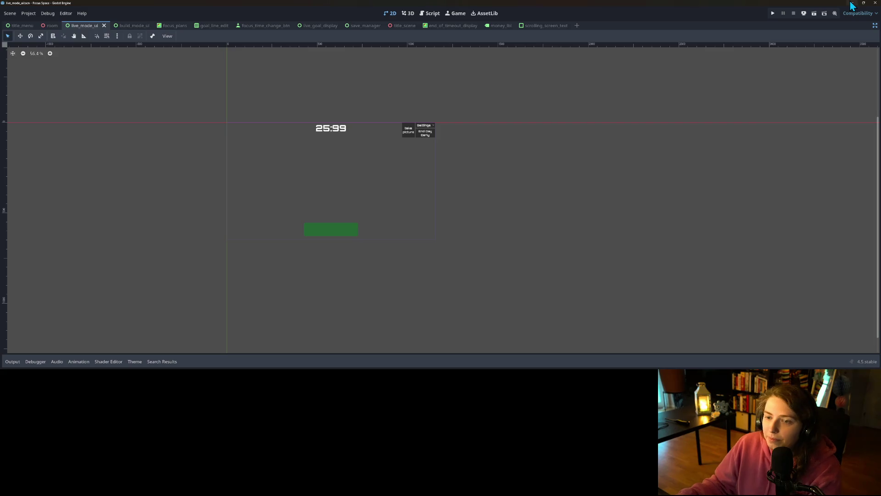
Tick all 30 changed files in GitHub Desktop's Changes list, then return to Godot.
click(852, 3)
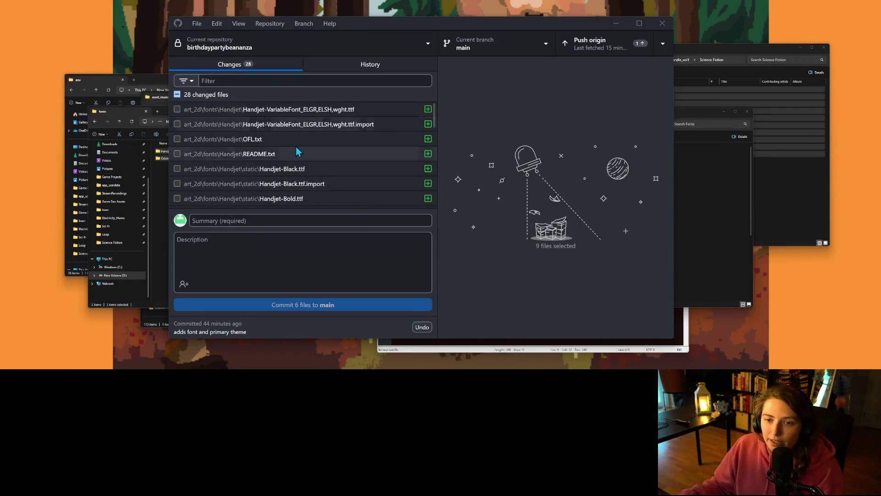
scroll(287, 159, down, 7)
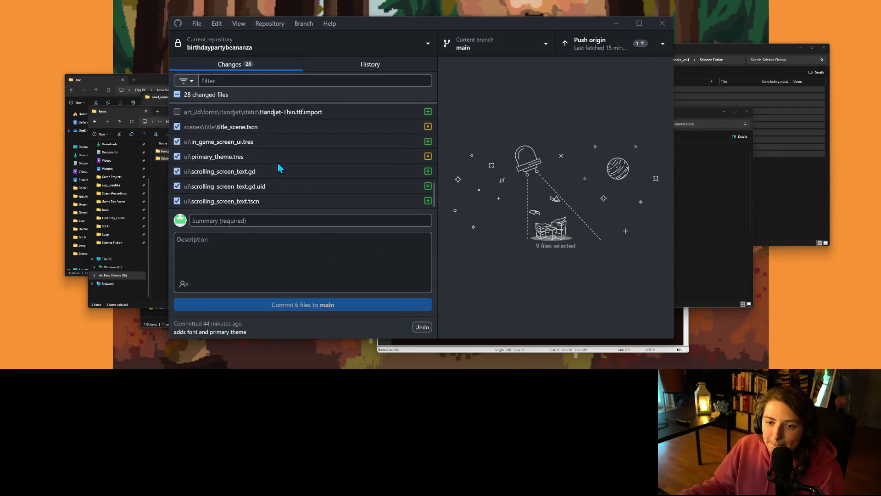
click(177, 94)
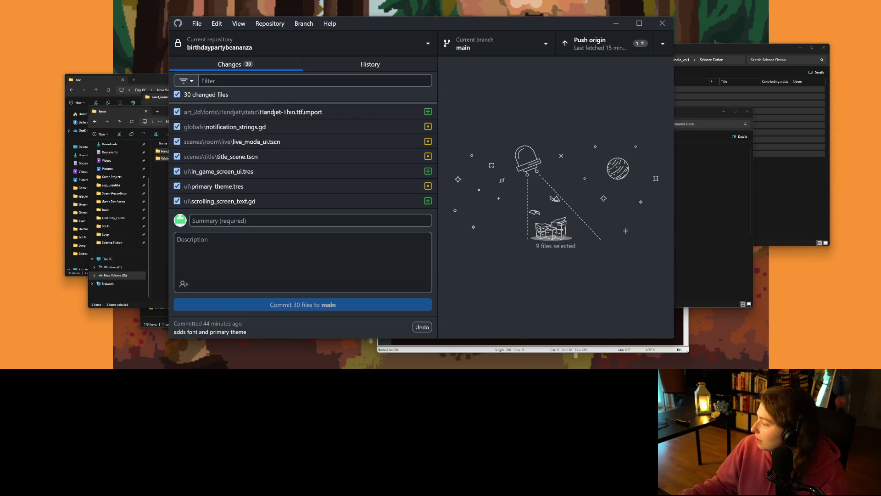
key(alt+Tab)
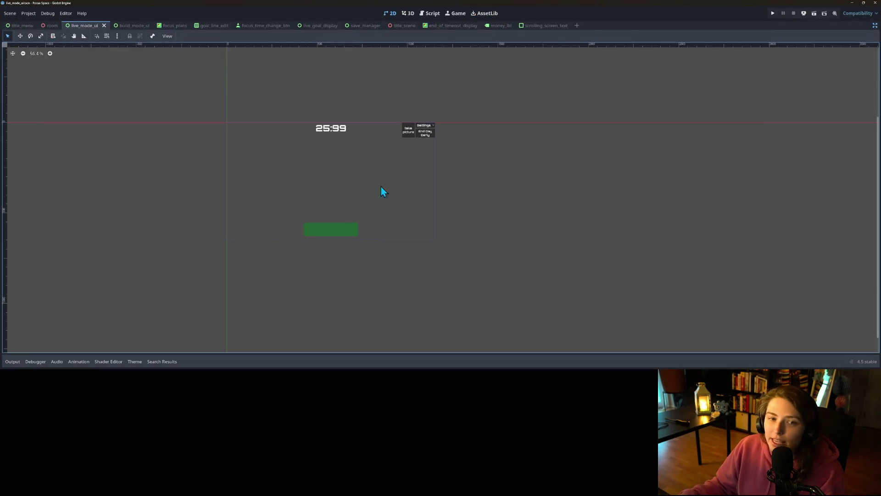
Anchor the green ticker panel with the Bottom Left anchor preset.
scroll(330, 219, up, 3)
click(332, 233)
scroll(244, 197, down, 1)
click(187, 37)
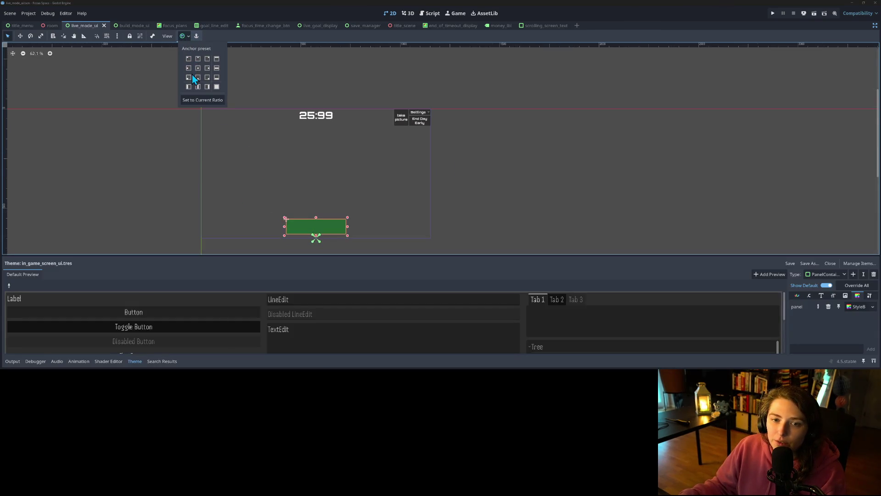
click(188, 78)
click(238, 240)
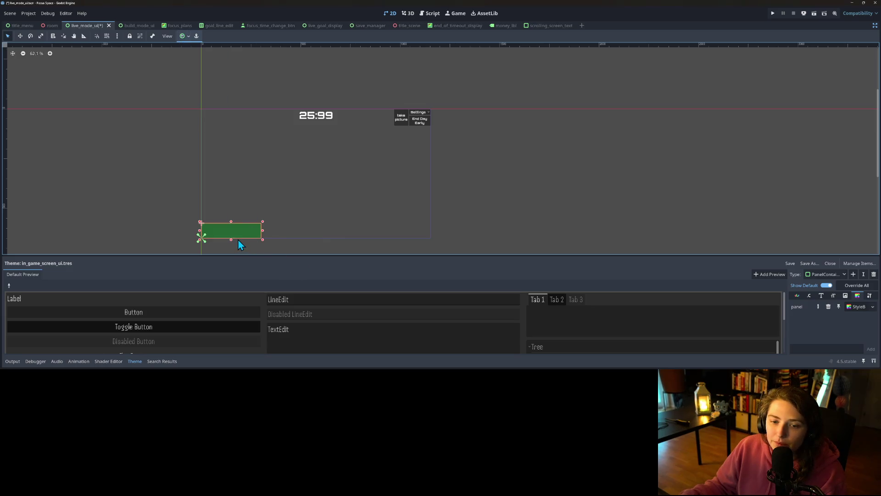
click(20, 36)
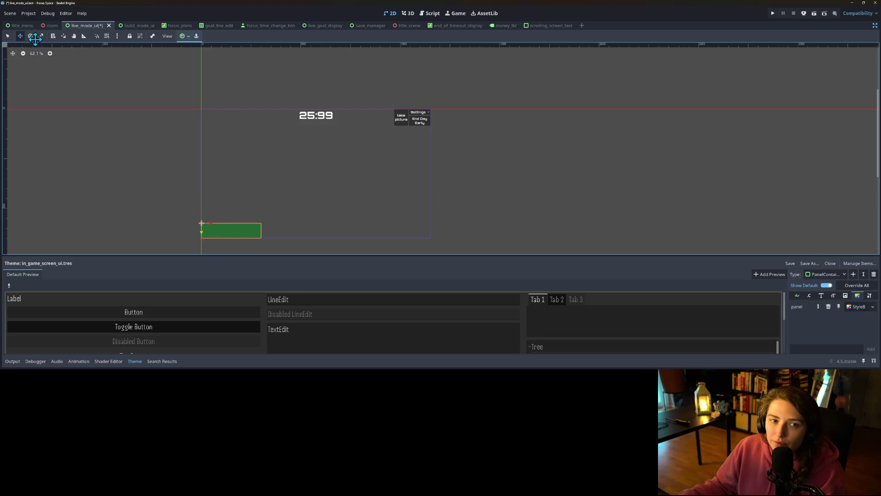
click(7, 36)
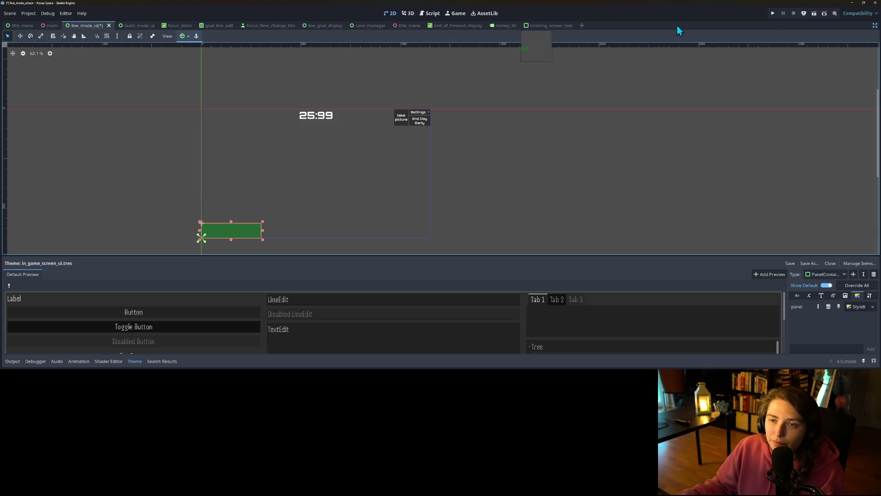
Restore the editor docks and try widening the ticker, reverting its width to 300.
click(875, 25)
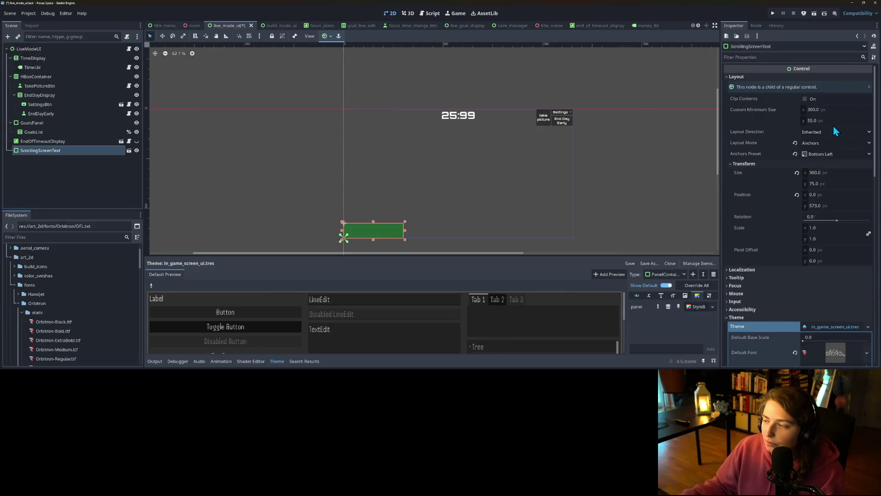
click(836, 165)
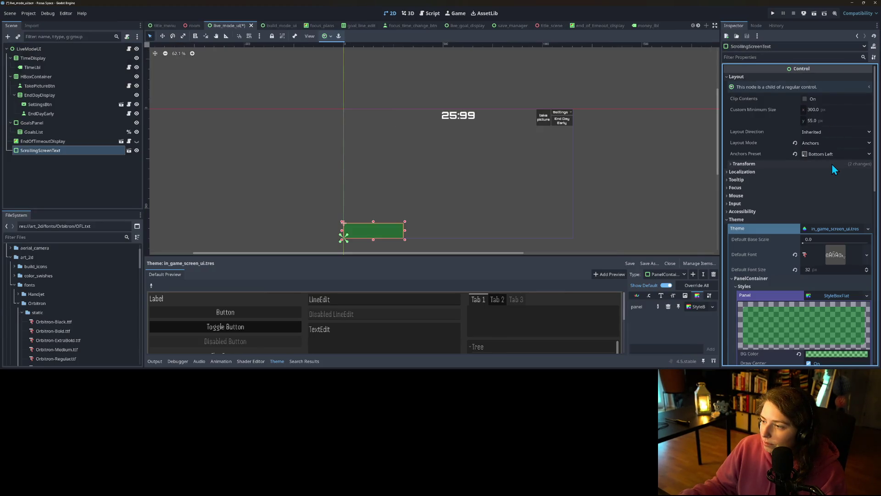
click(832, 164)
click(840, 173)
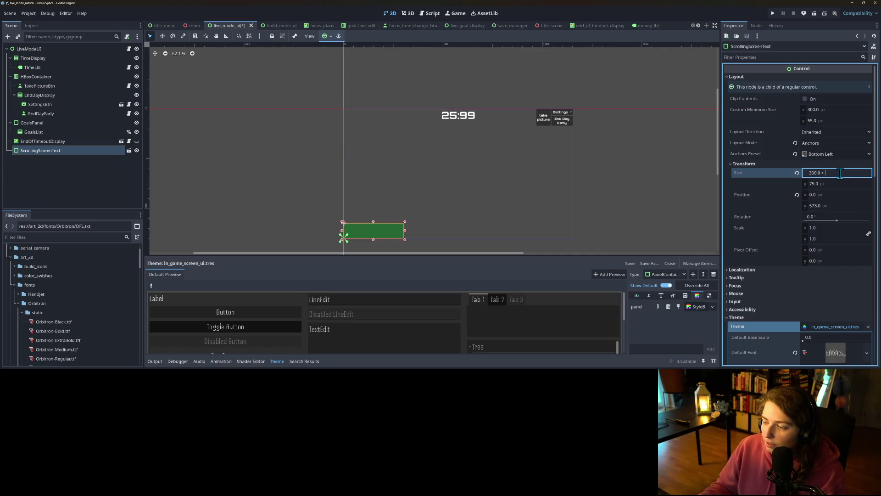
key(Return)
key(ctrl+z)
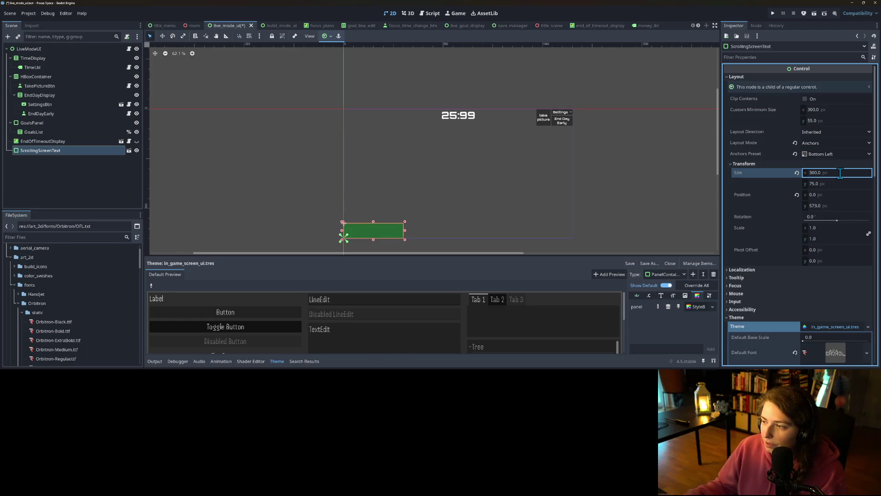
Move the ticker to Transform Position 10, 563.
click(834, 195)
key(BackSpace)
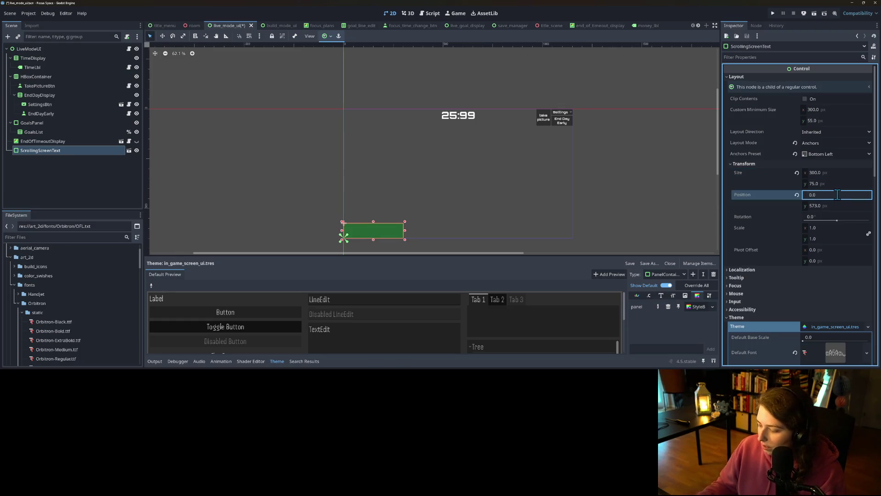
text(10)
key(Return)
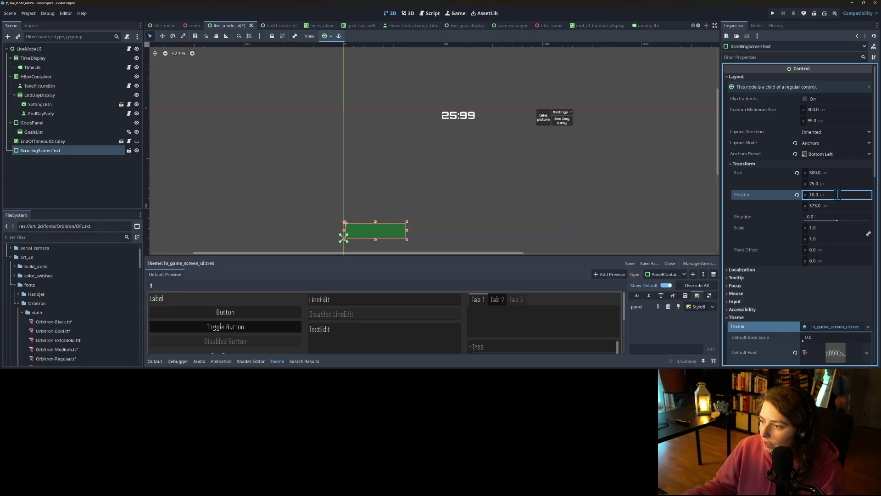
click(839, 205)
text(563)
key(Return)
Adjust the ticker's position to 20, 553 and save the scene.
click(849, 204)
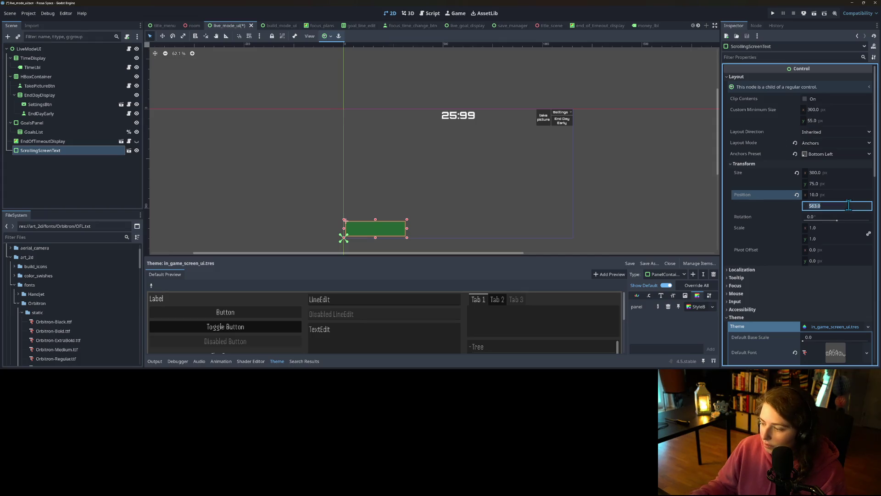
text(10)
key(Return)
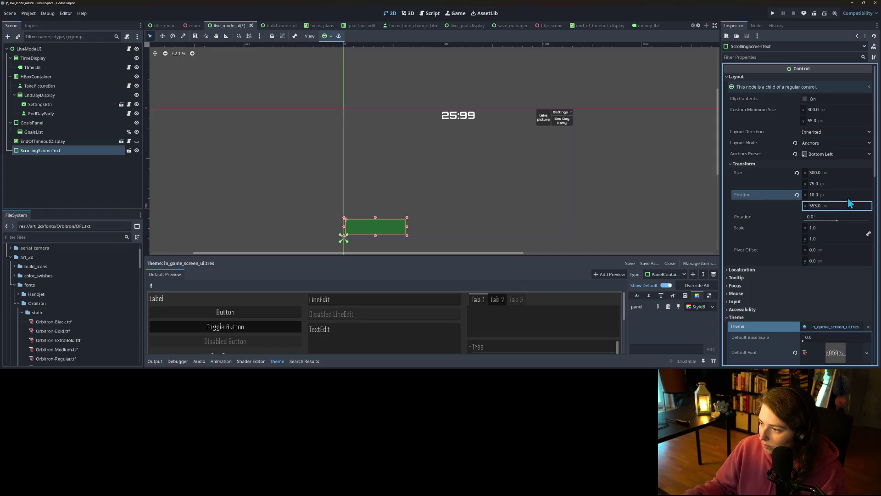
click(851, 194)
text(2)
key(Return)
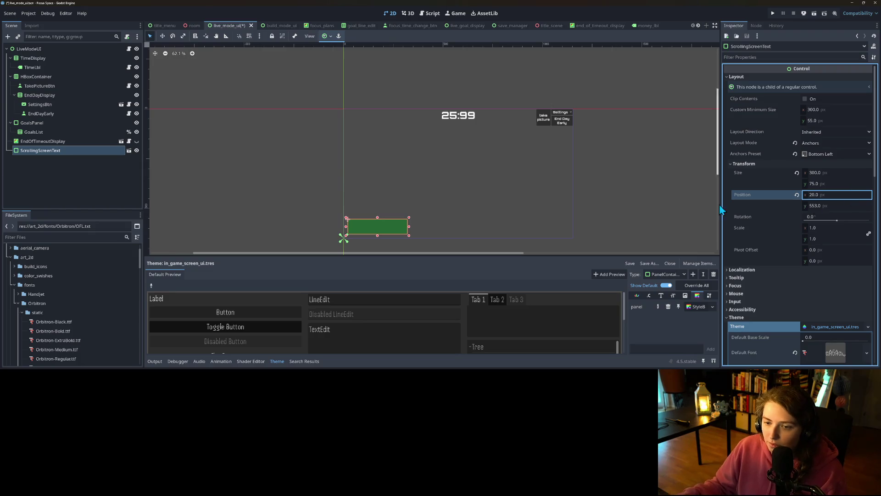
click(622, 214)
key(ctrl+s)
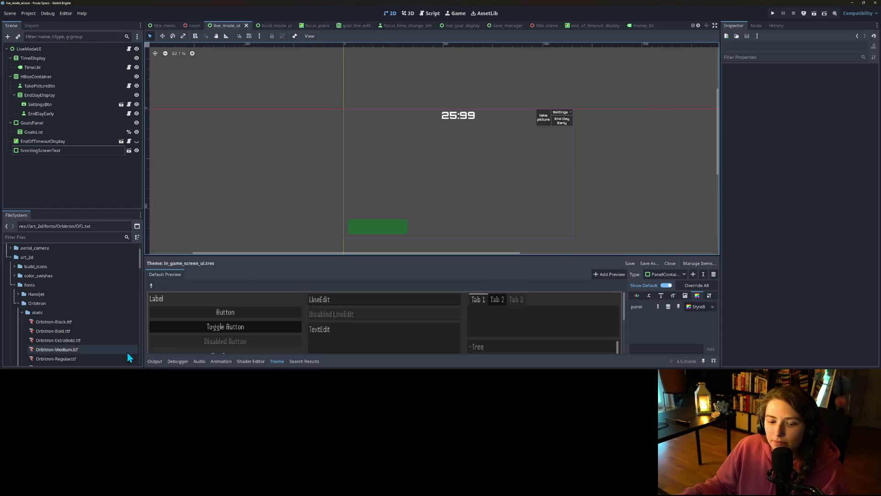
Hide the theme editor panel to enlarge the canvas.
click(277, 361)
click(277, 361)
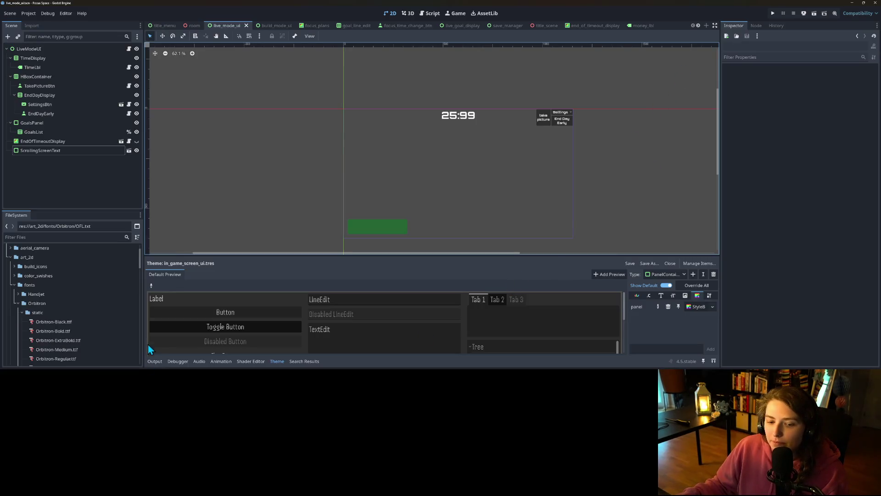
click(277, 361)
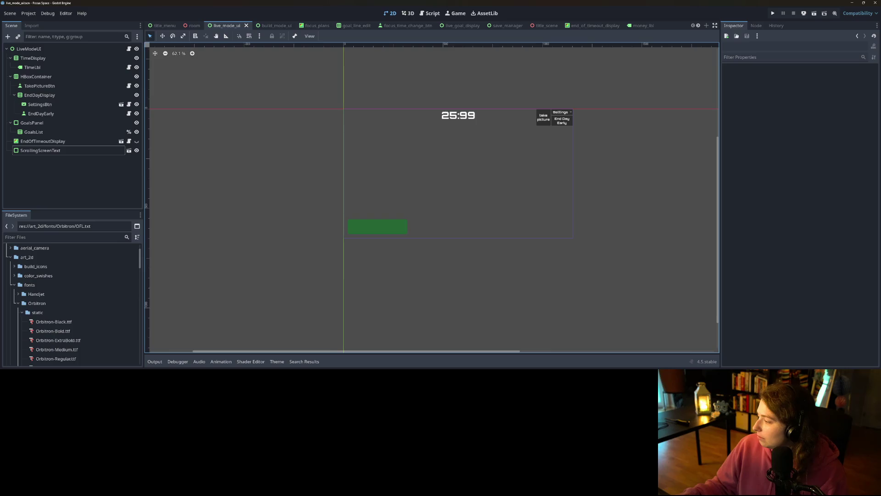
key(alt+Tab)
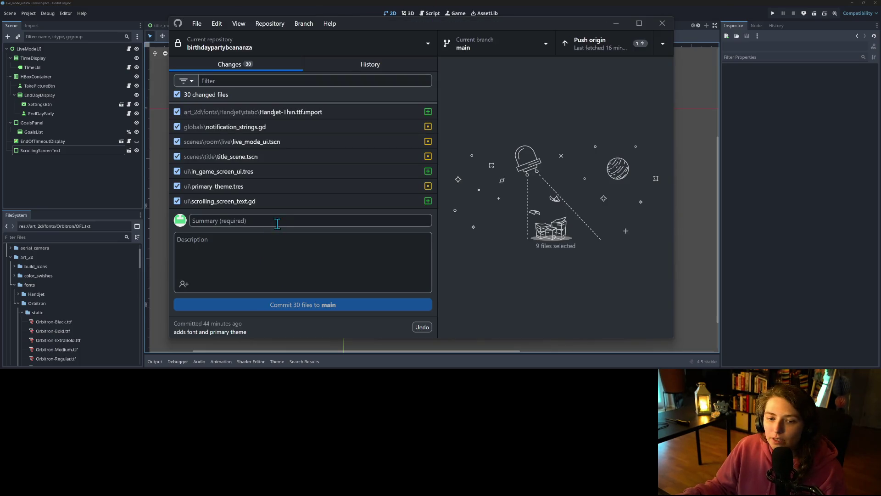
Commit the 30 files to main as 'adds scrolling ticker message display' and push to origin.
click(278, 223)
text(adds scrolling ticker)
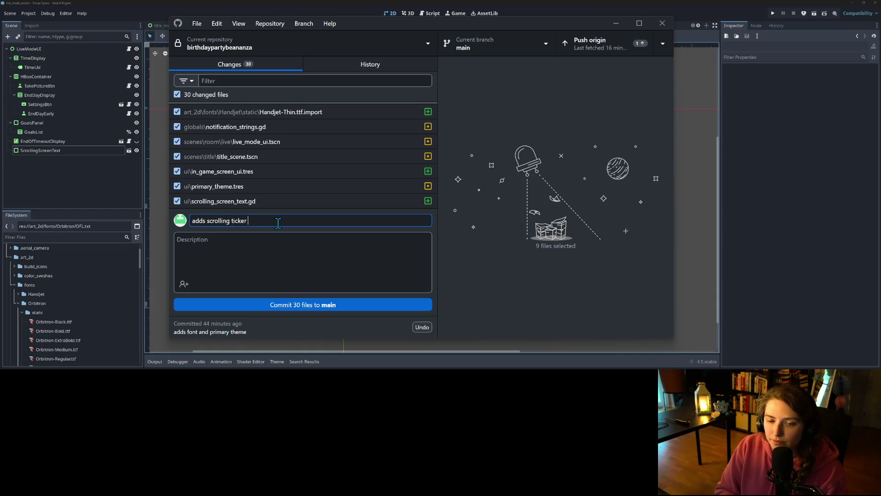
text(age display)
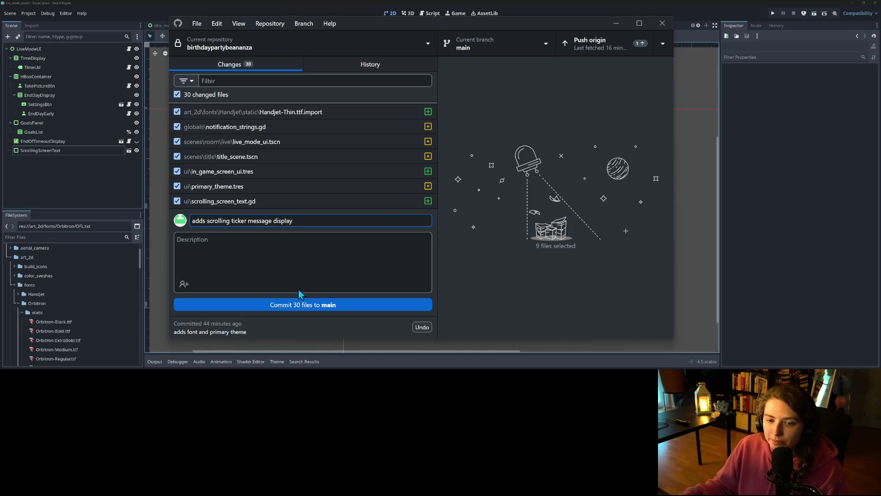
click(301, 305)
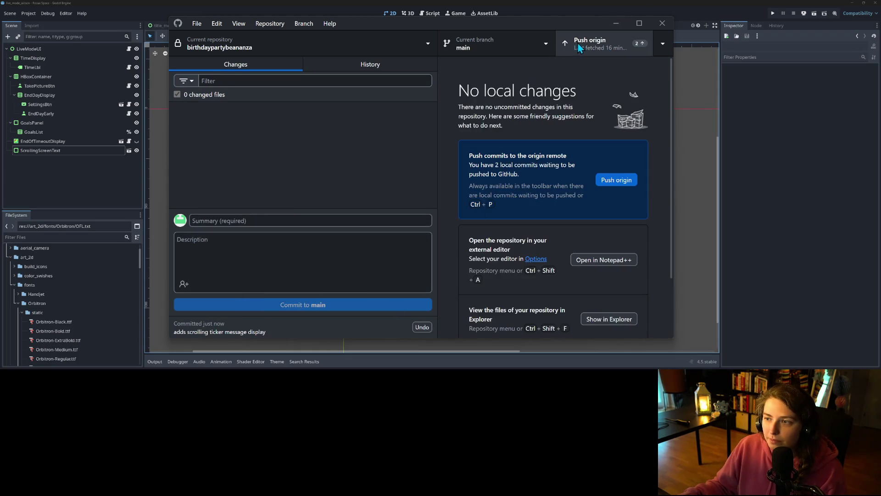
click(576, 44)
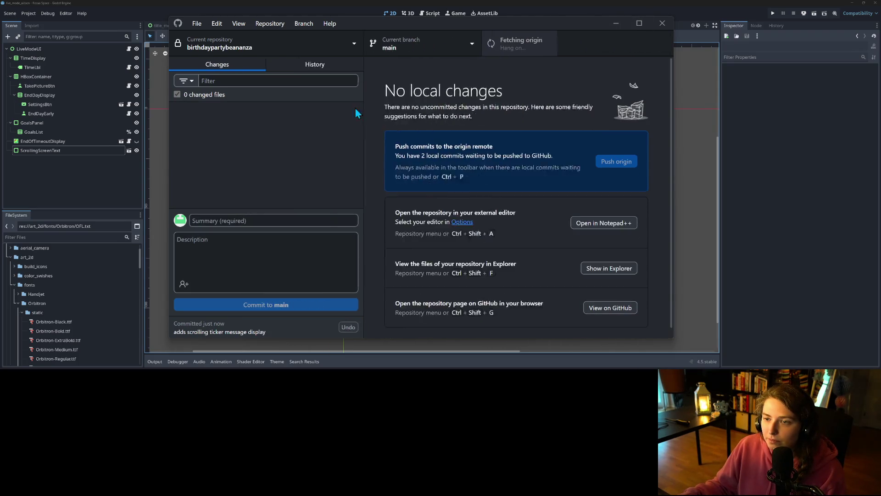
click(618, 26)
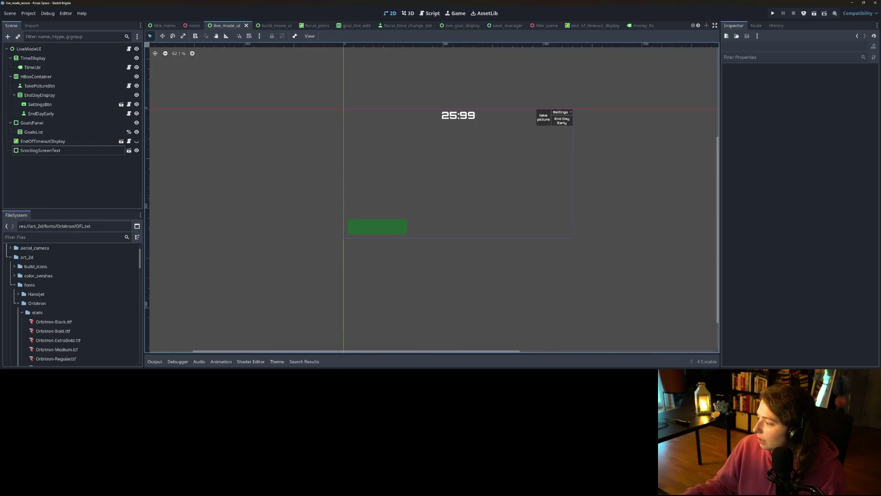
Switch to the Focus Space Trello board and close all other browser tabs.
key(alt+Tab)
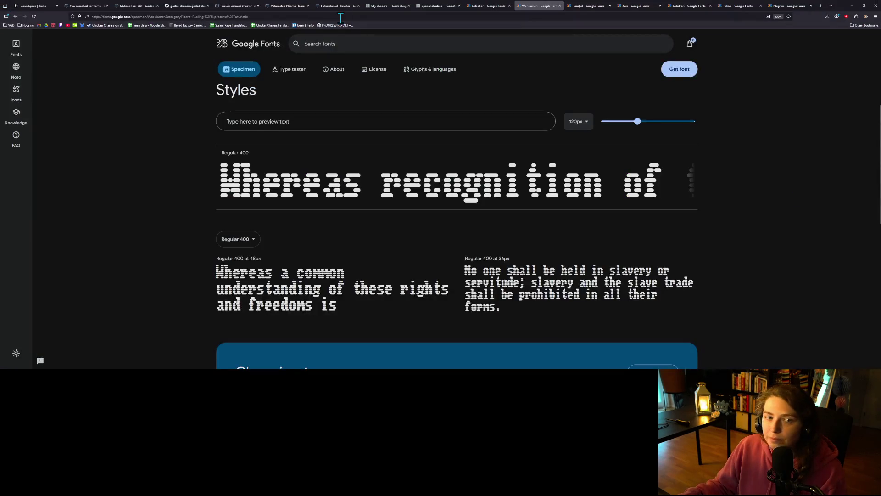
click(34, 6)
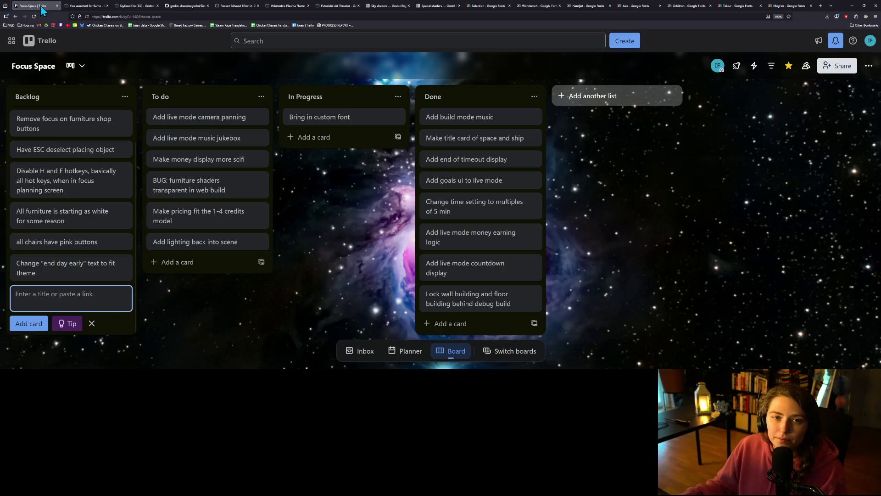
right_click(42, 7)
mouse_move(68, 129)
click(101, 136)
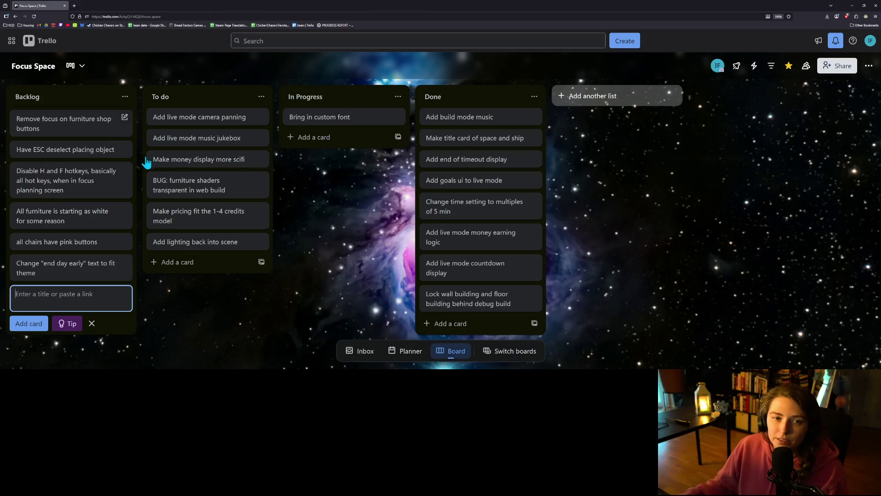
click(332, 165)
Move Bring in custom font to Done, and the furniture shop focus and end day early text cards to In Progress.
drag(330, 117, 475, 117)
scroll(51, 184, up, 1)
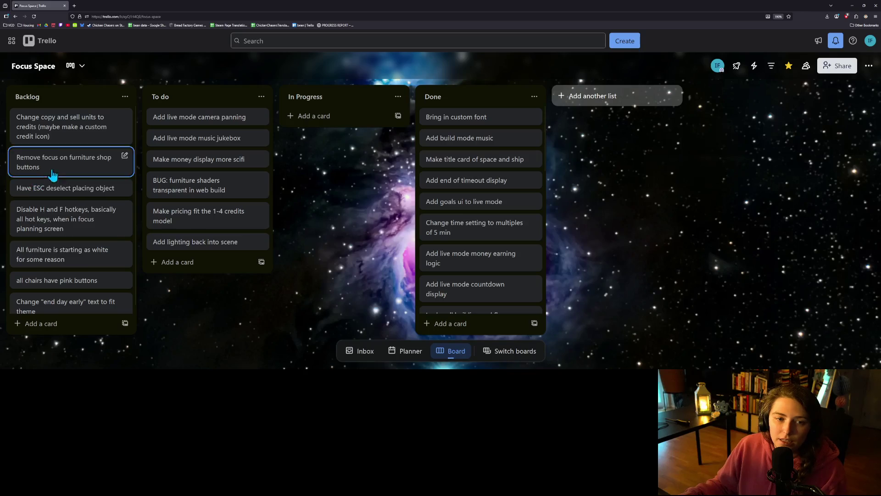
mouse_move(68, 143)
mouse_down()
mouse_move(384, 127)
mouse_move(98, 129)
mouse_move(100, 137)
mouse_up()
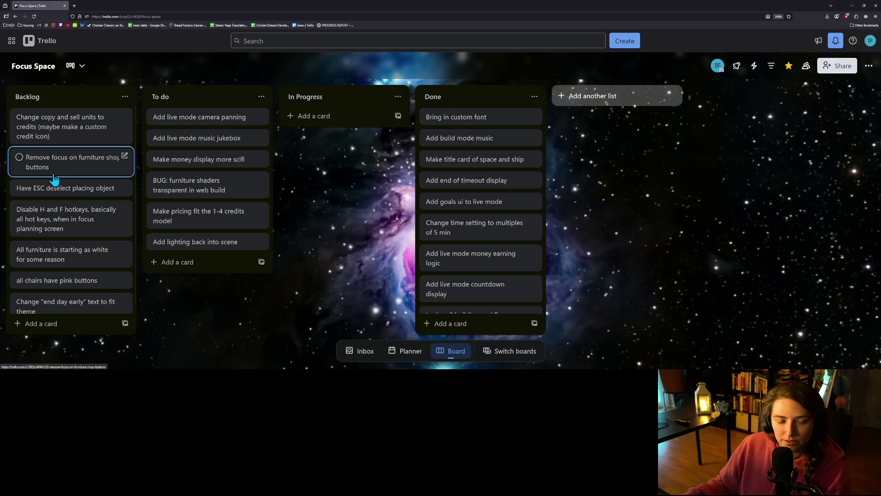
mouse_move(56, 176)
mouse_down()
mouse_move(349, 113)
mouse_move(344, 125)
mouse_up()
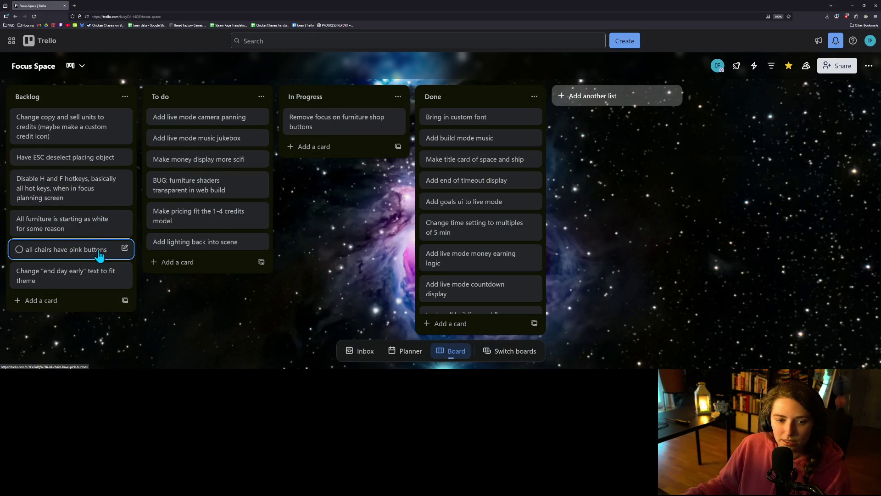
mouse_move(90, 280)
mouse_down()
mouse_move(95, 268)
mouse_move(349, 174)
mouse_up()
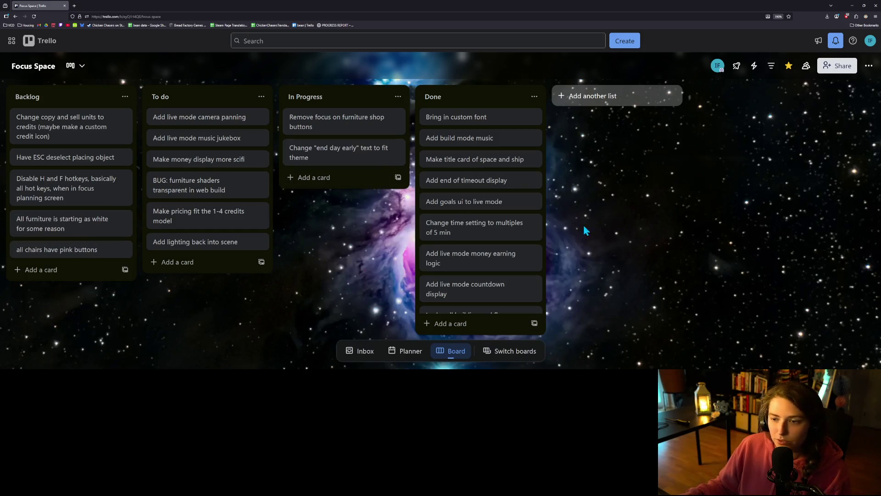
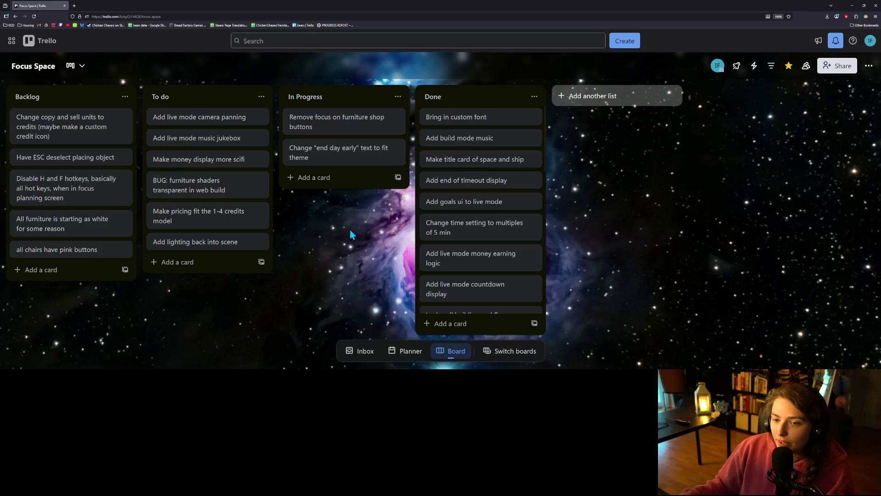
Zoom in on the Focus Space Trello board, then minimise the browser to reveal Godot.
key(ctrl+plus)
key(ctrl+plus)
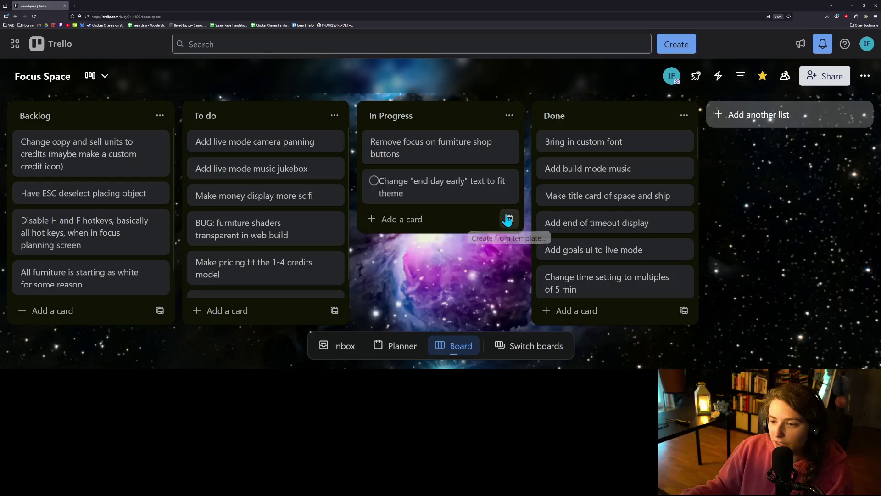
click(855, 6)
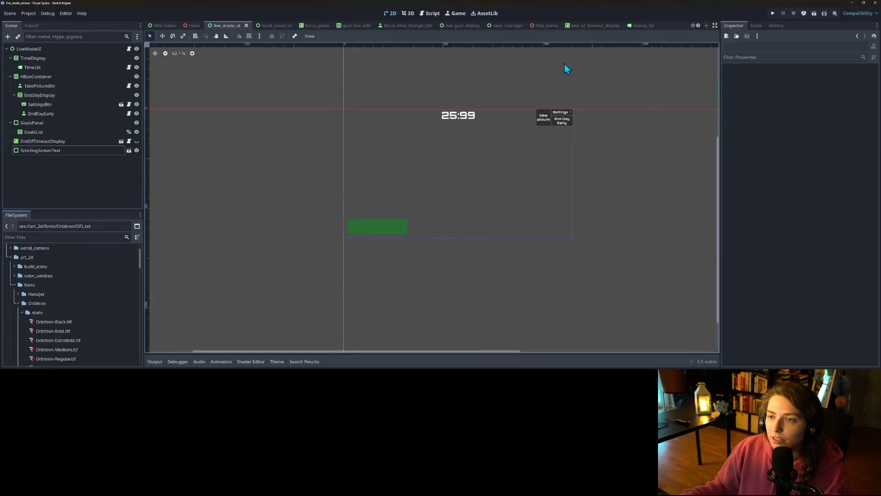
Change the EndDayEarly button text to 'End Focus Session Early' and switch to build_mode_ui.
click(564, 129)
click(766, 105)
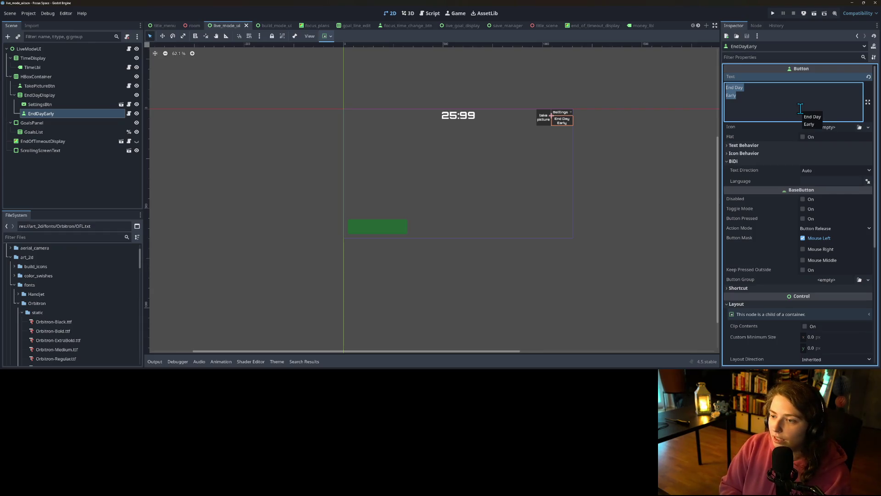
text(End)
text(s)
text(Se)
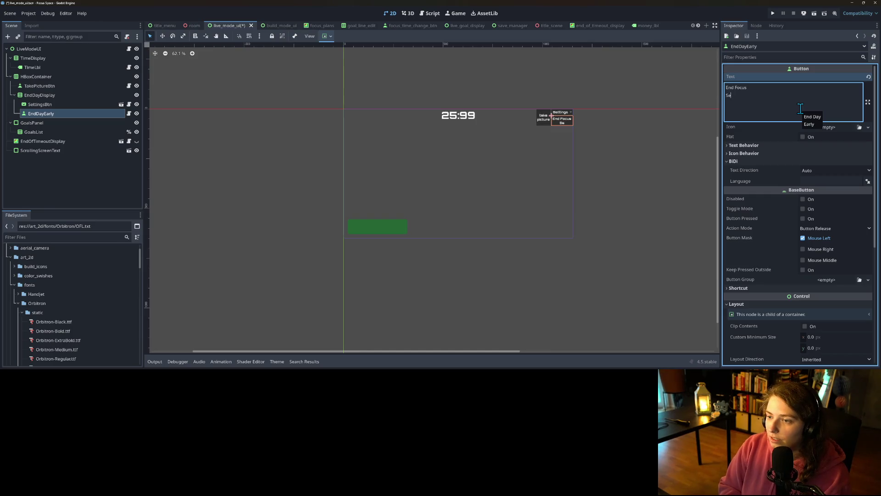
text(Early)
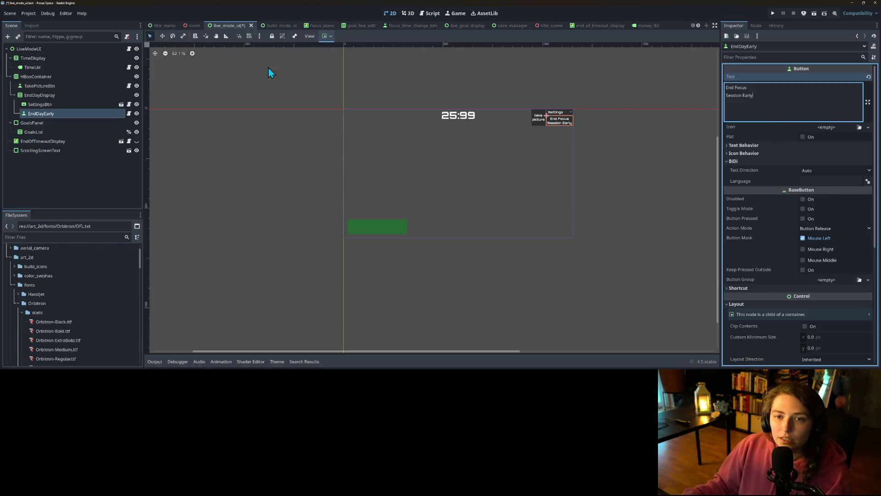
click(276, 26)
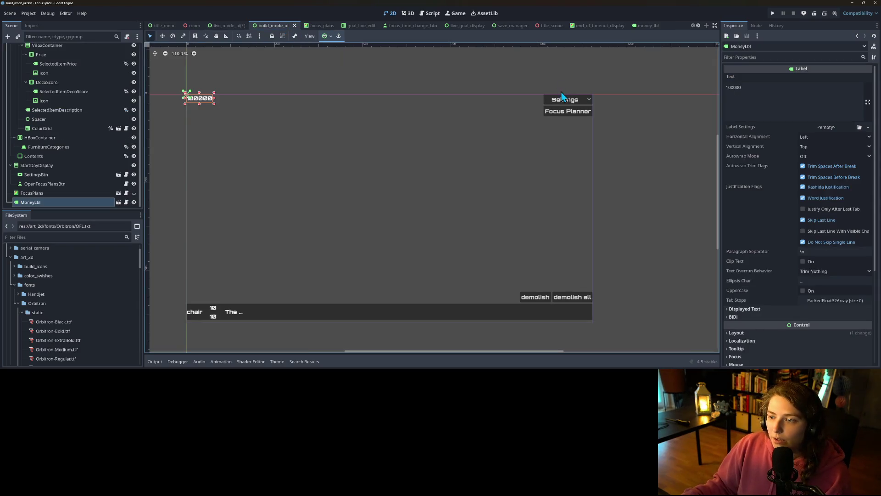
Give the build-mode Settings button a 140 px custom minimum width.
click(563, 99)
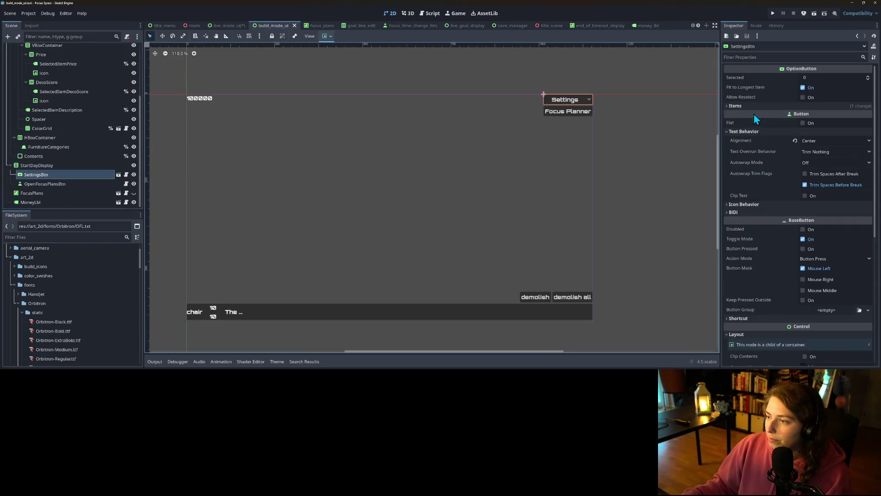
scroll(822, 206, down, 2)
scroll(794, 222, up, 2)
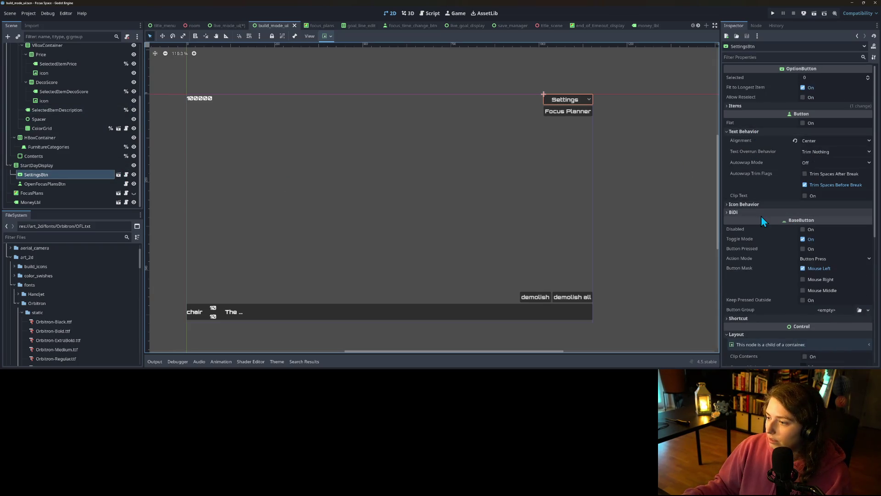
scroll(759, 206, down, 5)
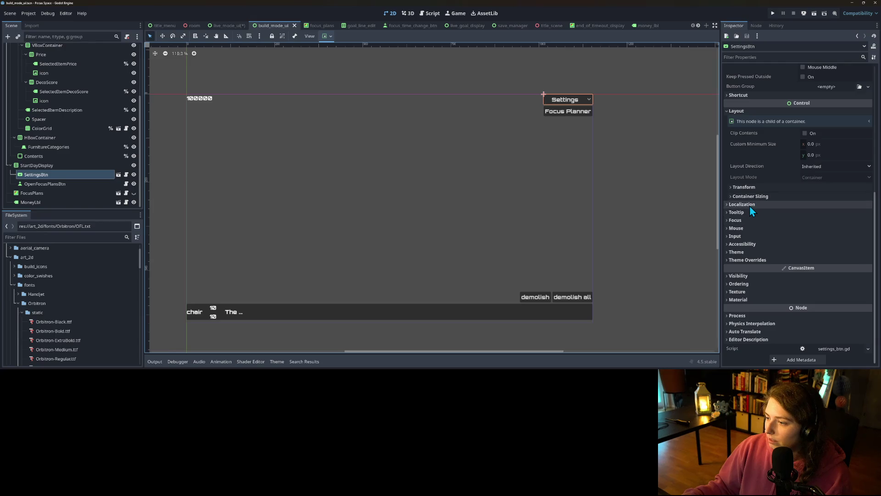
click(774, 197)
click(774, 187)
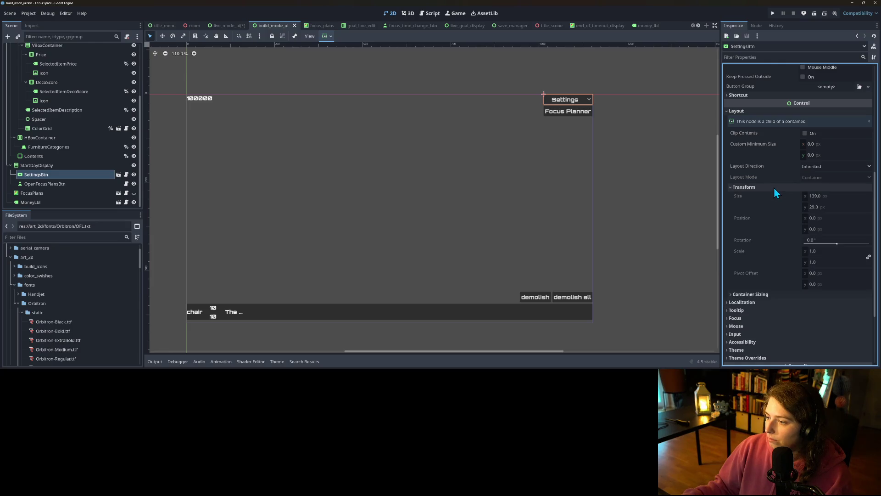
click(829, 144)
text(140)
key(Return)
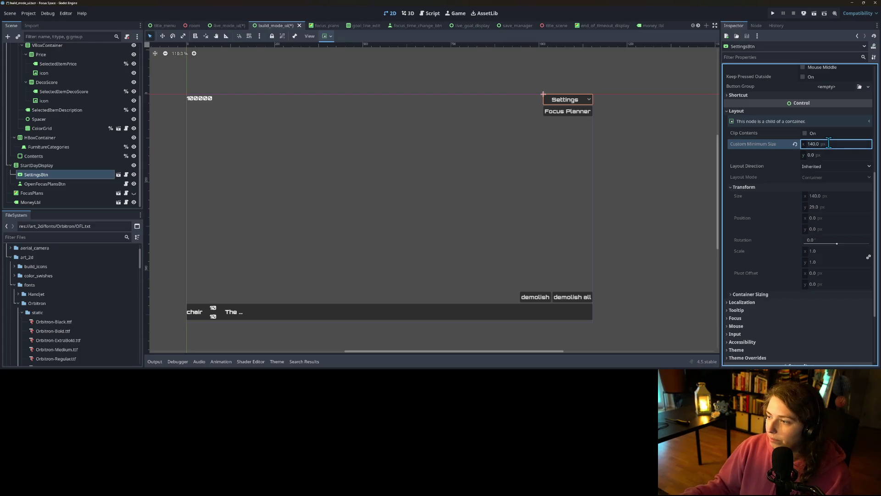
In the settings_btn scene, set the custom minimum width to 140 px and save.
click(118, 175)
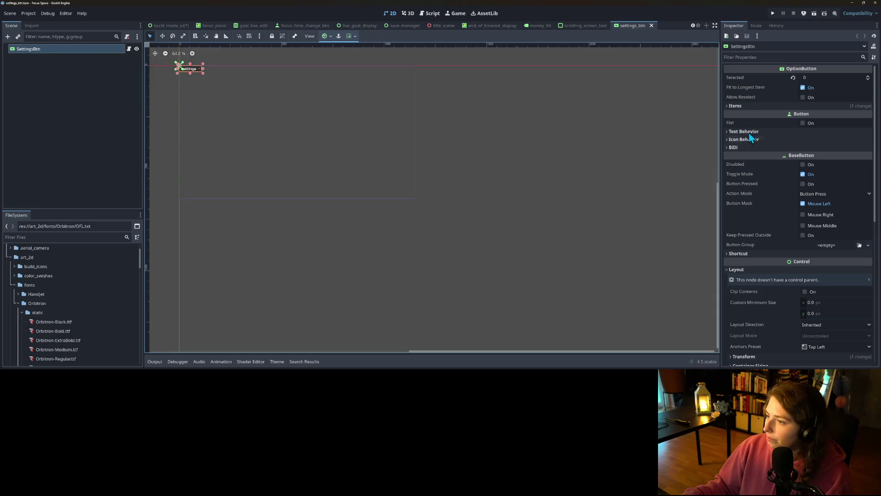
click(819, 302)
text(140)
key(Return)
key(ctrl+s)
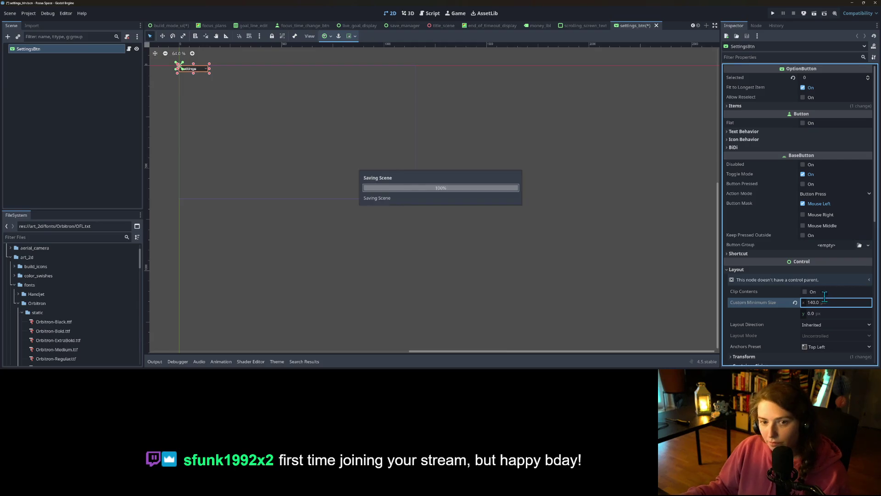
Set the Settings button's text alignment to Center and save settings_btn.
click(776, 132)
click(822, 141)
click(815, 159)
click(510, 150)
key(ctrl+s)
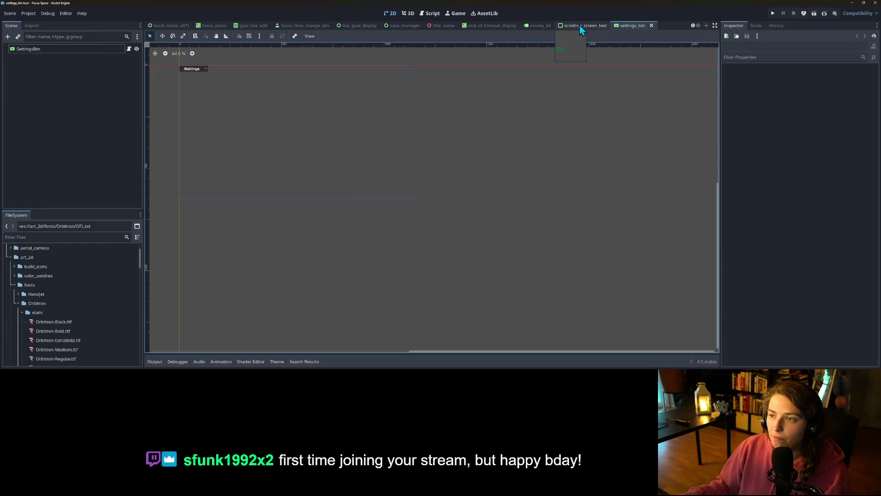
Save the build_mode_ui scene and switch to the live_mode_ui scene.
click(170, 26)
key(ctrl+s)
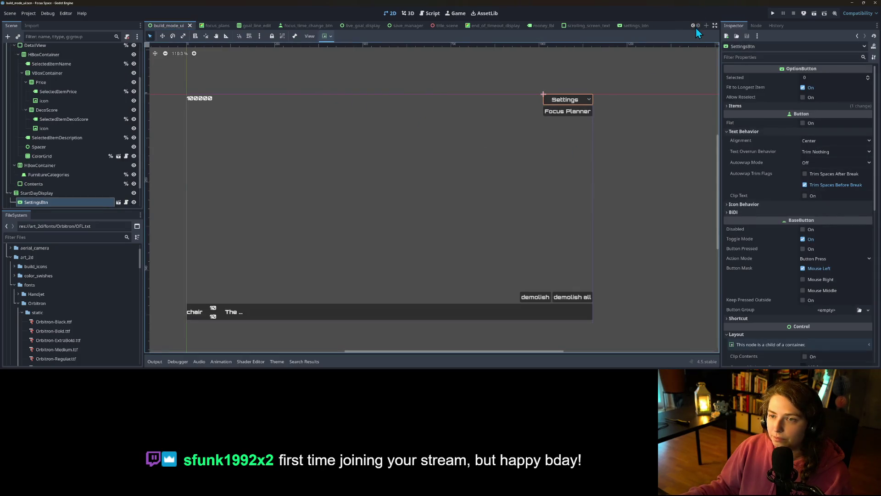
click(693, 26)
click(693, 26)
click(183, 26)
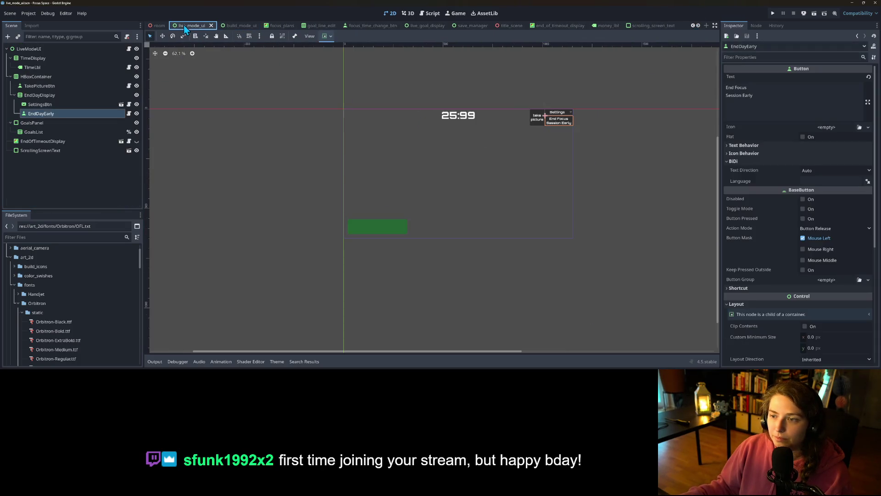
Check the live-mode Settings button's Transform size in the Inspector.
scroll(597, 124, up, 5)
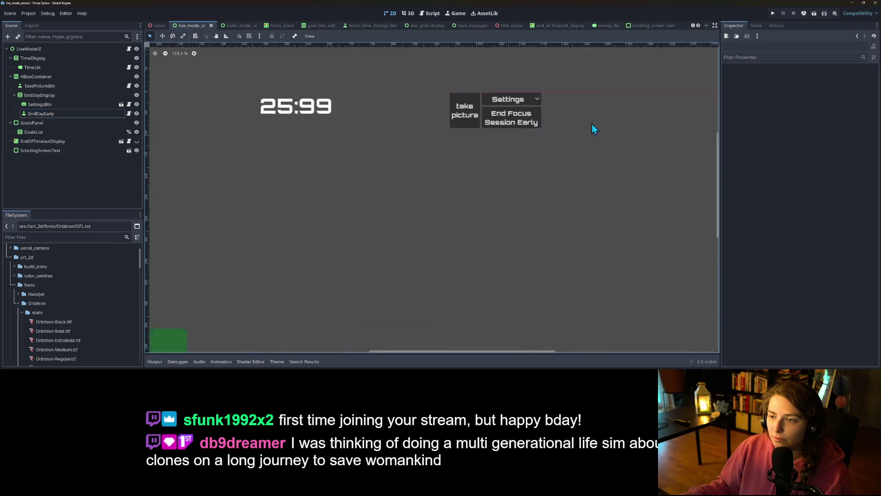
click(500, 95)
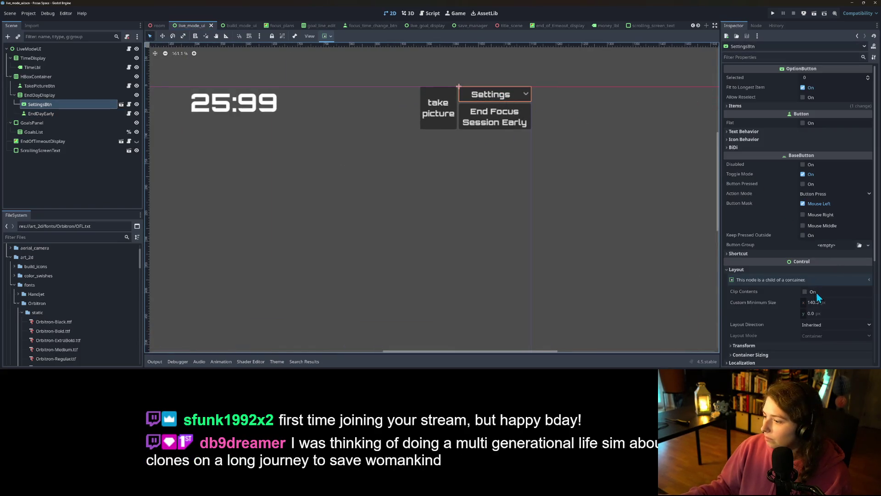
scroll(815, 294, down, 3)
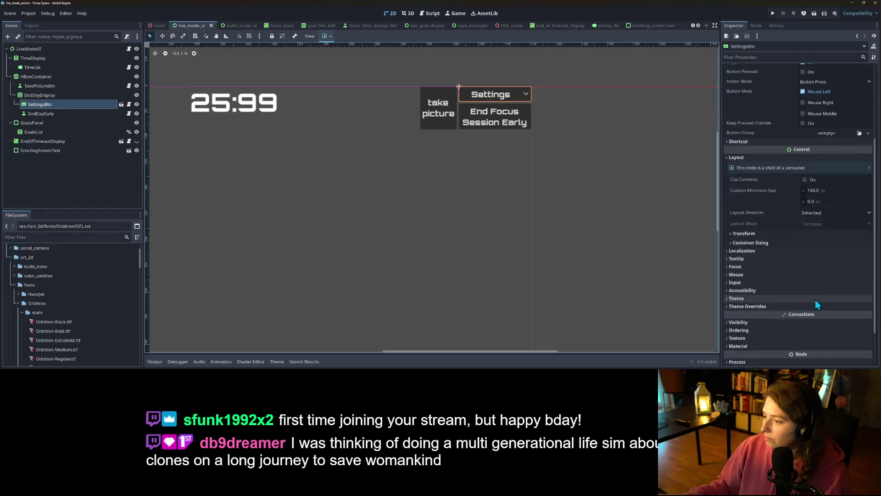
click(750, 236)
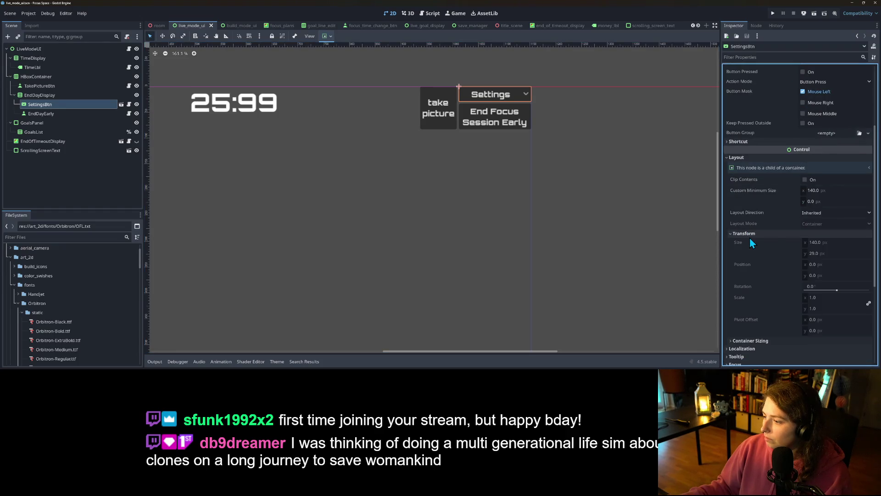
click(750, 238)
scroll(532, 227, down, 5)
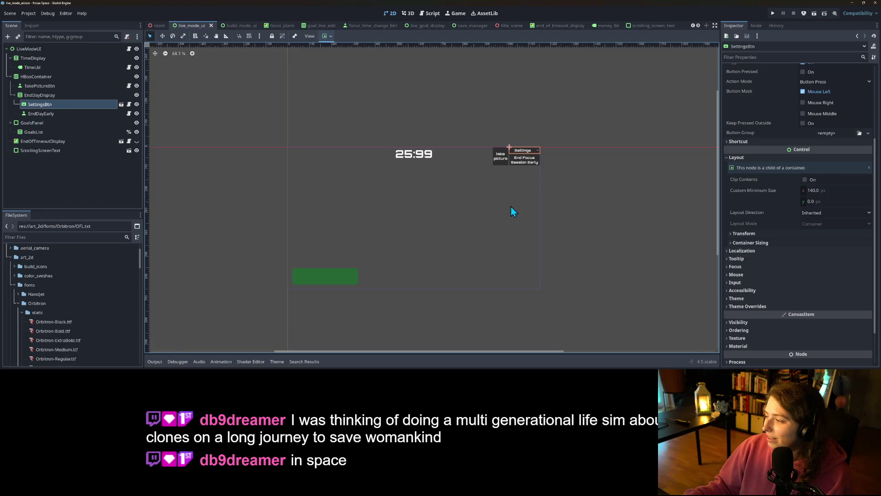
scroll(508, 211, up, 2)
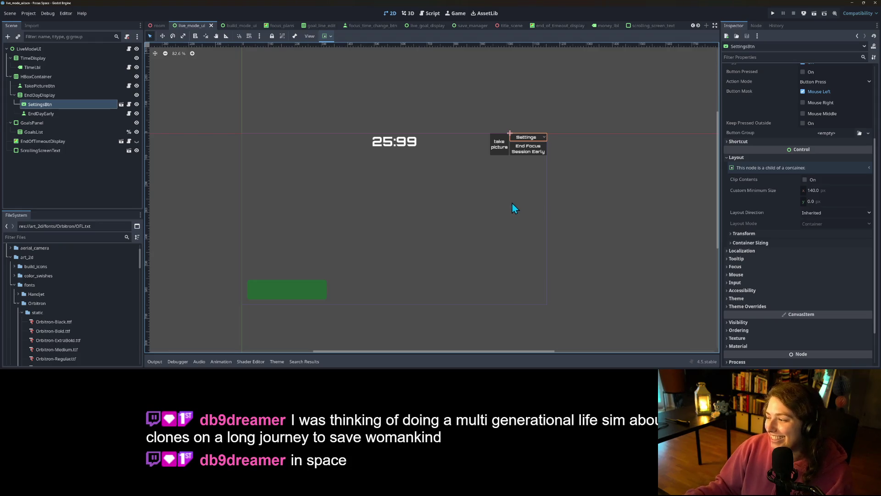
Frame the live mode layout, select the End Focus Session Early button, and switch to GitHub Desktop.
mouse_move(506, 201)
mouse_down()
mouse_move(500, 196)
mouse_move(548, 191)
mouse_move(532, 192)
mouse_up()
scroll(549, 192, up, 3)
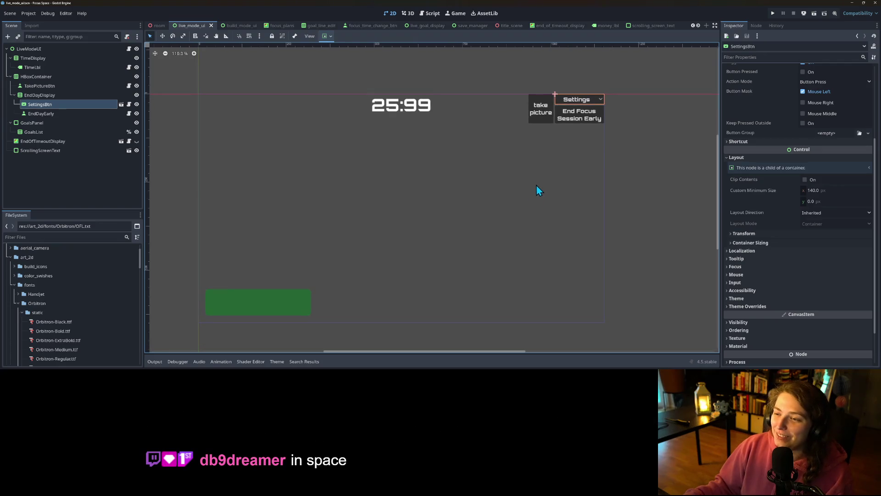
click(536, 187)
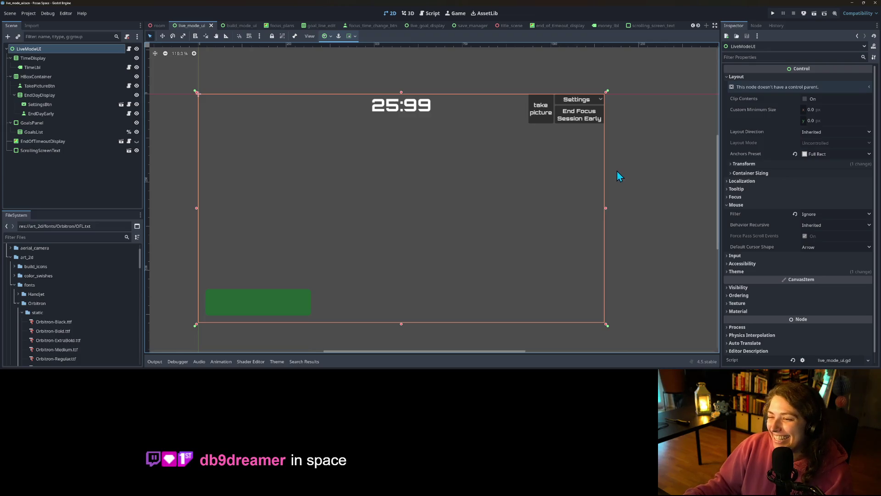
click(590, 121)
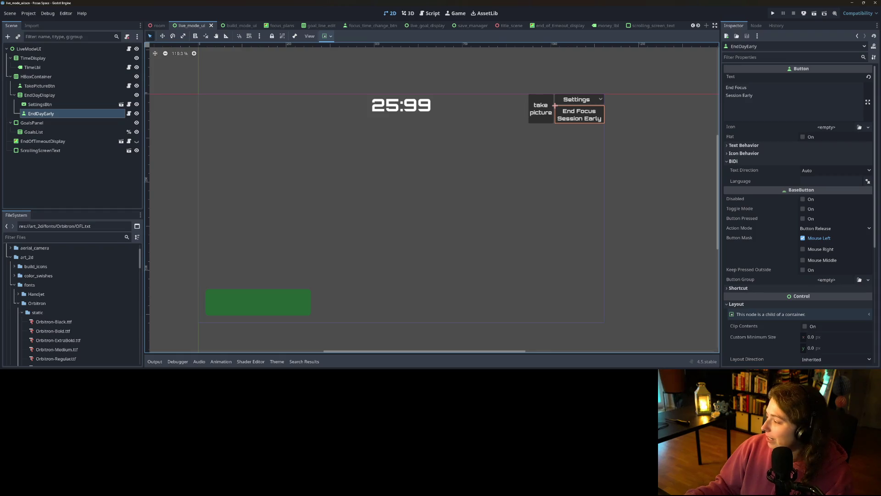
key(alt+Tab)
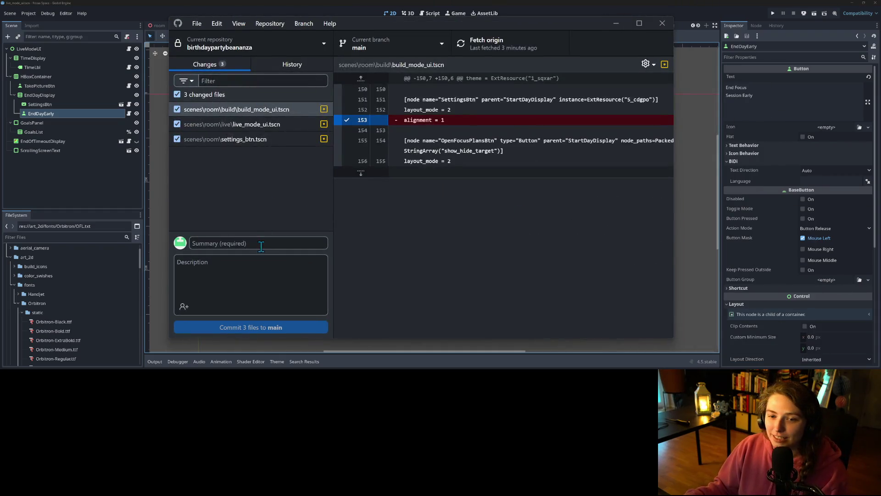
Commit the 3 files to main as 'updates end day early button text to make more sense' and push.
text(upda)
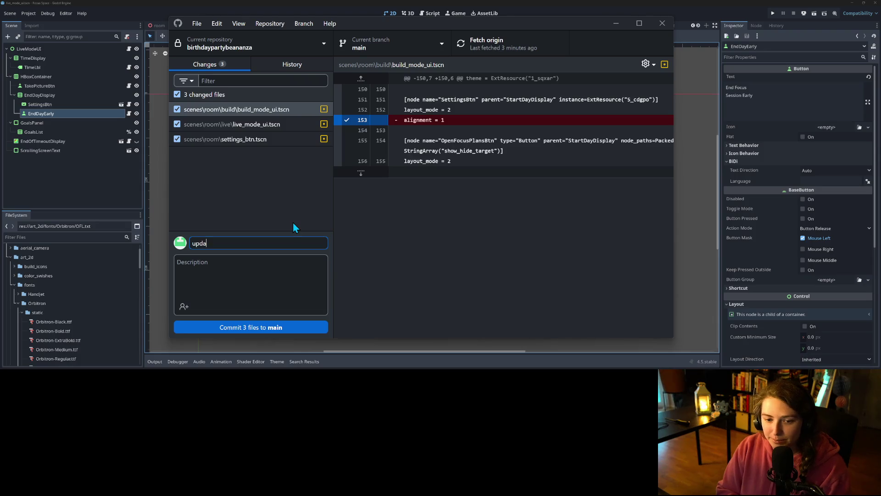
text(tes end day )
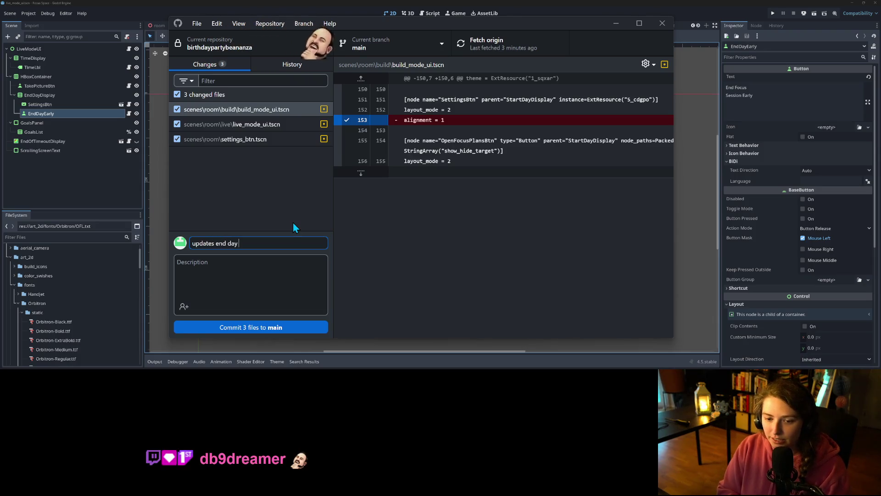
text(early button t)
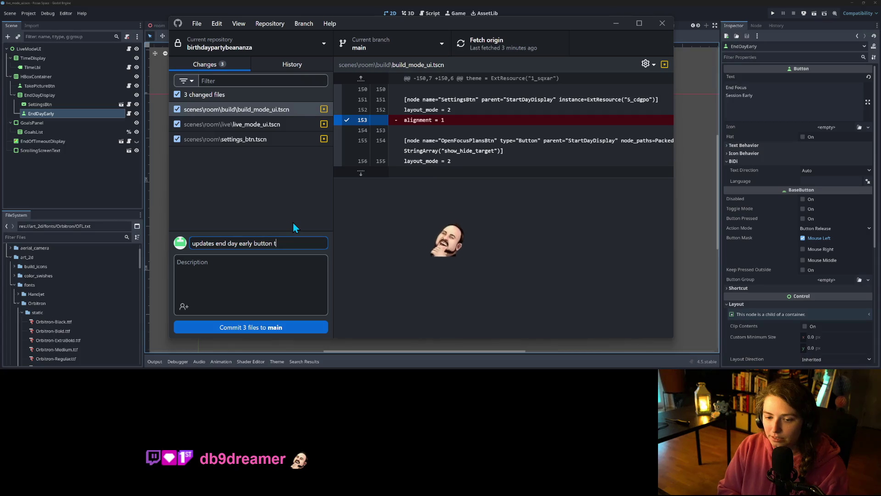
text(ext to)
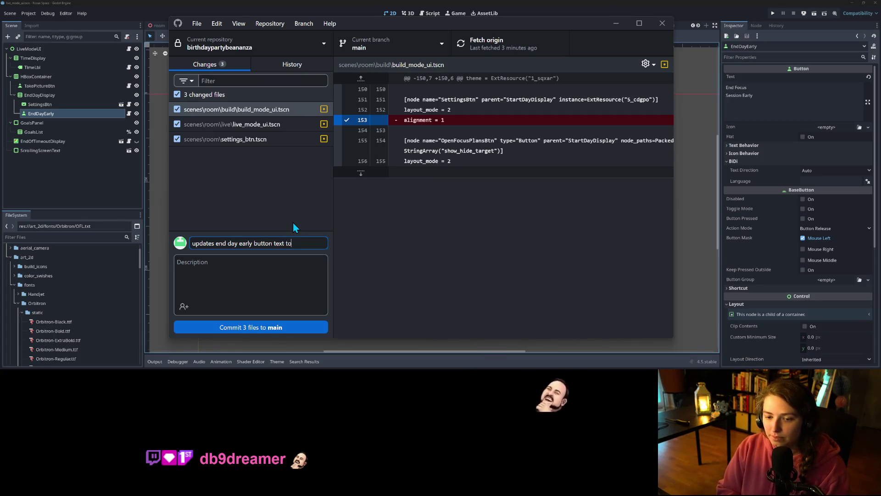
text( make more sense)
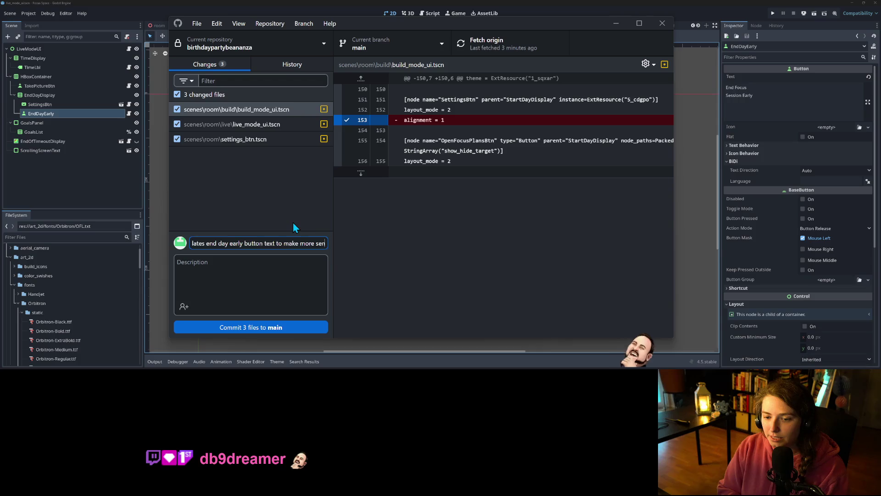
click(291, 318)
click(539, 45)
click(622, 25)
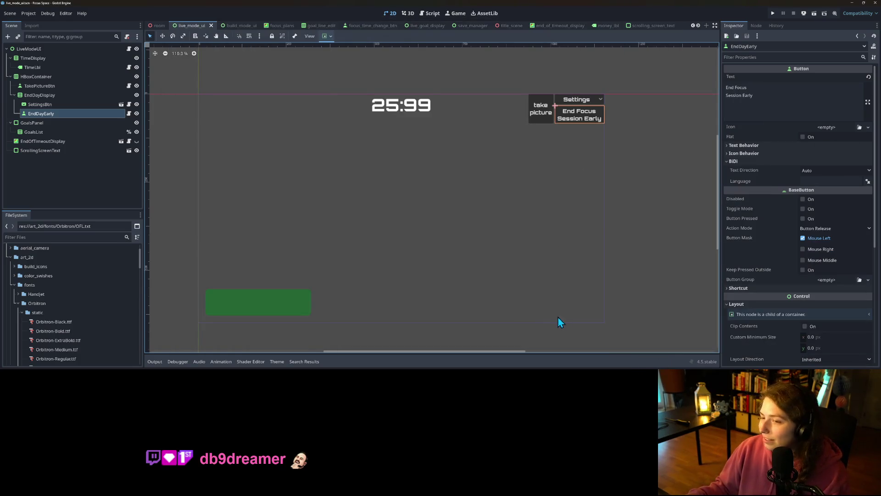
Move the end day early text card to Done on the Trello board.
scroll(550, 266, down, 3)
click(601, 284)
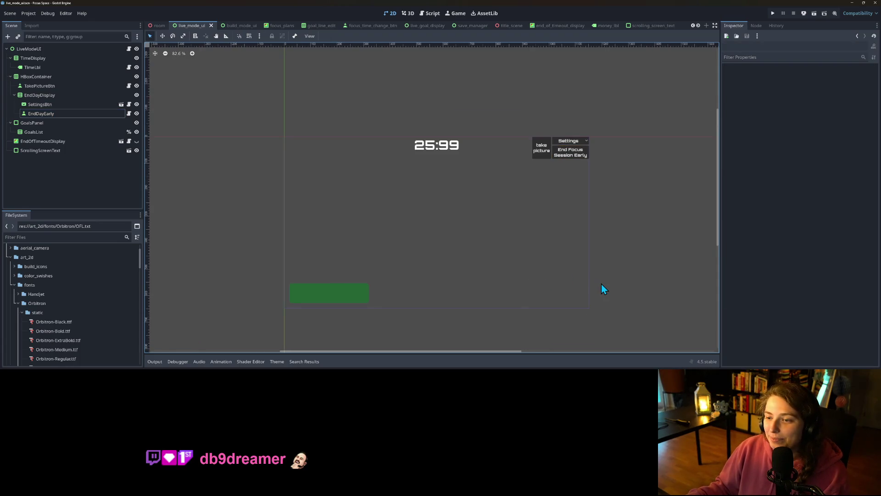
scroll(601, 285, up, 2)
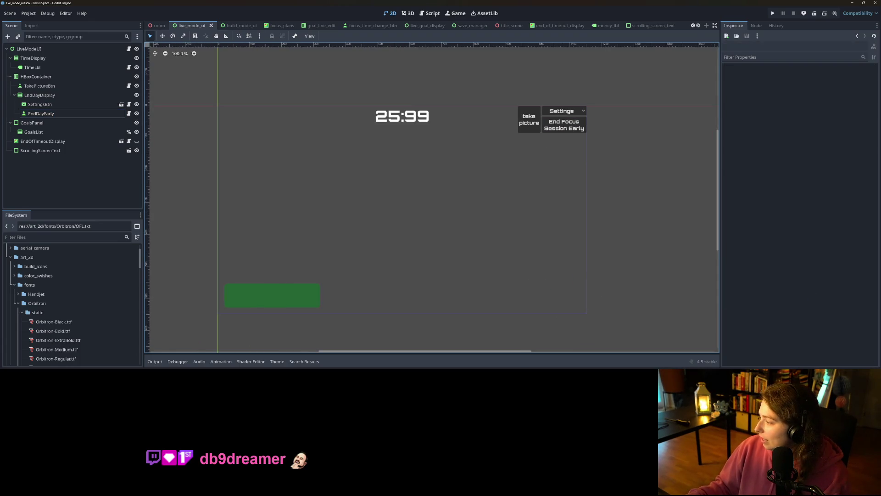
key(alt+Tab)
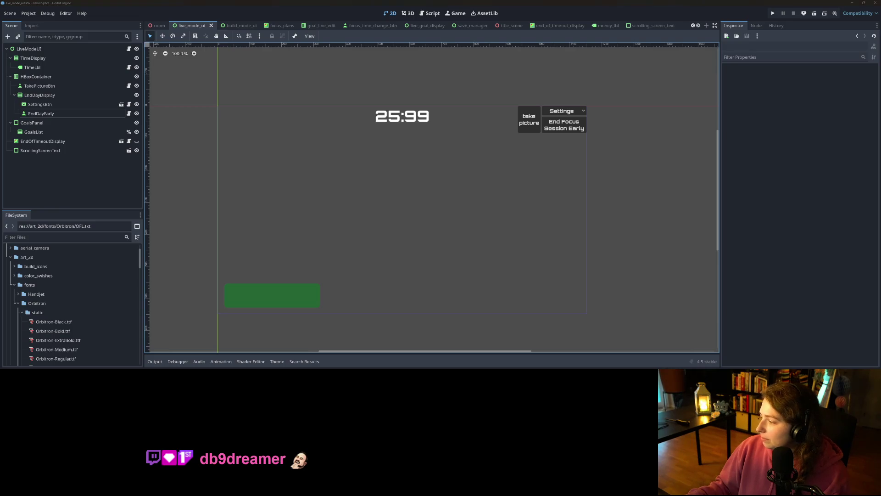
drag(494, 195, 569, 143)
click(849, 6)
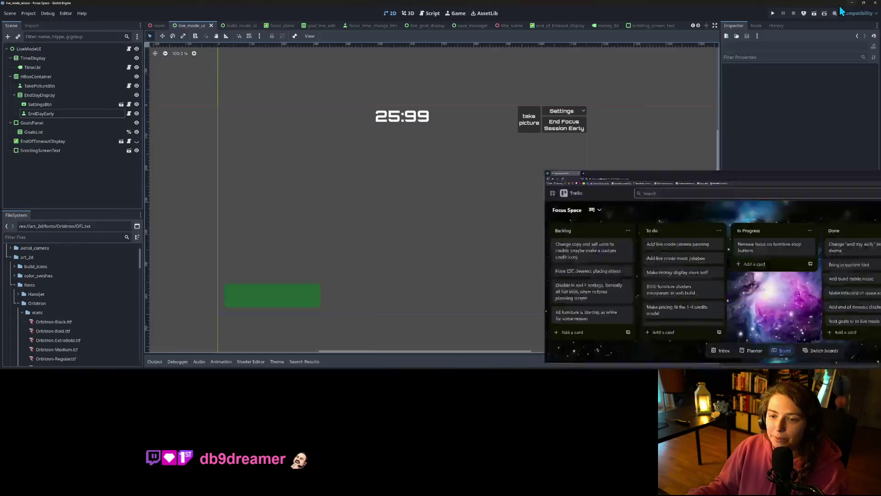
Filter the files by 'fur', open furniture_button.tscn, and select its FurnitureButton root.
click(48, 236)
text(fur)
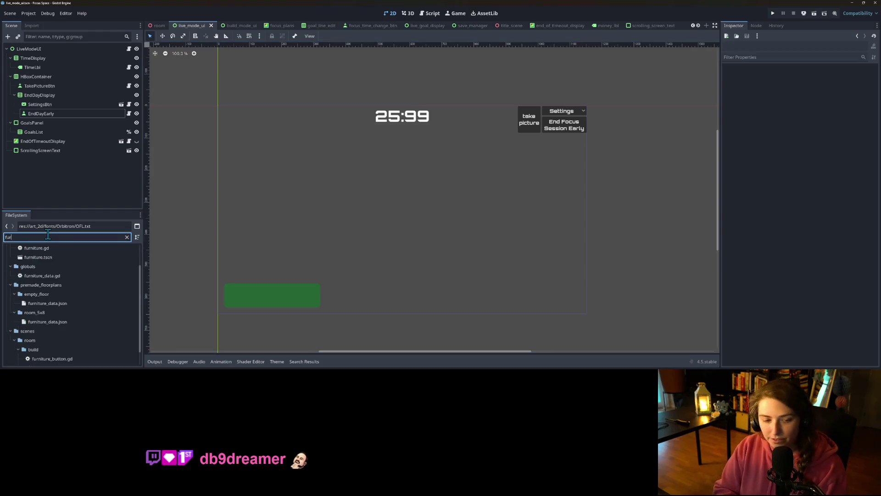
scroll(70, 333, down, 1)
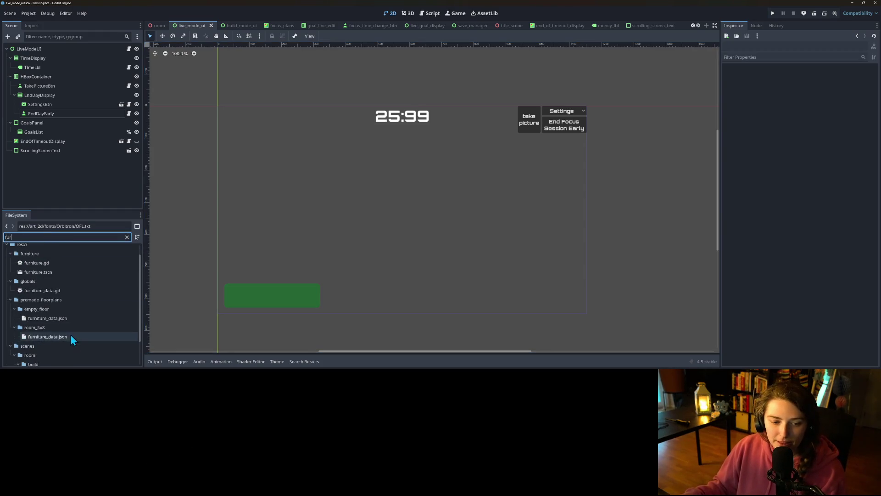
double_click(64, 353)
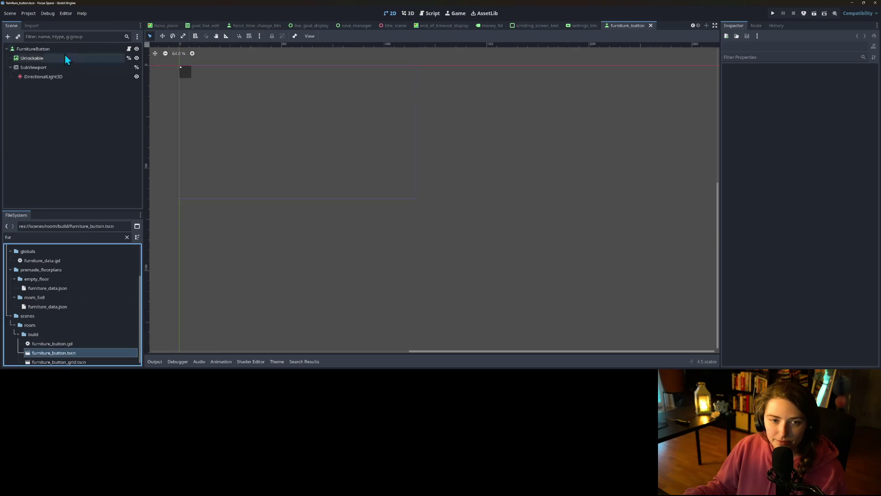
click(31, 49)
Set FurnitureButton's Focus Mode to None and save the scene.
scroll(800, 271, down, 5)
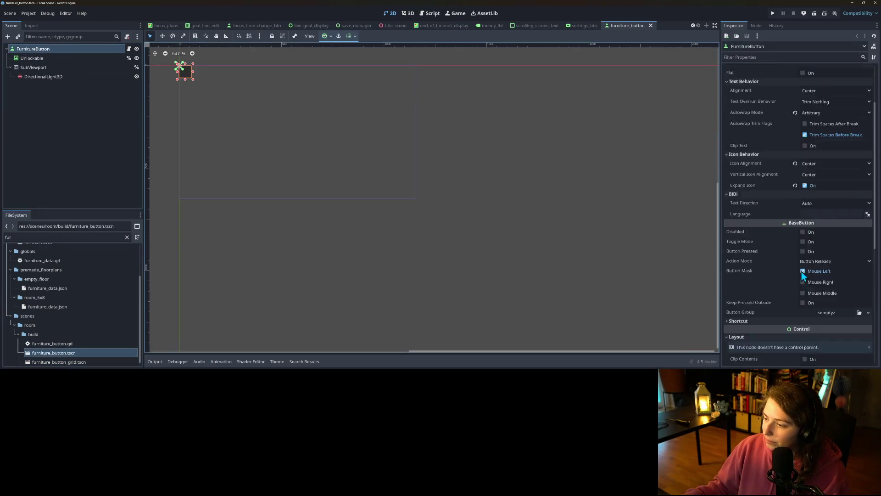
scroll(799, 271, down, 3)
click(744, 232)
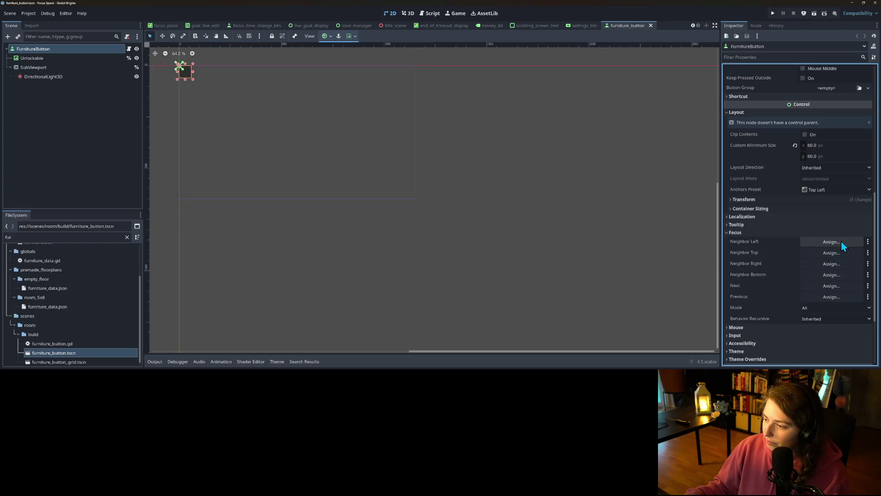
click(834, 308)
click(811, 319)
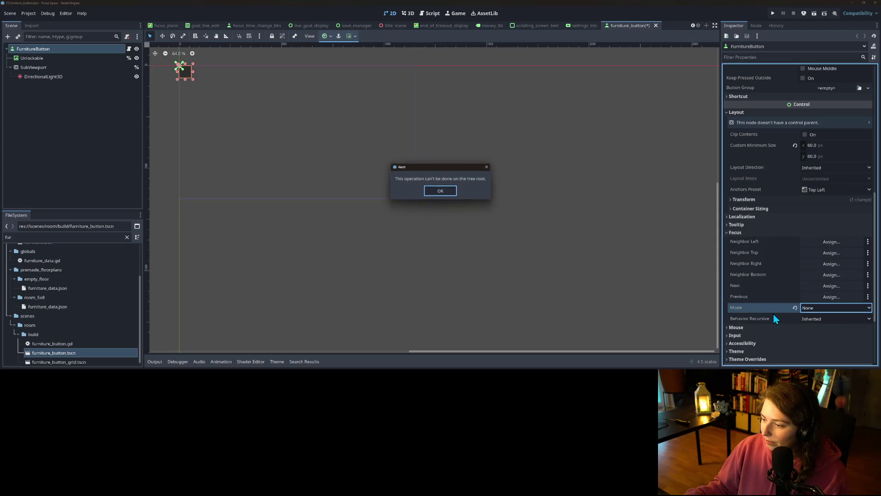
click(443, 191)
key(ctrl+s)
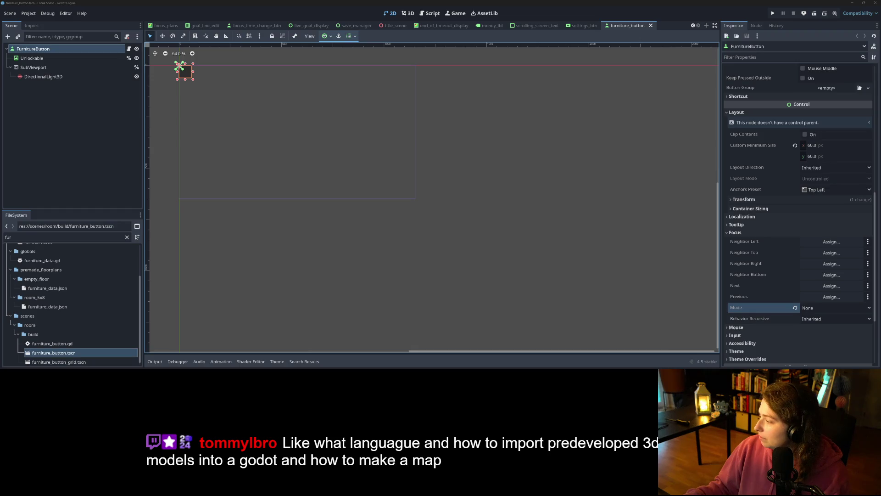
Commit furniture_button.tscn to main as 'changes furniture buttons to not focus', then return to Godot.
key(alt+Tab)
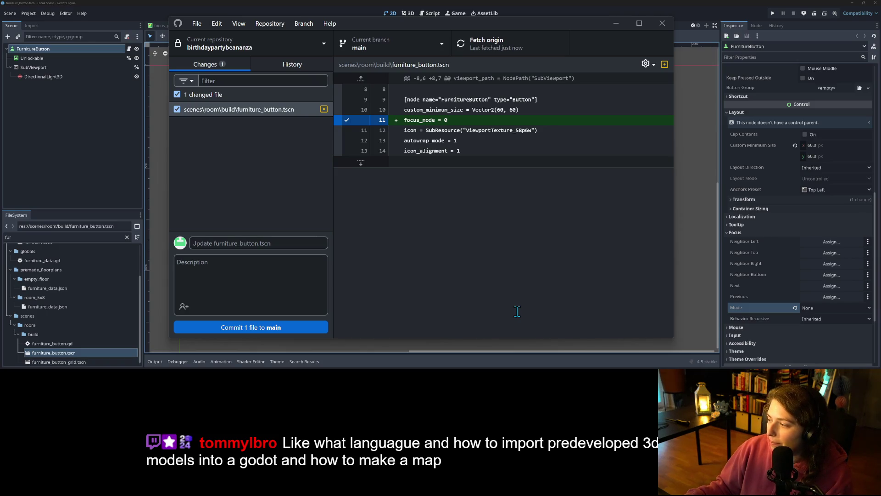
click(279, 242)
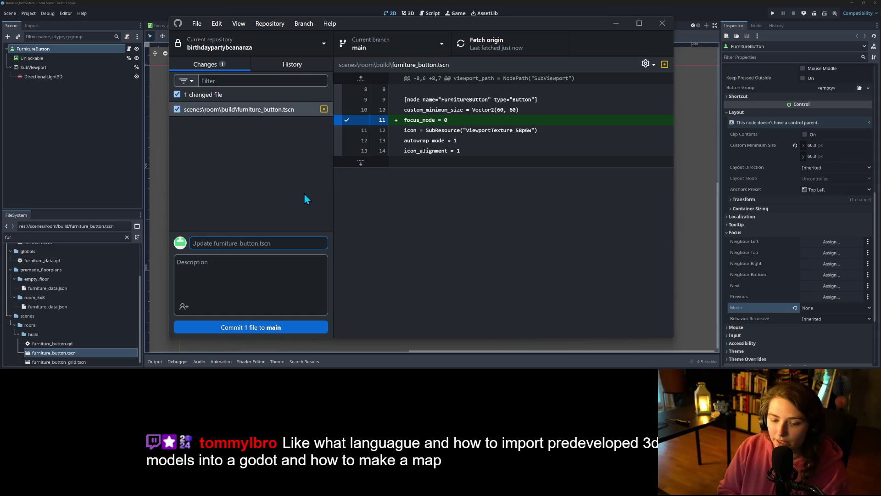
text(changes)
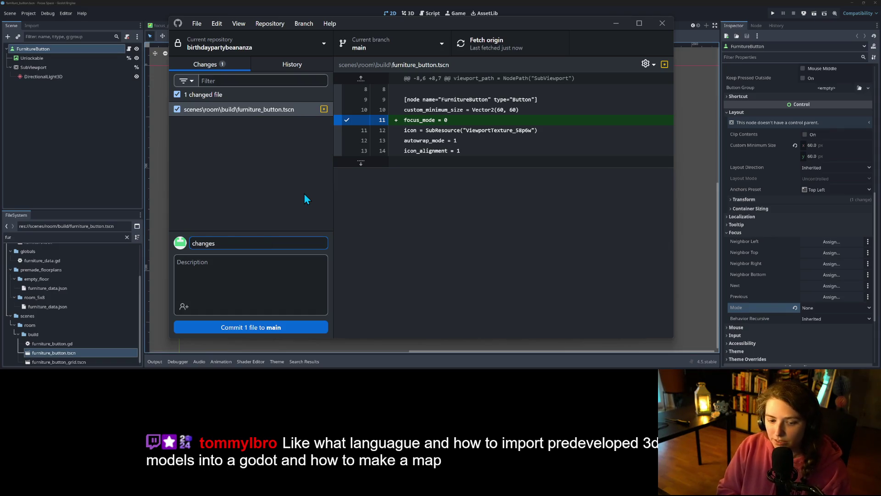
text( furniture buttons to not focus)
click(278, 332)
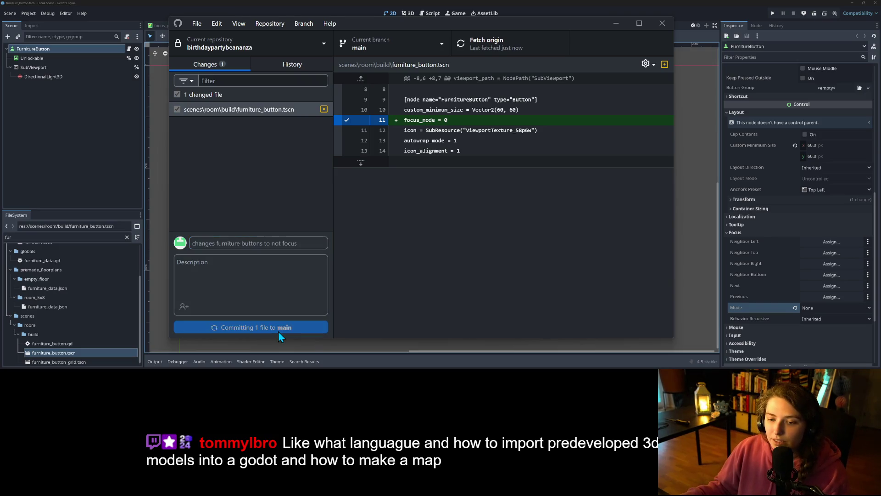
click(514, 38)
click(597, 5)
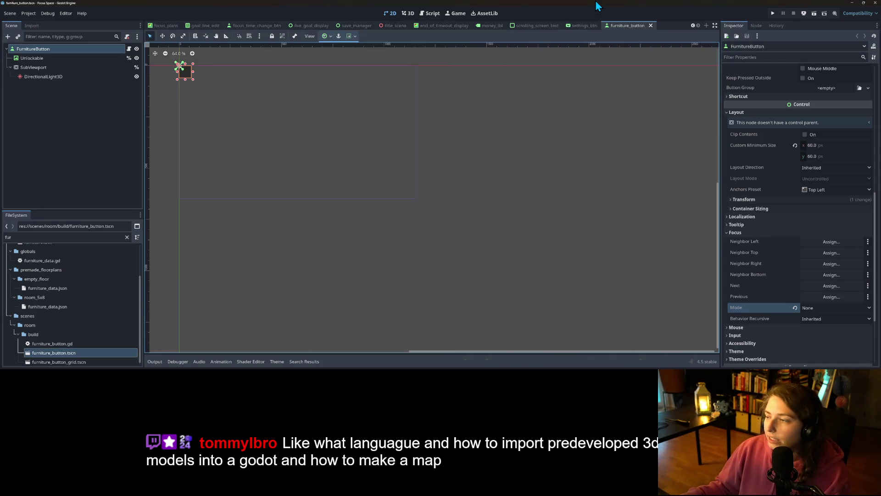
Open furniture_button.gd from the FurnitureButton's script icon.
scroll(475, 112, up, 2)
mouse_move(471, 112)
mouse_down()
mouse_move(533, 177)
mouse_move(615, 209)
mouse_move(583, 185)
mouse_up()
click(429, 12)
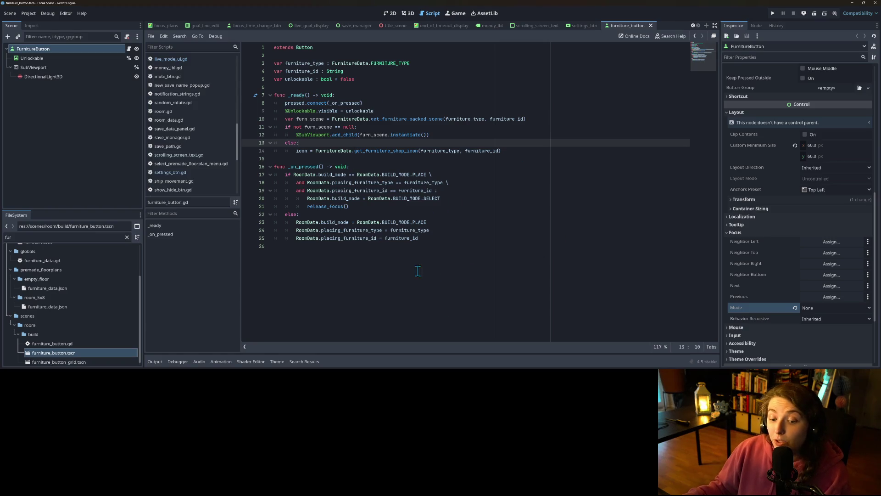
Review the _on_pressed handler's release_focus() call and else branch, then enlarge the FileSystem dock.
click(449, 263)
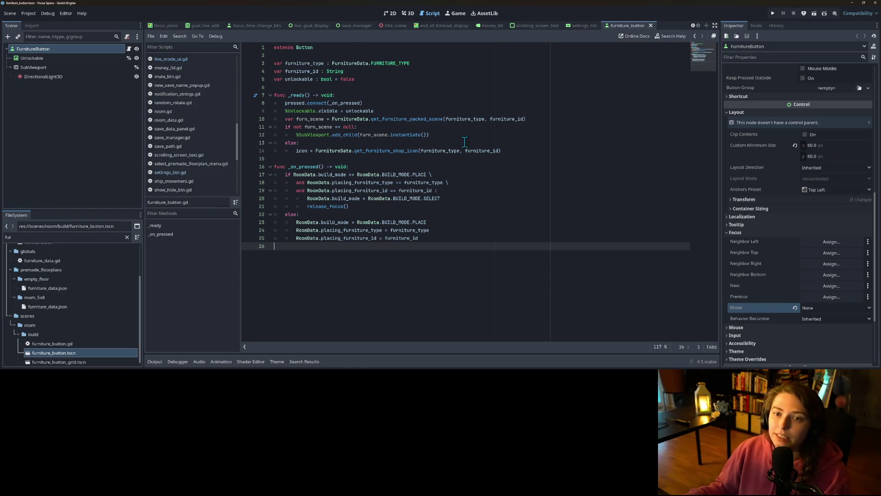
scroll(402, 217, up, 6)
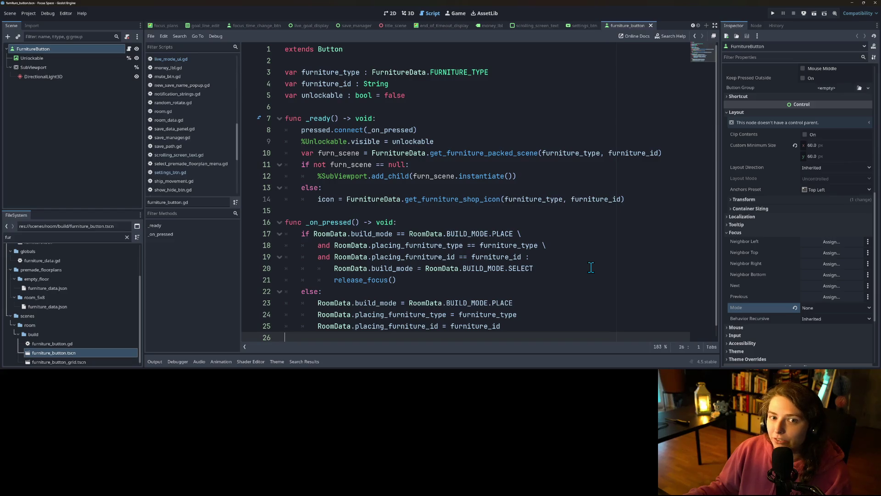
scroll(530, 261, down, 1)
click(545, 269)
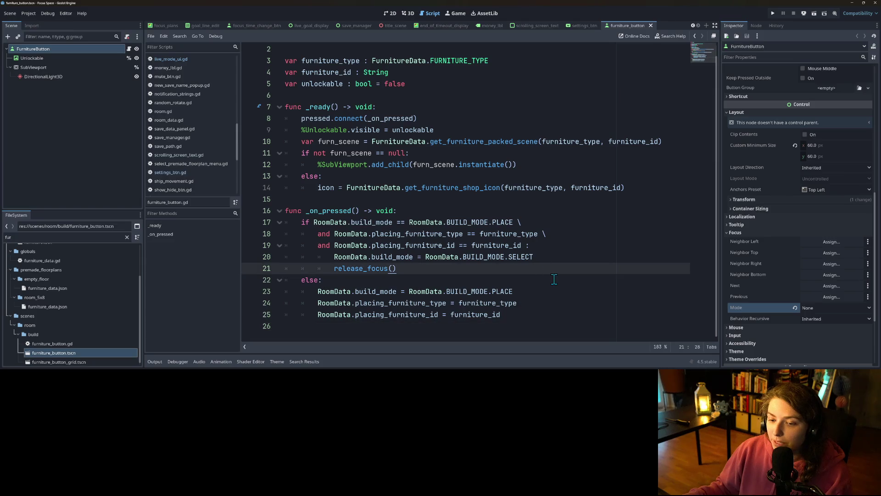
click(554, 279)
click(562, 330)
scroll(563, 335, up, 1)
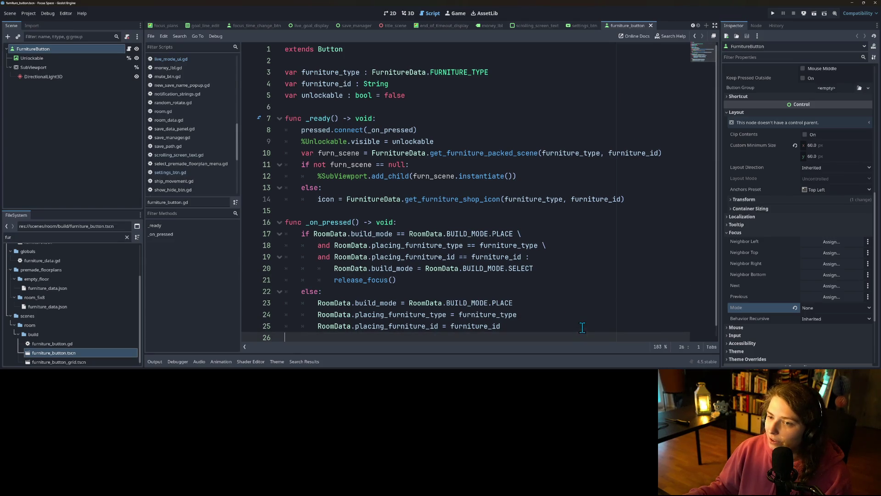
ctrl+scroll(593, 290, down, 3)
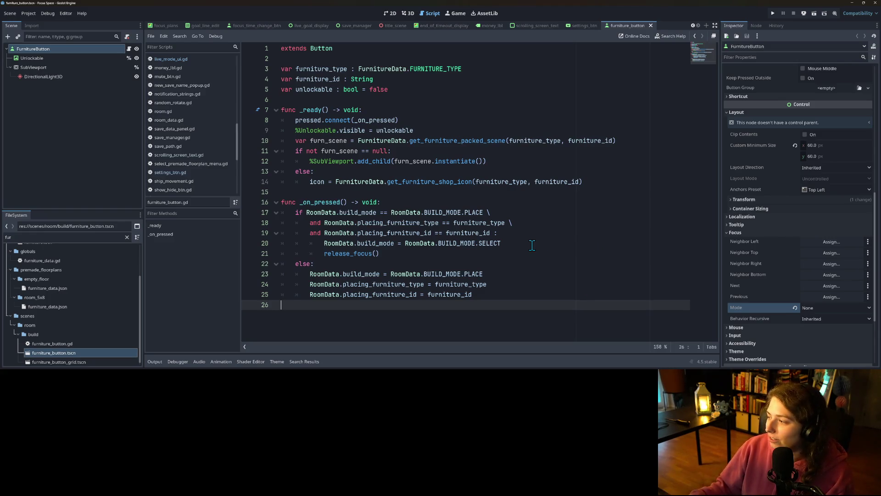
click(524, 263)
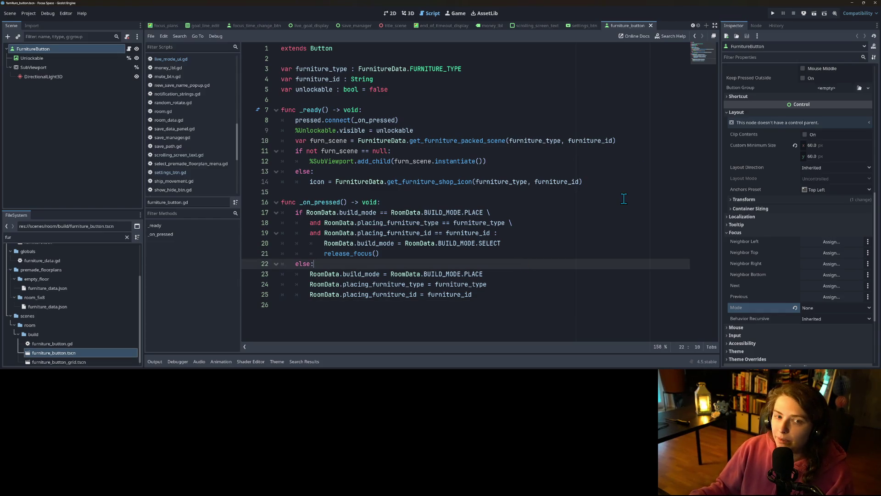
drag(74, 211, 72, 148)
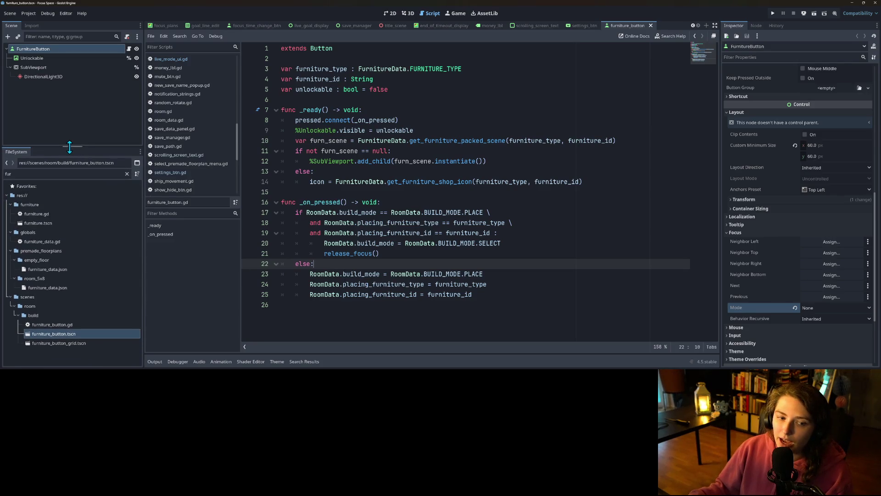
Clear the 'fur' filter, collapse the build and live folders, and open the online Godot docs.
click(126, 174)
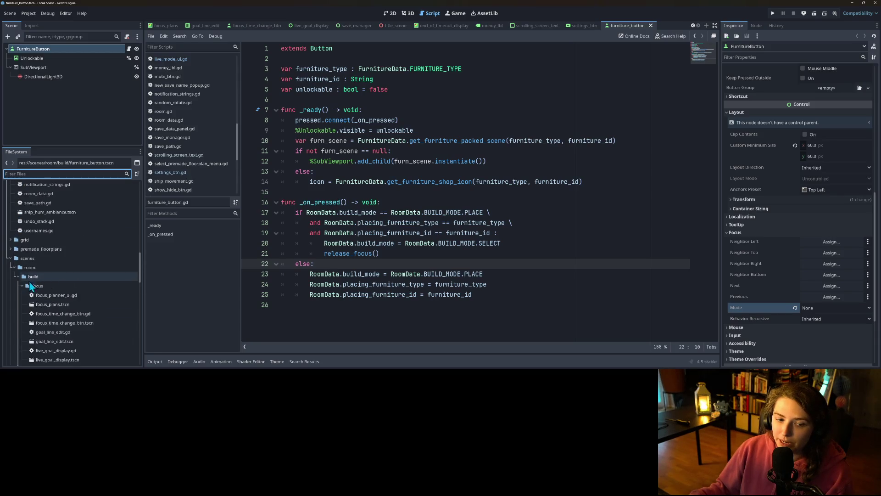
click(16, 275)
scroll(72, 285, up, 2)
double_click(32, 286)
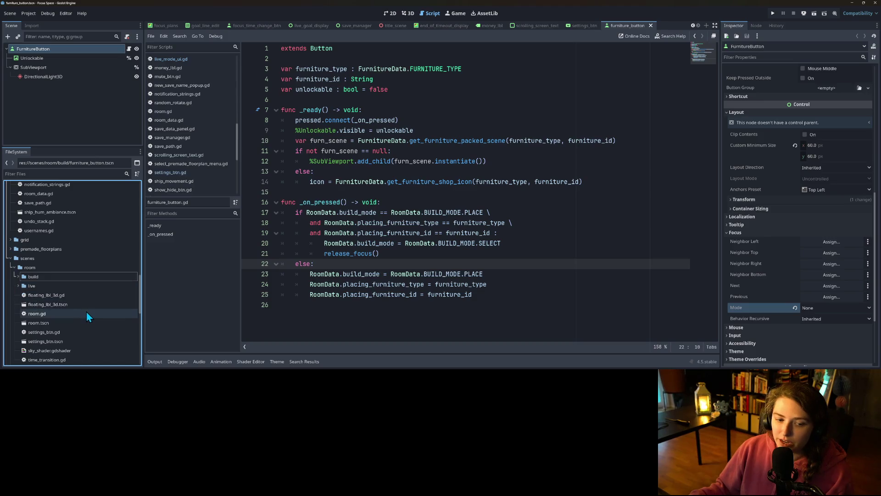
scroll(87, 311, up, 7)
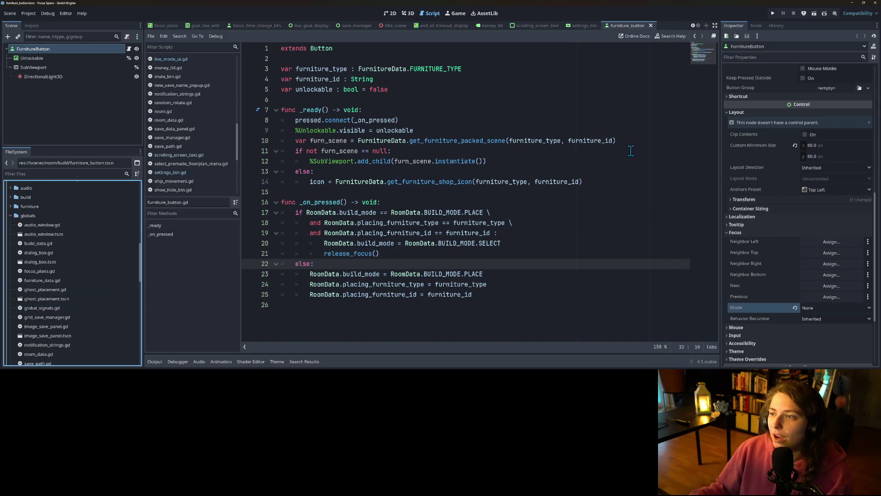
click(636, 41)
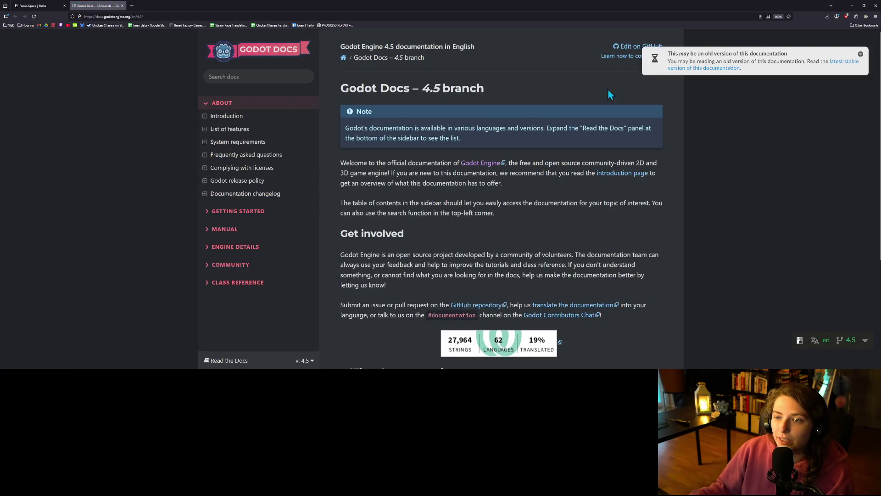
Search the 4.5 docs for 'mesh' and open the Advanced Import Settings result.
click(269, 76)
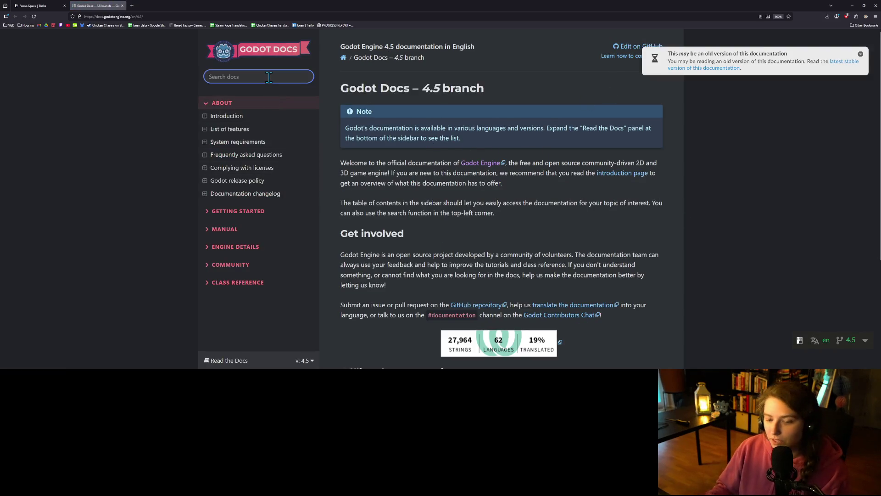
text(mesh)
key(Return)
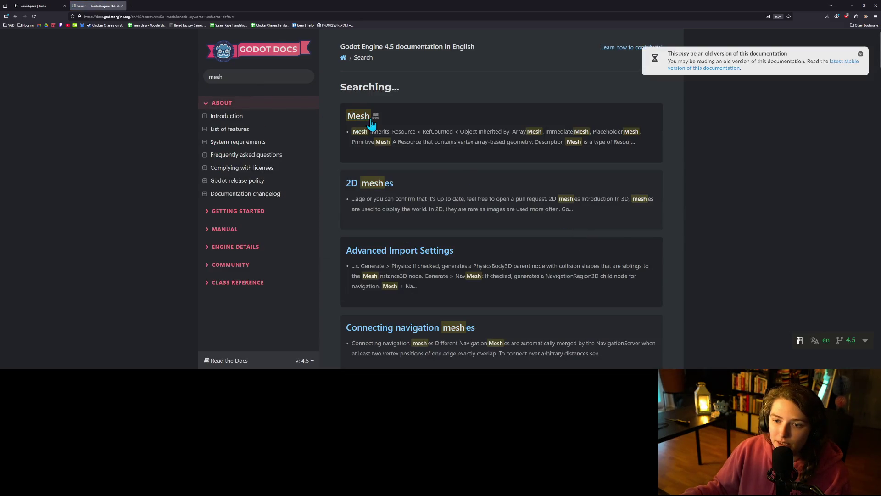
scroll(412, 186, down, 4)
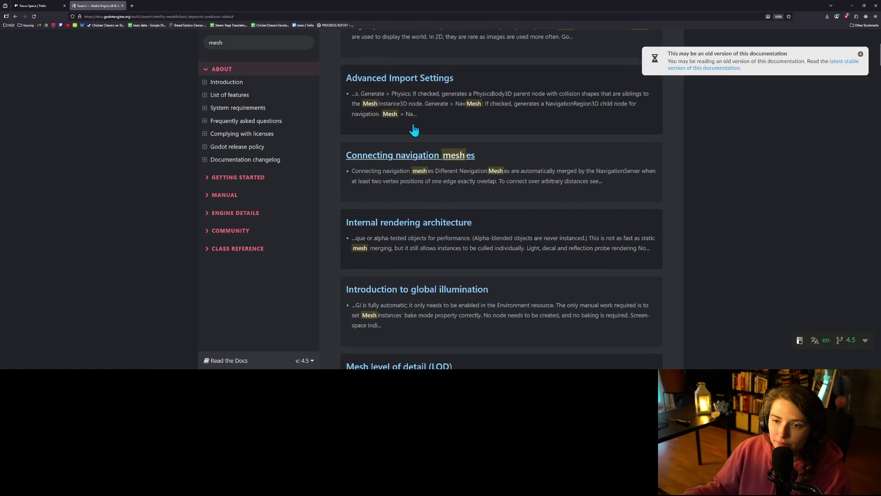
scroll(456, 141, down, 2)
scroll(457, 145, down, 10)
scroll(505, 179, down, 5)
scroll(487, 215, up, 11)
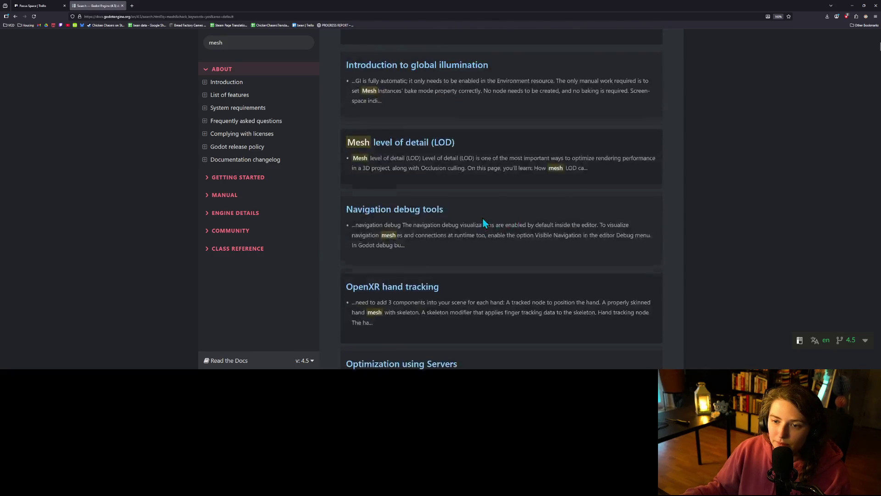
scroll(468, 216, up, 10)
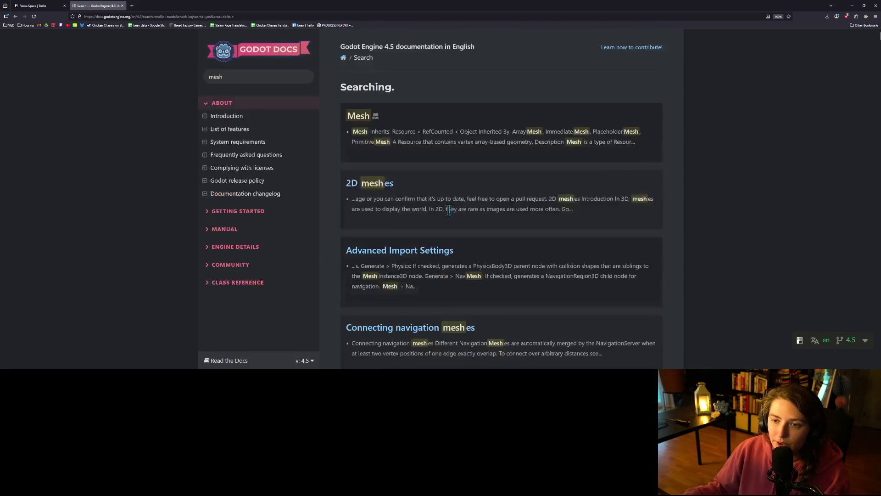
click(423, 259)
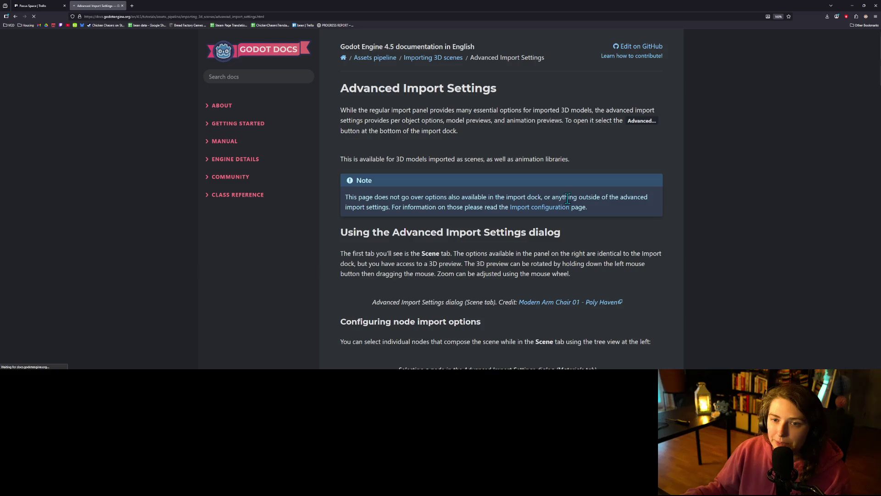
Scroll through the Advanced Import Settings documentation page in Godot Docs.
scroll(486, 252, down, 3)
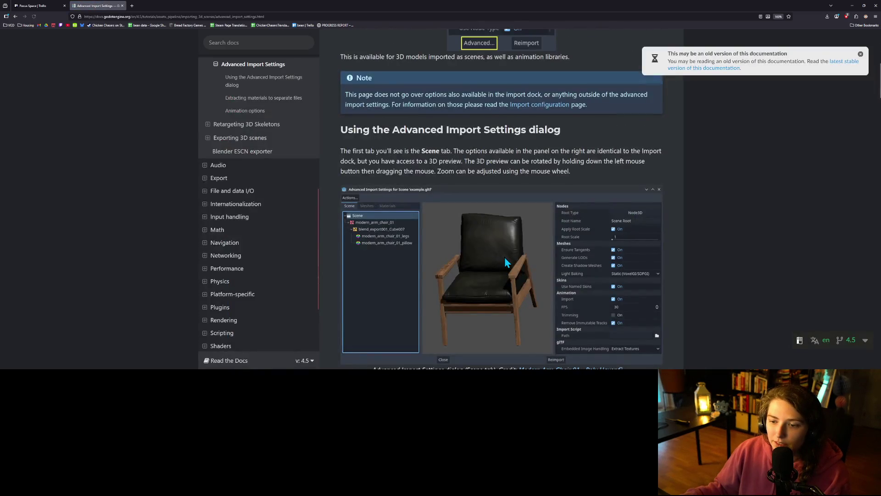
ctrl+scroll(505, 257, down, 3)
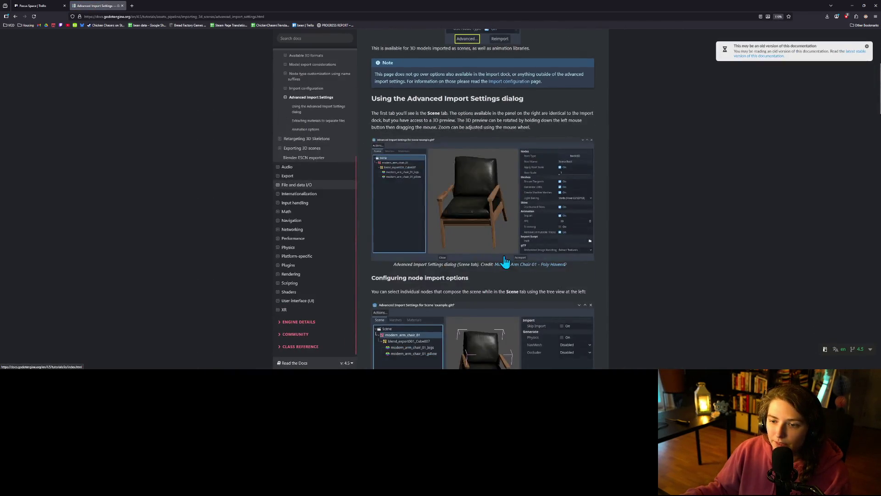
scroll(505, 261, up, 1)
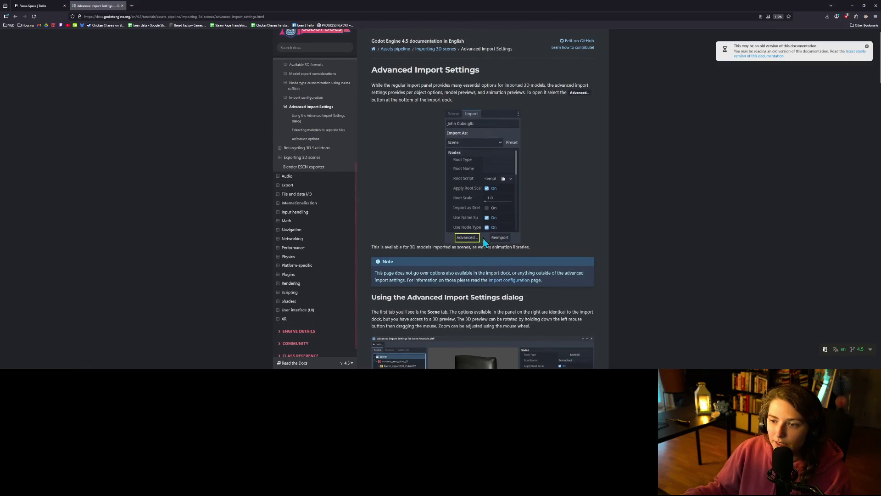
scroll(447, 223, down, 3)
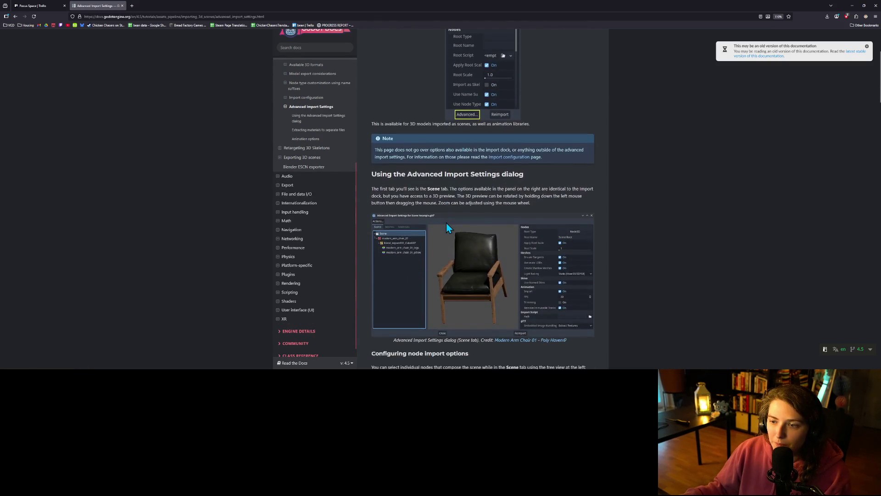
scroll(448, 225, up, 2)
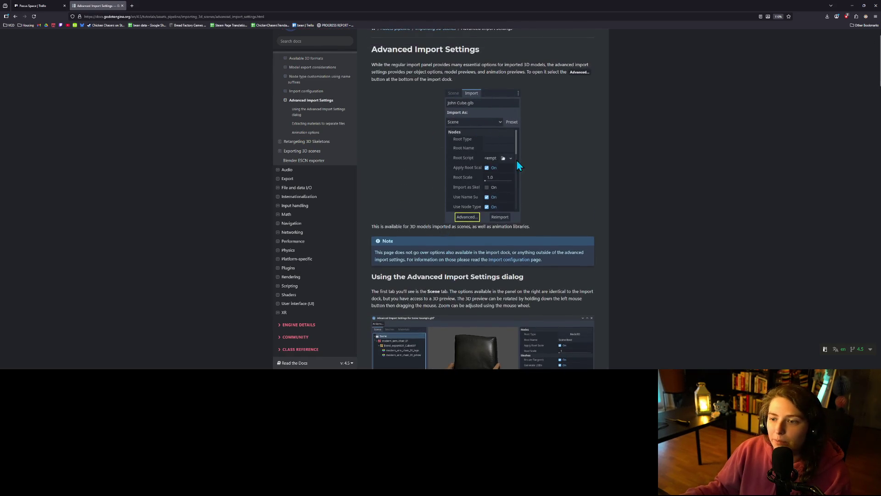
scroll(497, 127, down, 9)
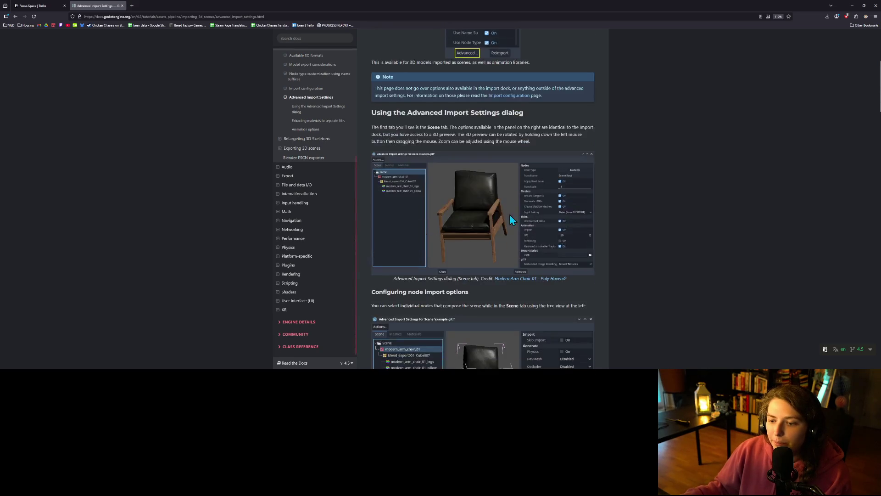
scroll(538, 215, down, 12)
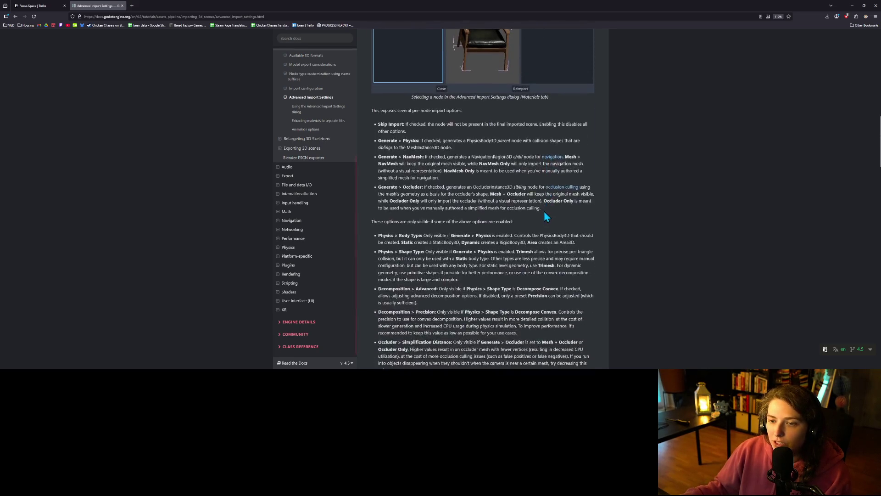
scroll(545, 215, down, 15)
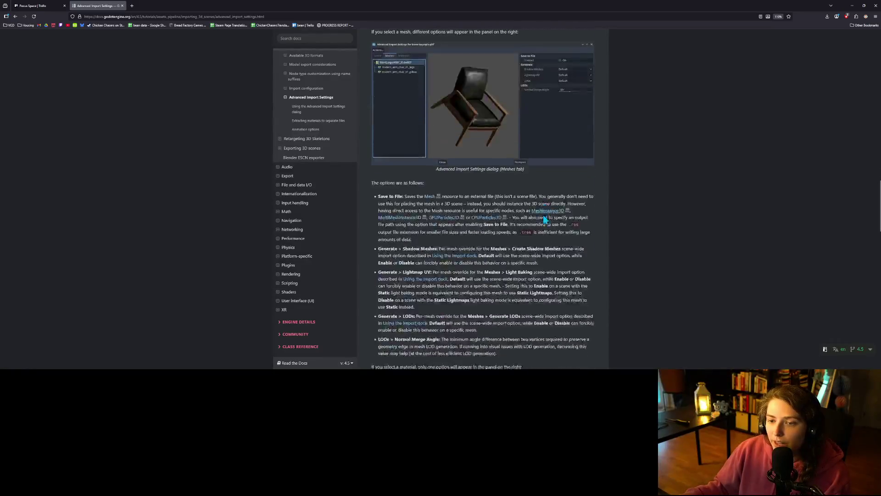
scroll(566, 240, down, 5)
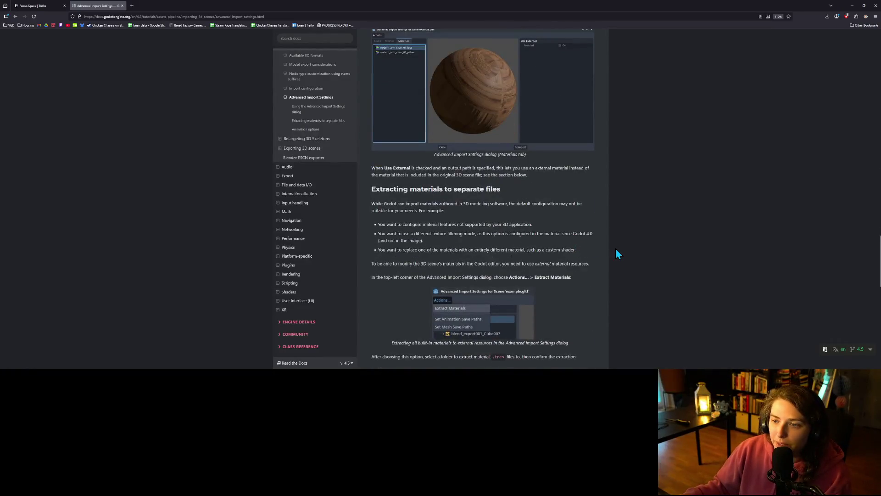
scroll(616, 248, down, 4)
Go back up the page and switch to the Trello Focus Space board.
scroll(617, 250, up, 20)
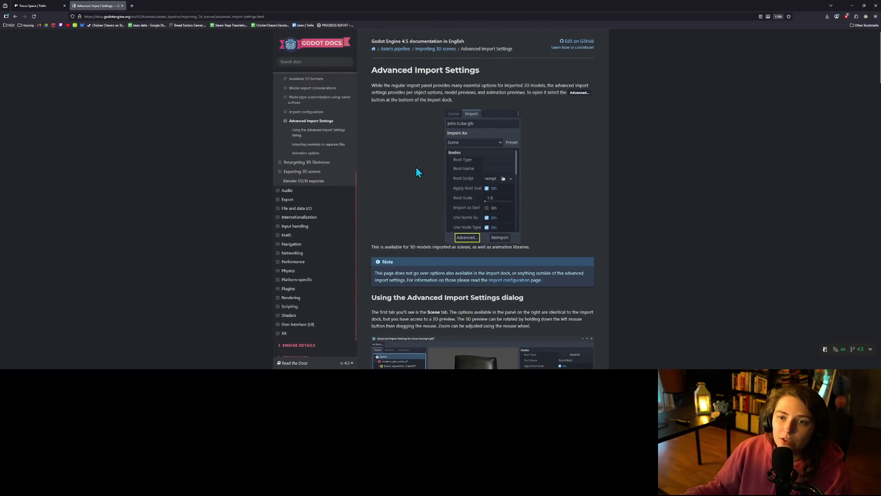
ctrl+scroll(412, 171, up, 5)
click(28, 5)
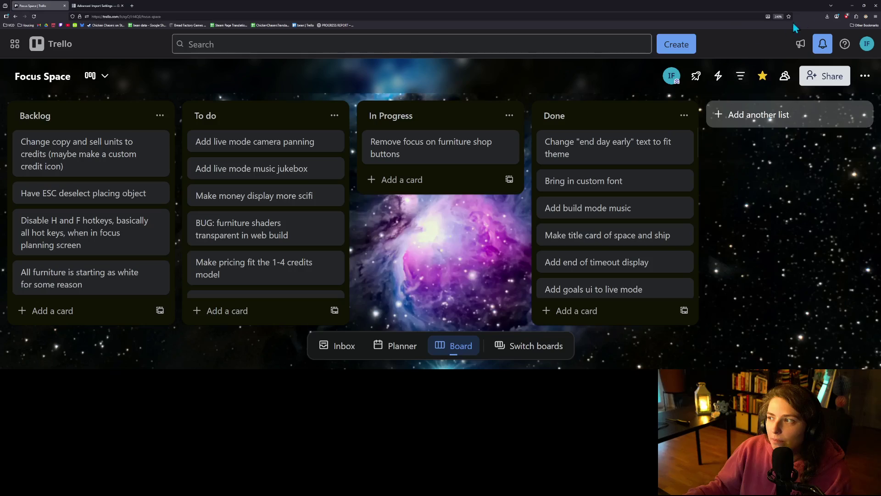
Minimize the browser to bring back the Godot editor showing furniture_button.gd.
click(852, 6)
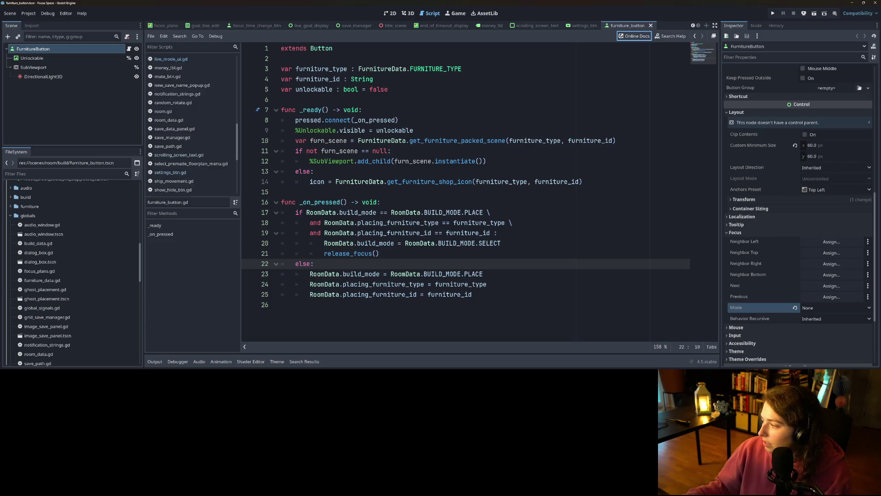
Bring up File Explorer and go up to the SciFi_Space folder.
key(alt+Tab)
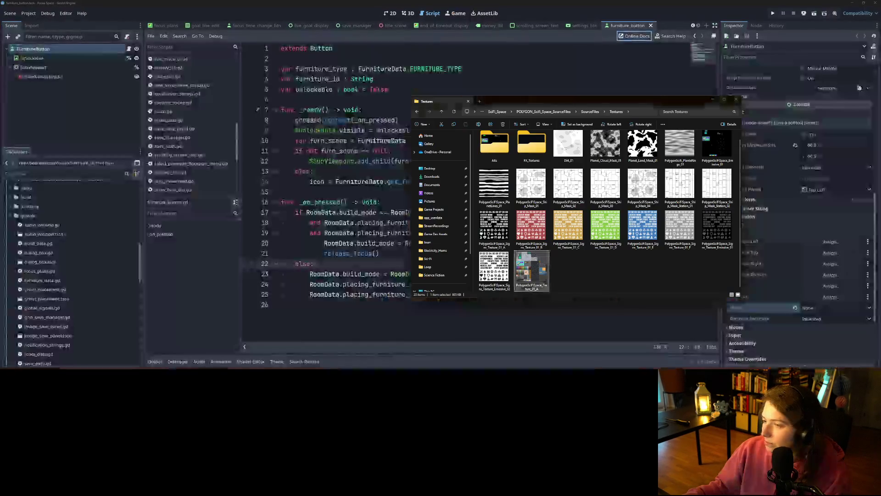
click(534, 116)
drag(558, 102, 496, 93)
click(469, 102)
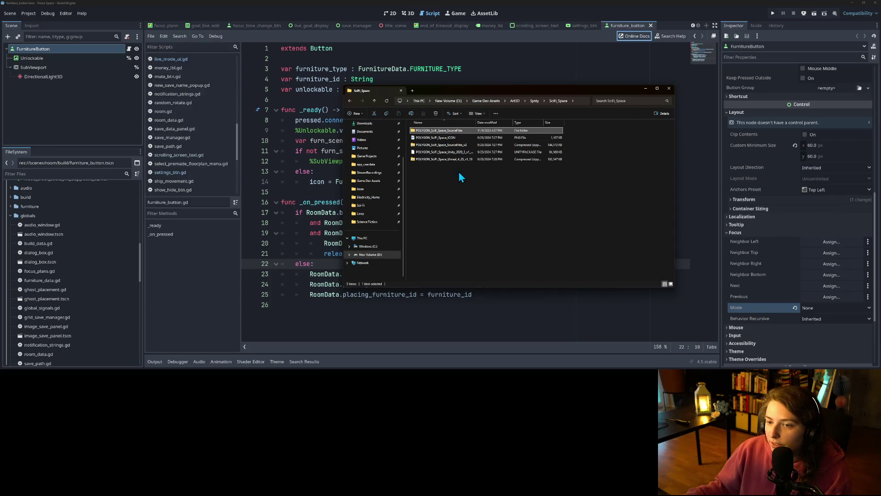
ctrl+scroll(460, 175, up, 4)
ctrl+scroll(461, 177, up, 2)
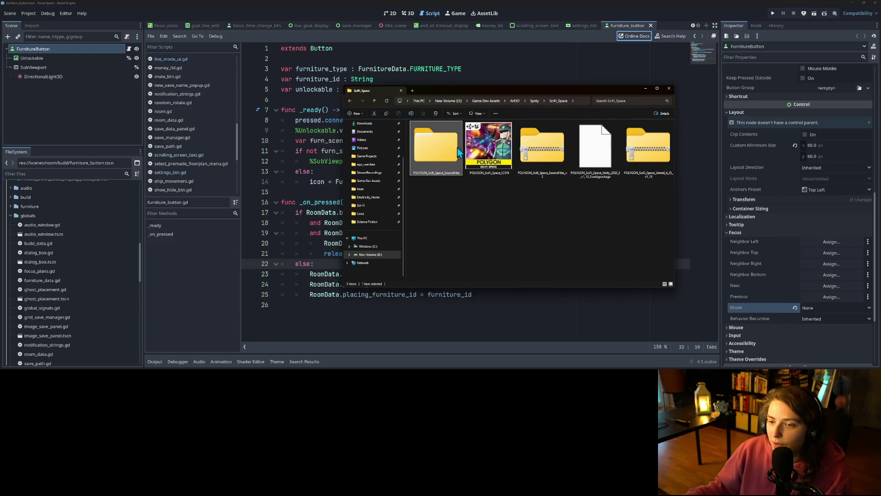
Open POLYGON_Scifi_Space_SourceFiles > SourceFiles > FBX to view the SM_Bld models, then return to Godot.
double_click(445, 150)
double_click(427, 132)
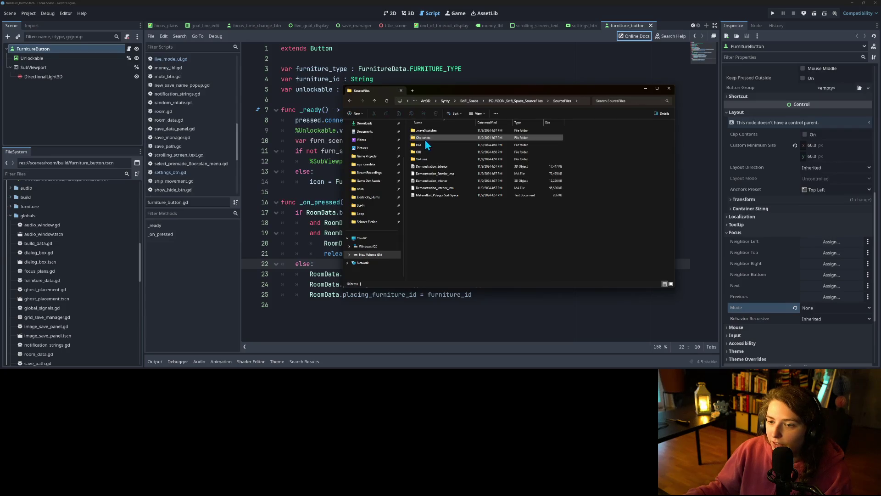
double_click(423, 145)
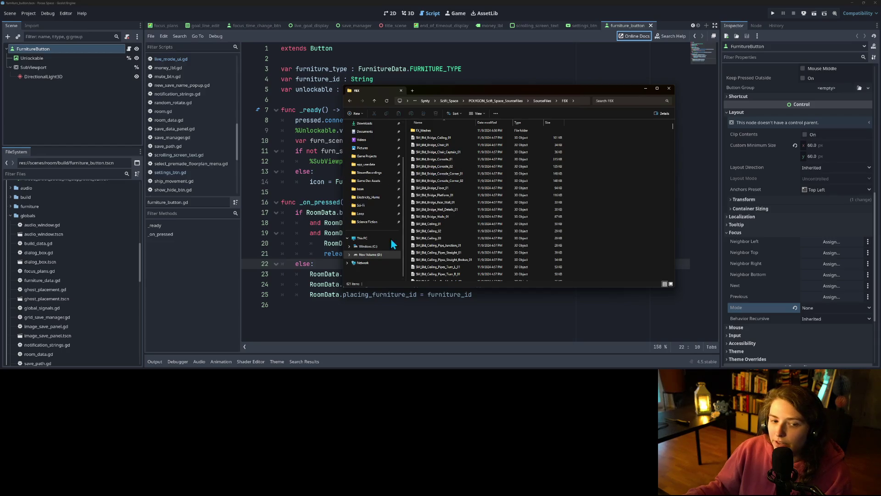
scroll(76, 219, up, 5)
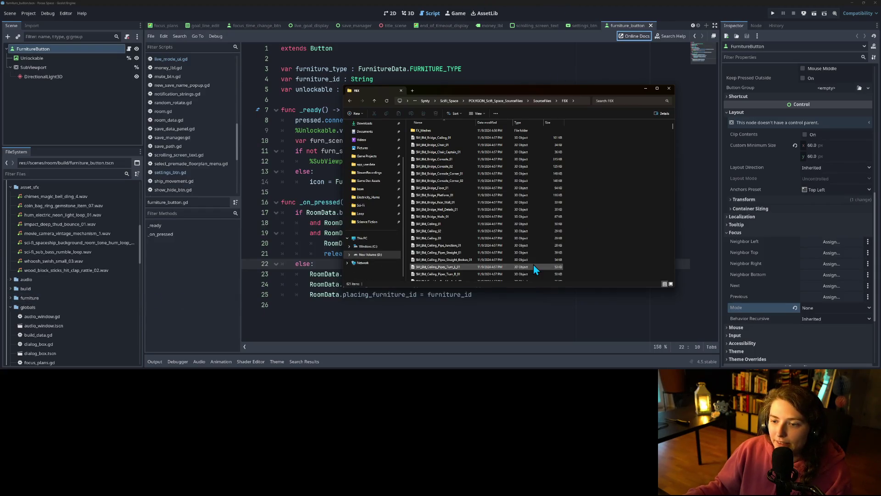
scroll(534, 264, down, 1)
scroll(523, 266, up, 1)
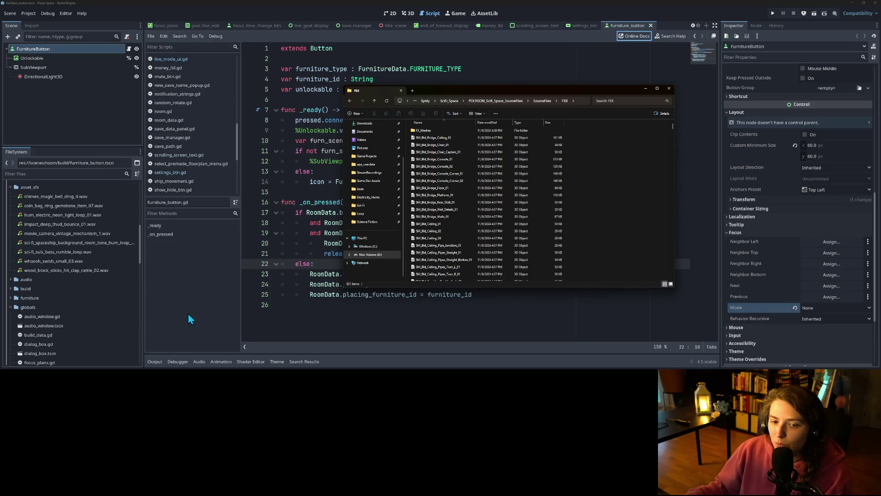
click(188, 313)
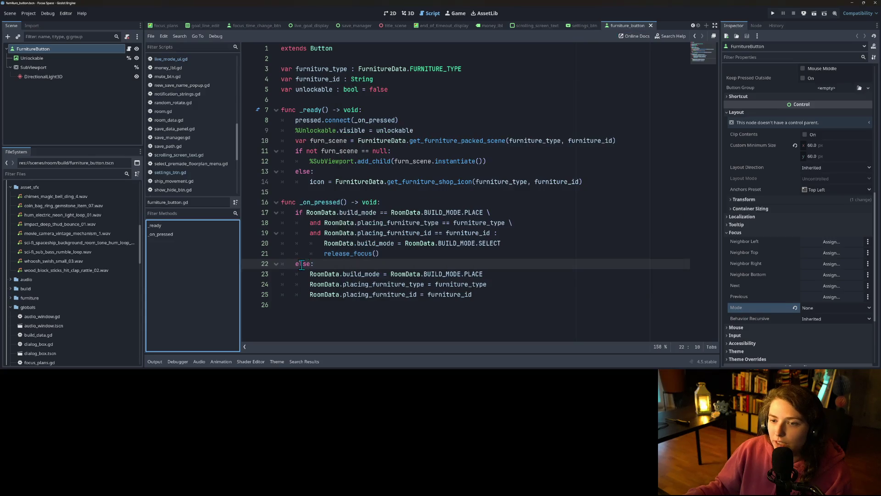
Create a new scene with a Node3D root and switch to the 3D viewport.
click(707, 26)
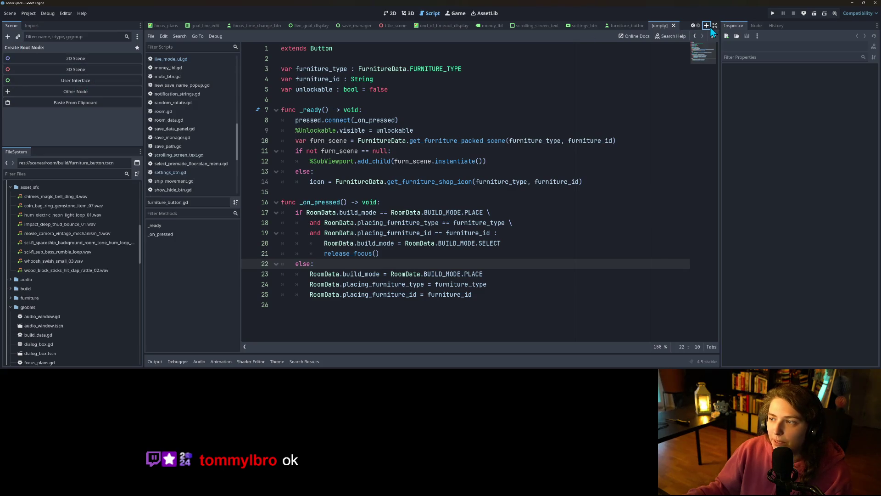
click(71, 70)
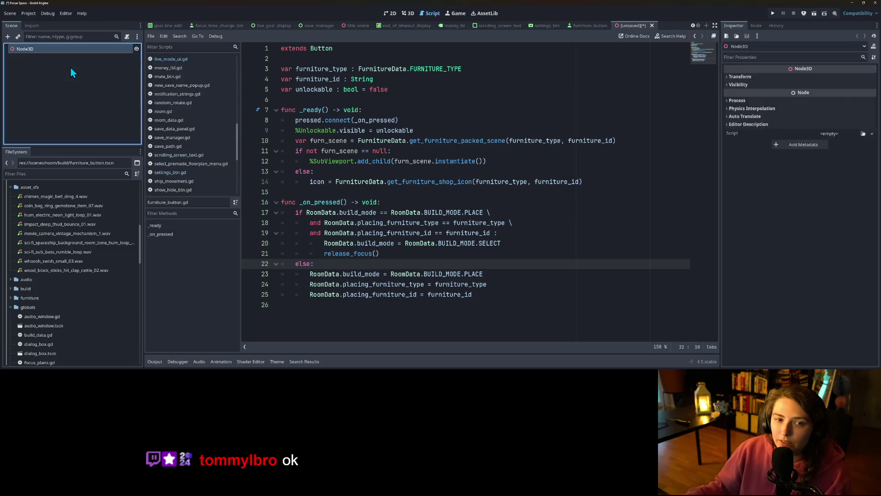
click(408, 13)
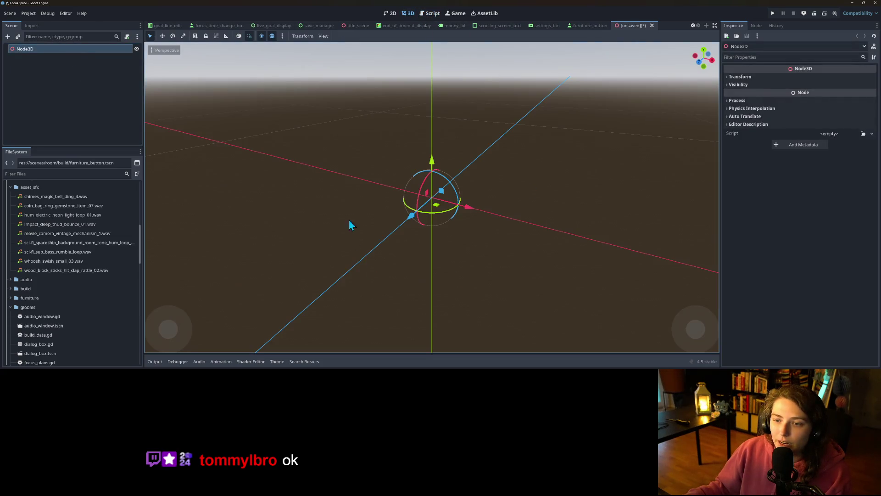
right_click(22, 55)
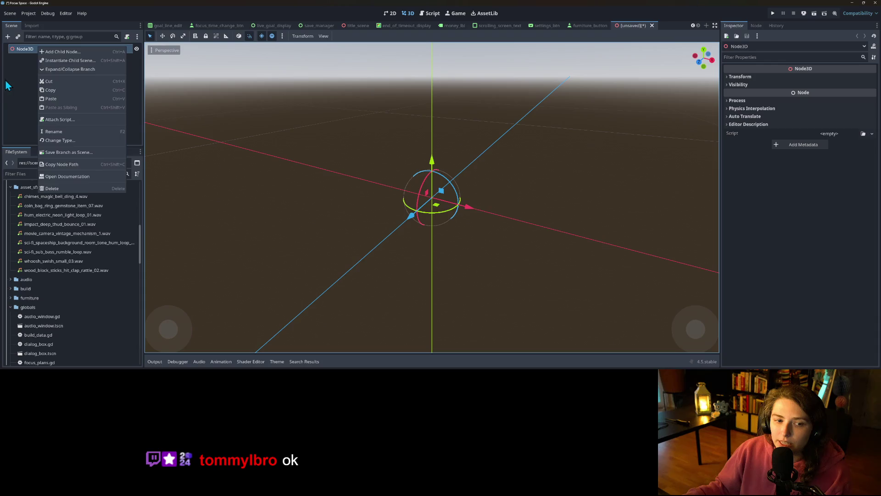
key(Escape)
scroll(61, 284, up, 6)
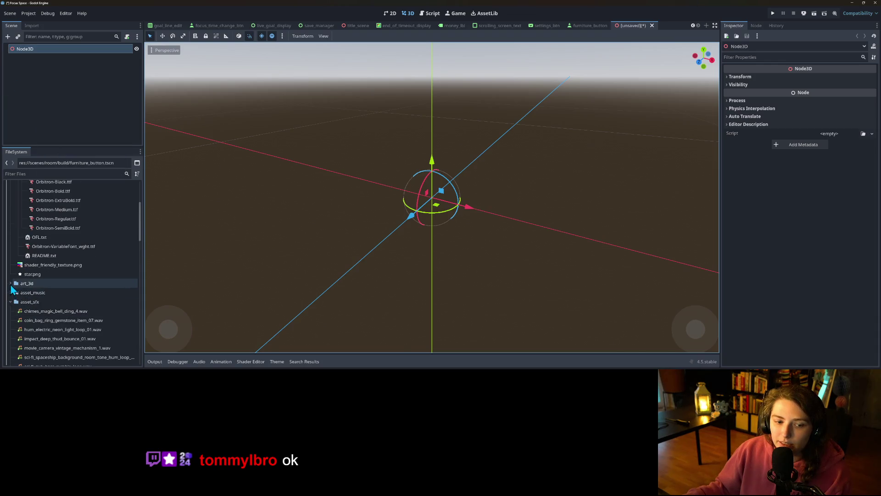
scroll(41, 294, down, 2)
Drag bike_rack_a.fbx from synty_set into the scene and orbit around it.
double_click(46, 290)
scroll(46, 290, down, 2)
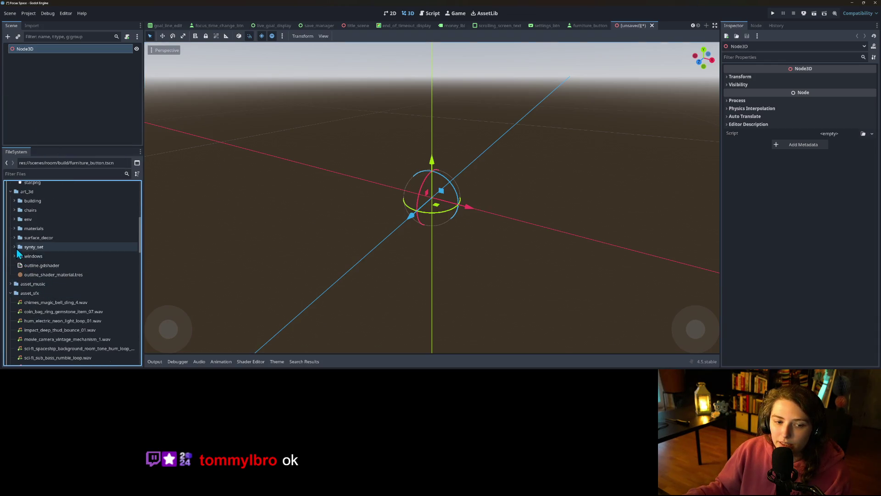
scroll(36, 255, down, 1)
mouse_move(37, 236)
mouse_down()
mouse_move(122, 72)
mouse_move(121, 51)
mouse_up()
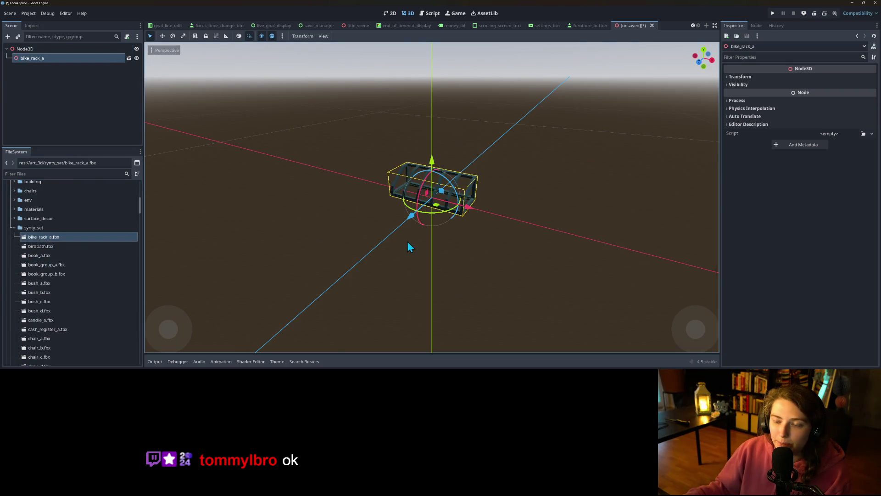
mouse_move(471, 224)
mouse_down()
mouse_move(510, 199)
mouse_move(362, 201)
mouse_up()
mouse_move(412, 234)
mouse_down()
mouse_move(343, 217)
mouse_move(385, 235)
mouse_move(478, 234)
mouse_move(459, 230)
mouse_up()
Close the scratch bike rack scene without saving.
click(88, 110)
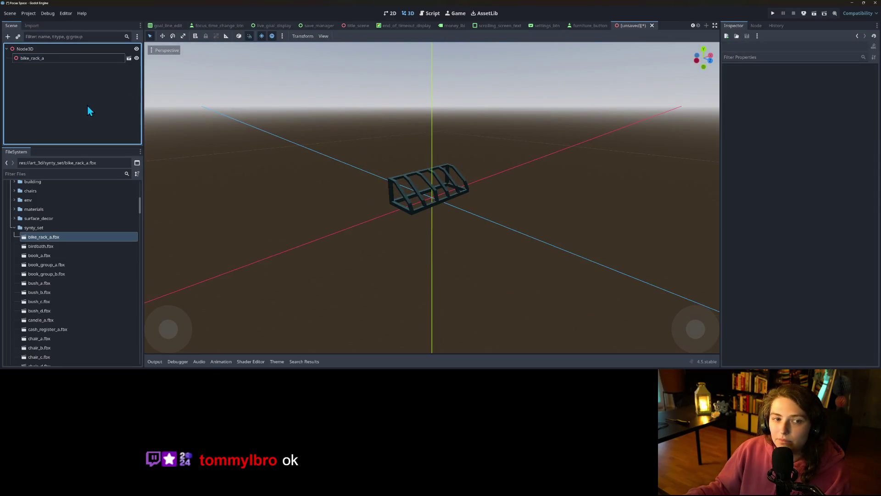
click(652, 25)
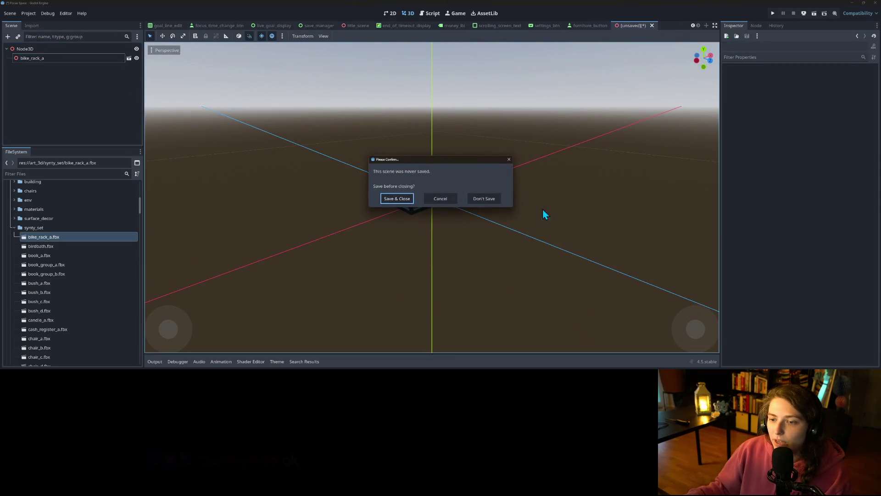
click(480, 202)
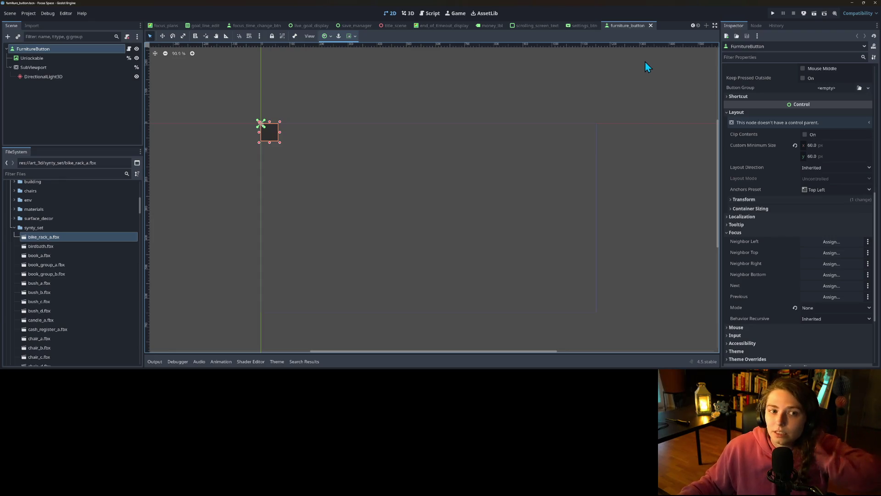
Close the furniture_button scene and check GitHub Desktop for uncommitted changes.
click(651, 26)
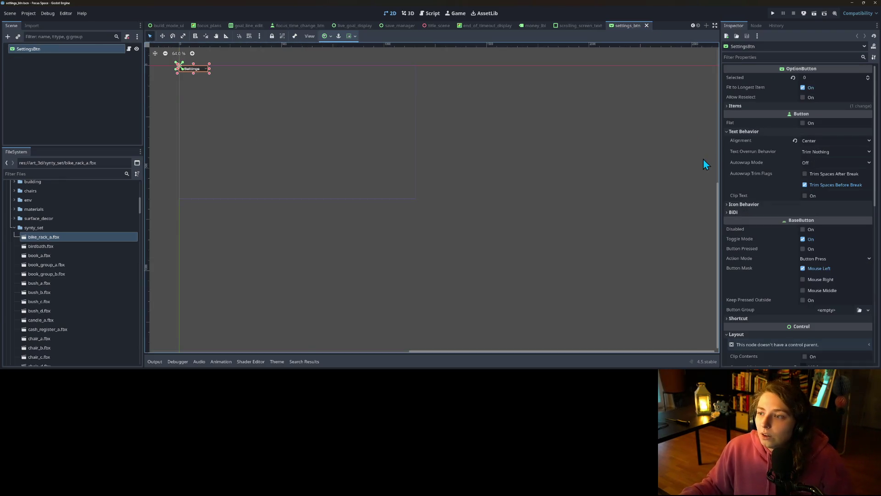
key(alt+Tab)
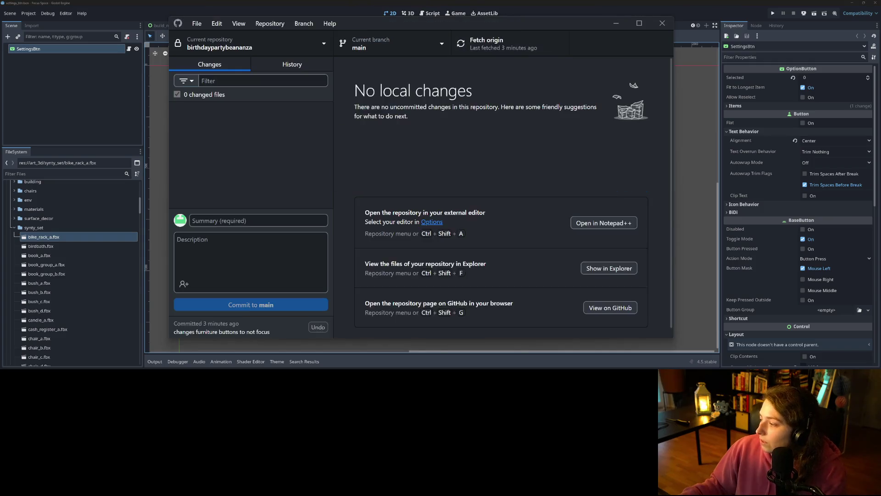
click(616, 23)
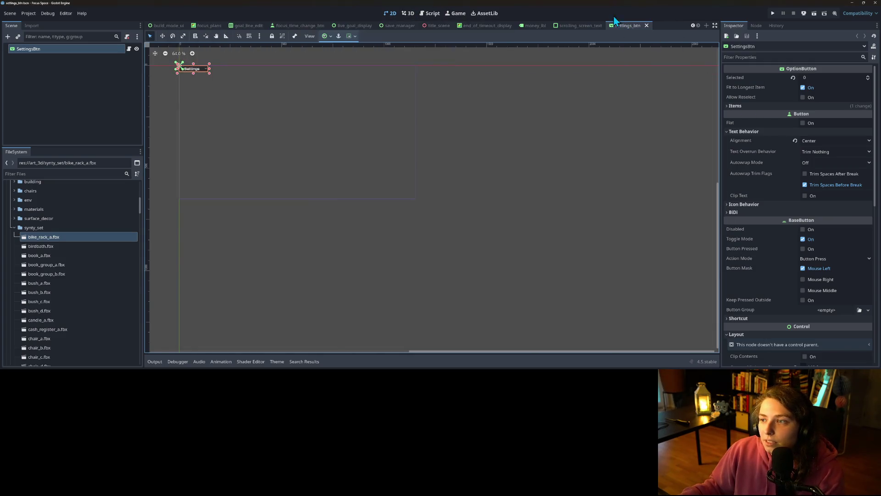
click(550, 131)
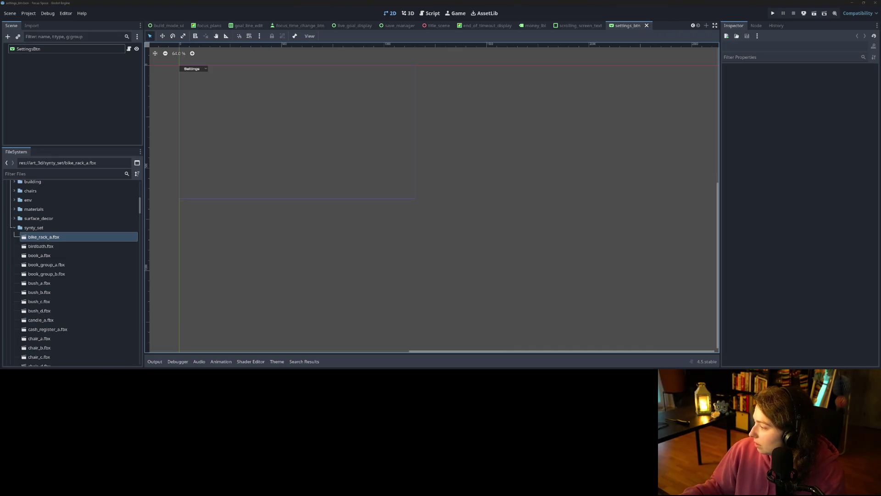
In Trello, move the furniture shop focus card to Done and the credits card to In Progress.
key(alt+Tab)
mouse_move(455, 158)
mouse_down()
mouse_move(557, 148)
mouse_move(566, 156)
mouse_up()
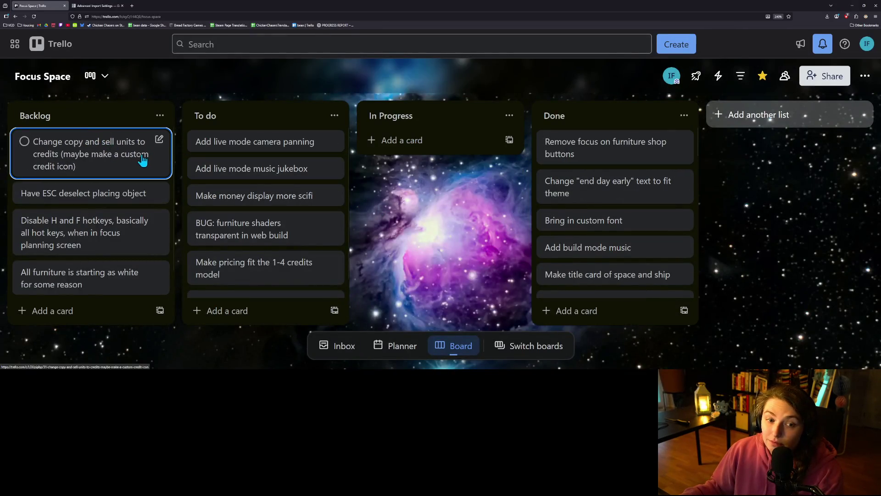
mouse_move(92, 167)
mouse_down()
mouse_move(142, 158)
mouse_move(427, 156)
mouse_move(440, 166)
mouse_up()
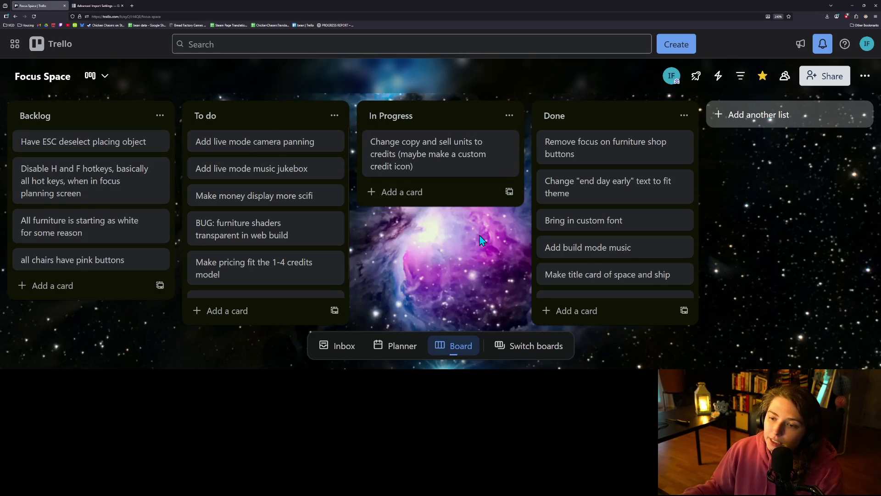
click(134, 5)
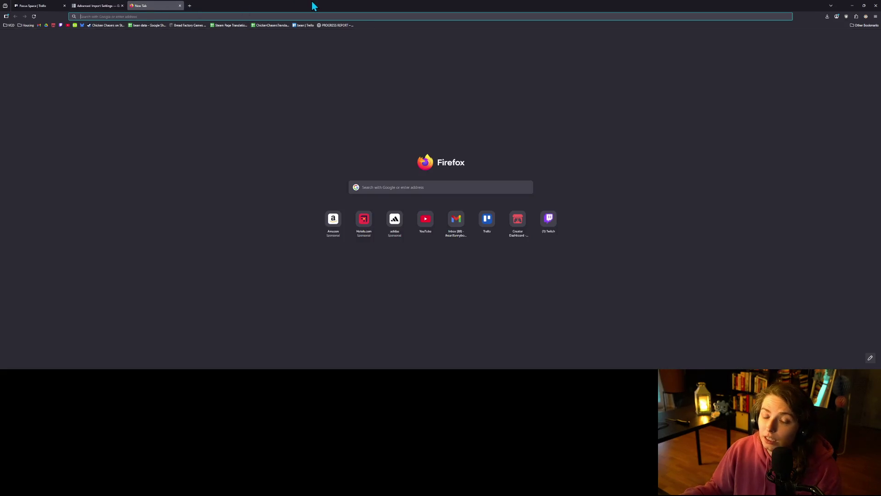
Search Google for 'google icons' and open the Material Symbols and Icons result.
text(godot)
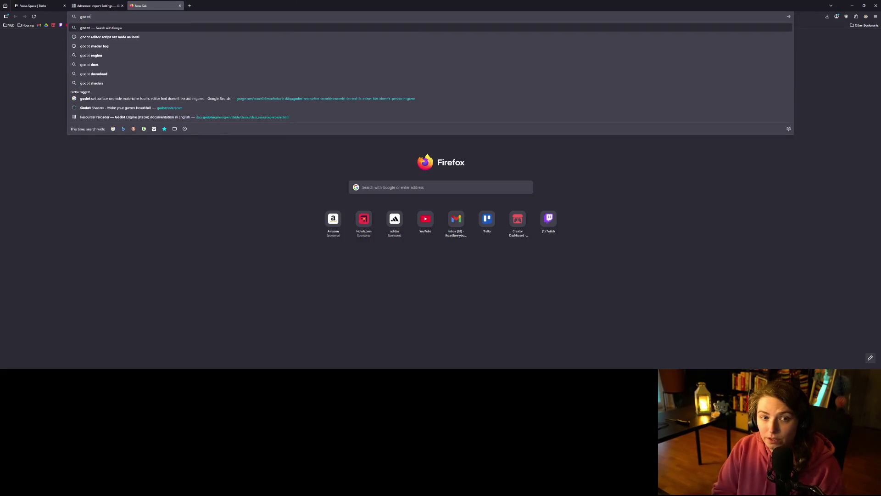
key(BackSpace)
key(BackSpace)
key(BackSpace)
text(od)
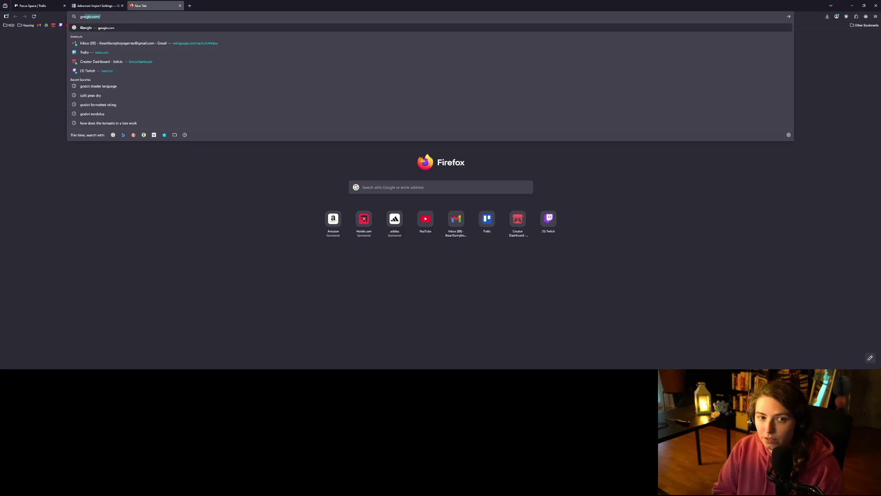
key(BackSpace)
key(BackSpace)
text(gle+)
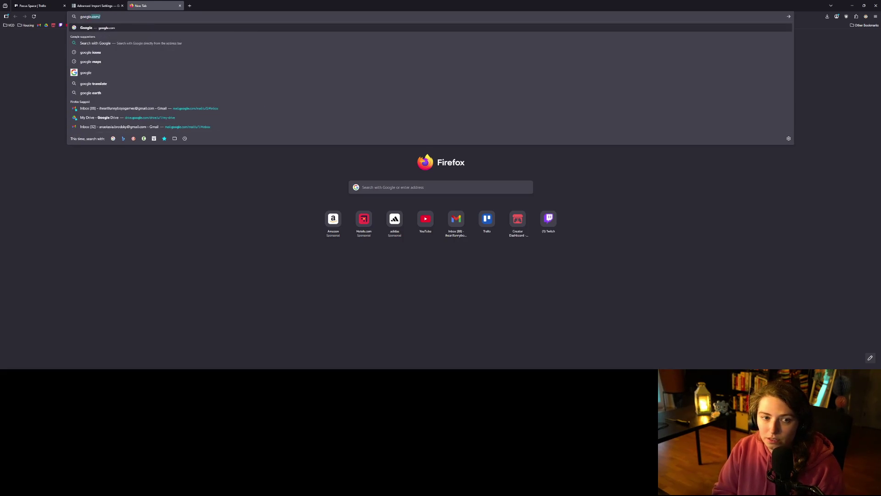
text(icons)
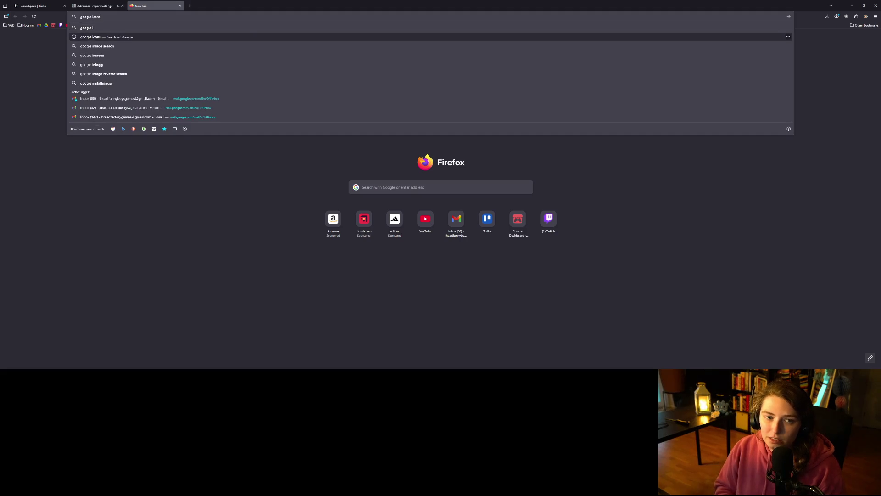
key(Return)
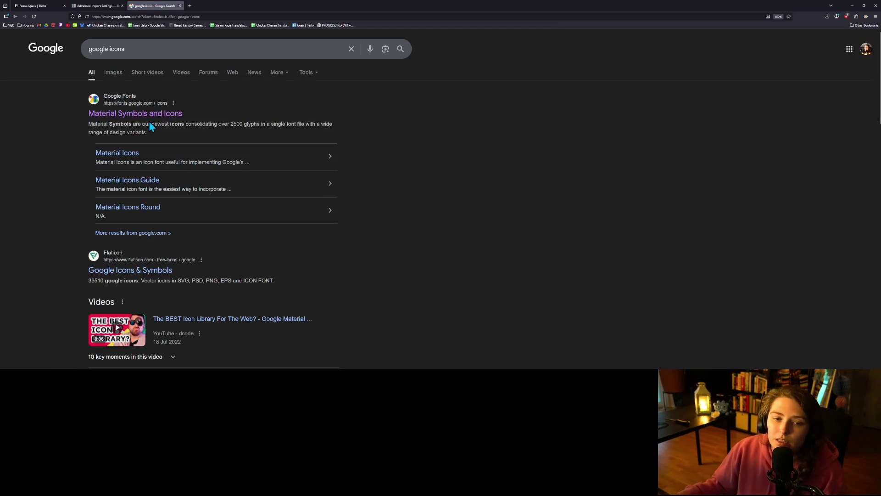
click(151, 118)
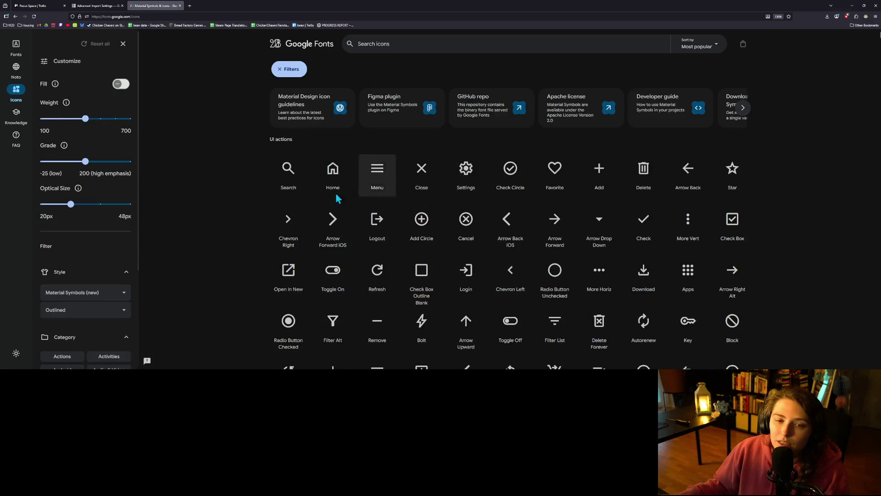
Zoom out the Material Symbols page, open the Bolt icon and download it as PNG.
key(ctrl+minus)
key(ctrl+minus)
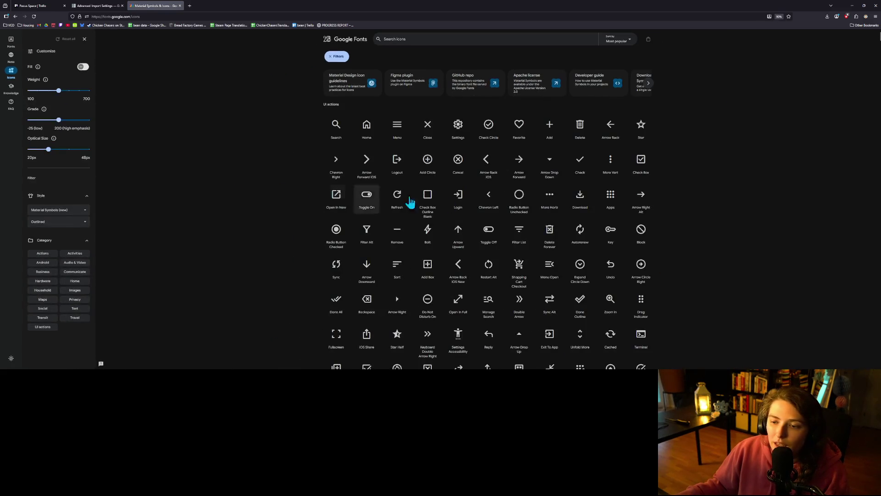
scroll(671, 235, down, 2)
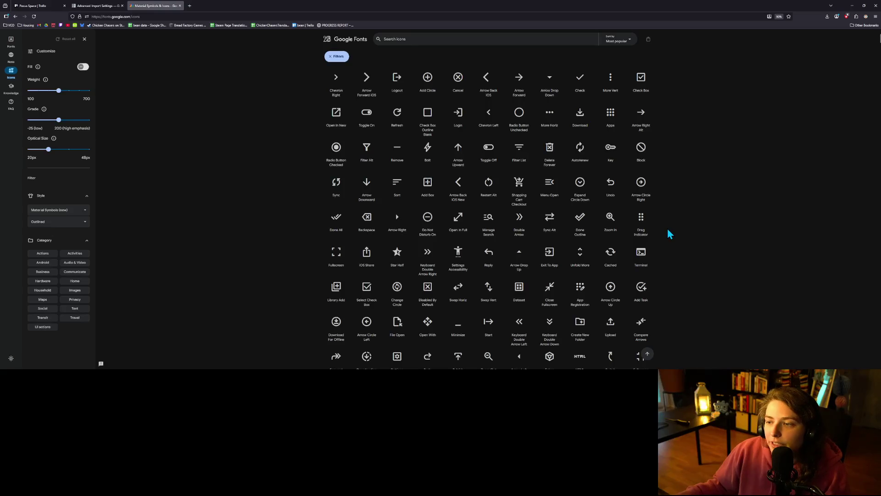
scroll(668, 230, down, 1)
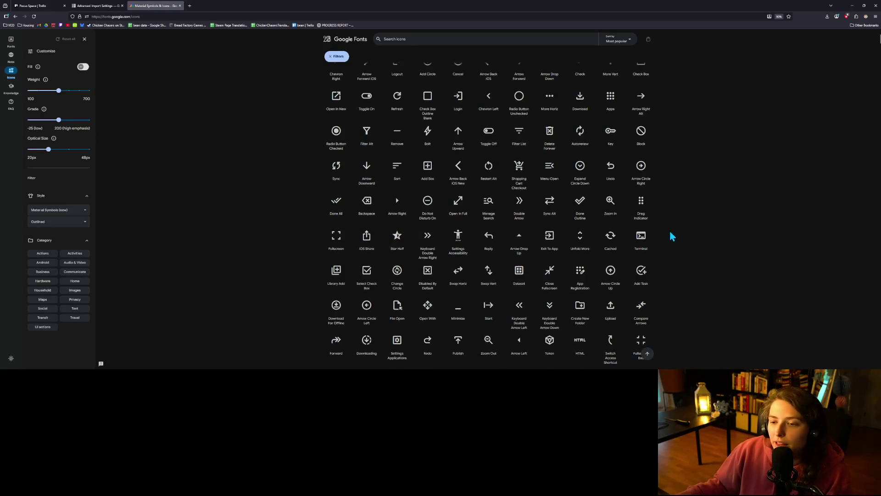
click(429, 139)
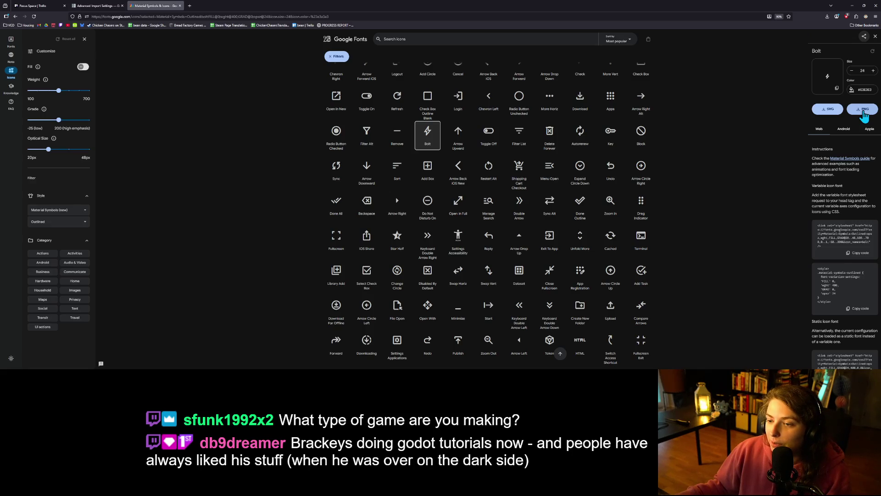
click(864, 113)
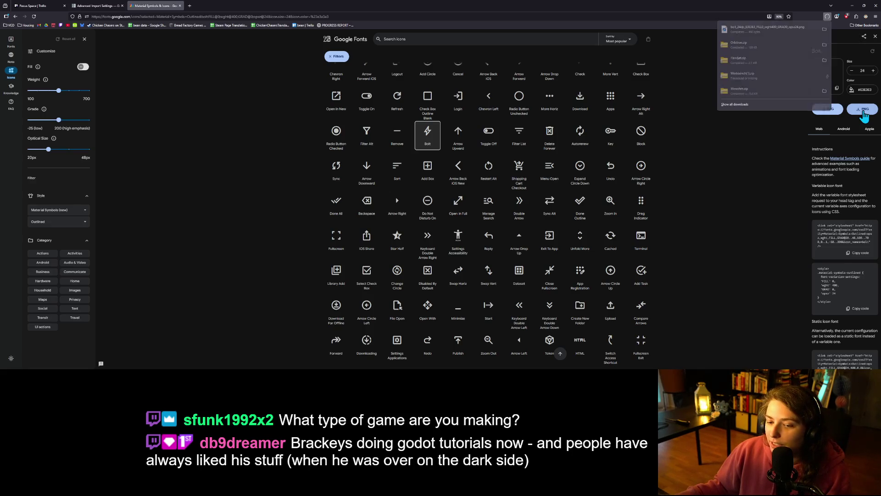
click(861, 5)
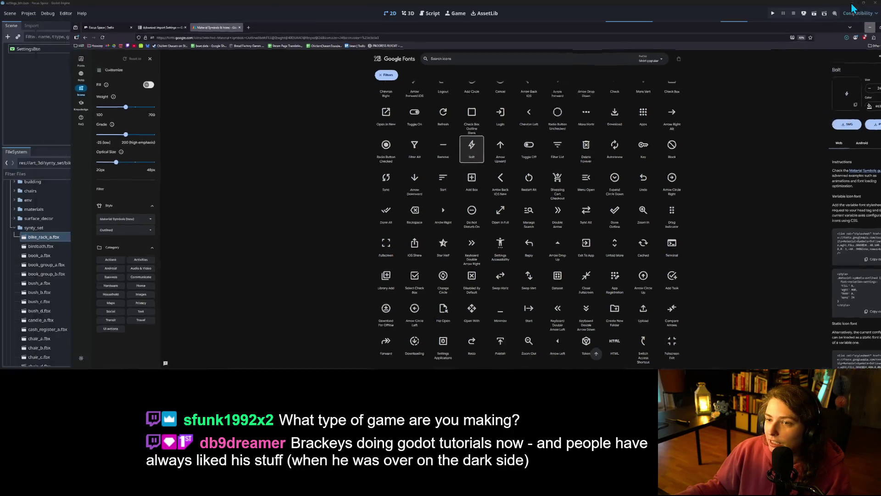
Switch to the title_menu scene and open its MoneyLbl instance in the editor.
scroll(496, 252, up, 3)
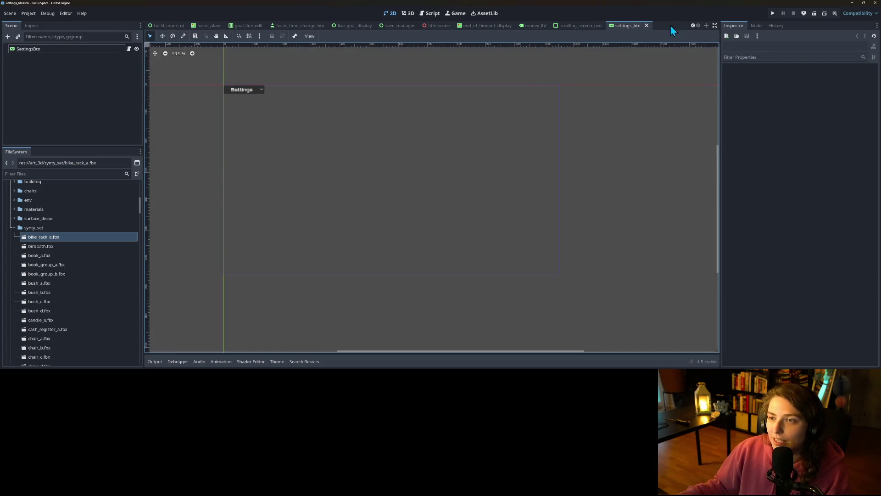
click(693, 26)
click(693, 26)
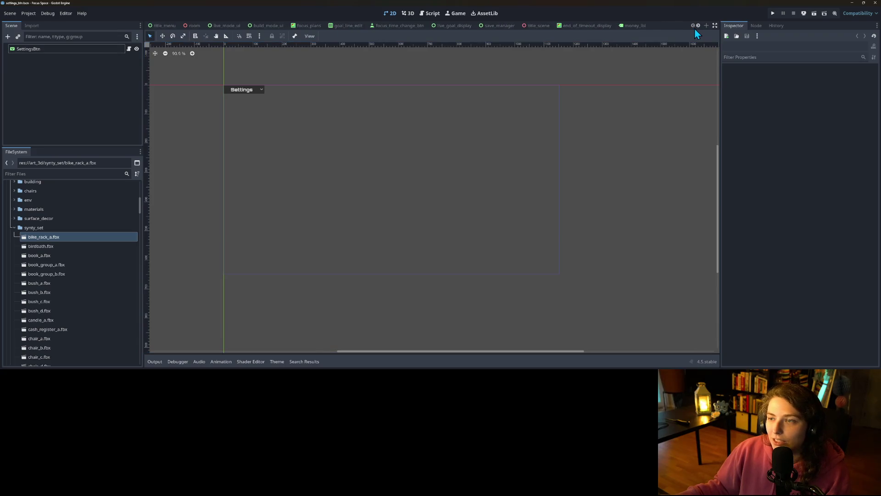
click(163, 25)
click(245, 69)
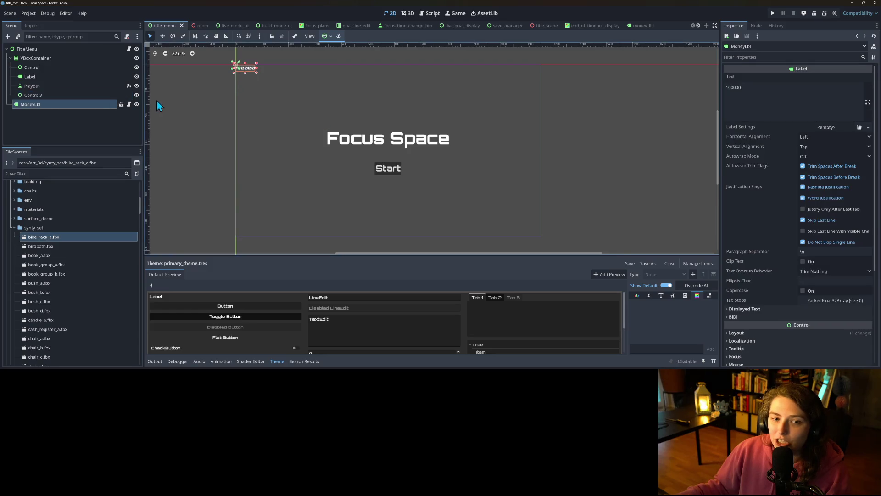
click(121, 104)
Add a Label child node under MoneyLbl.
right_click(53, 50)
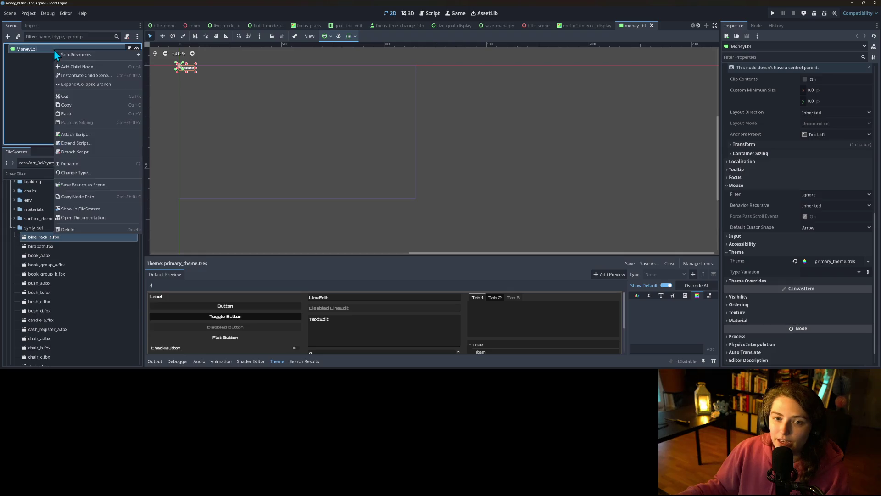
click(33, 65)
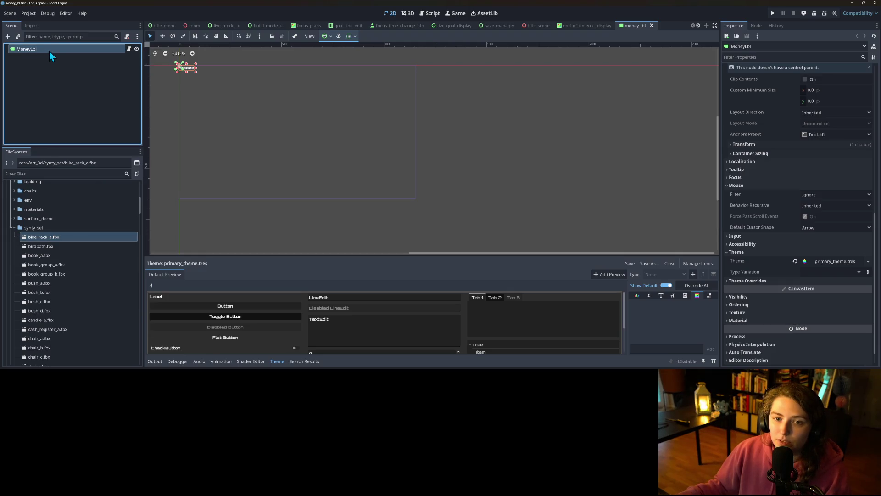
right_click(48, 51)
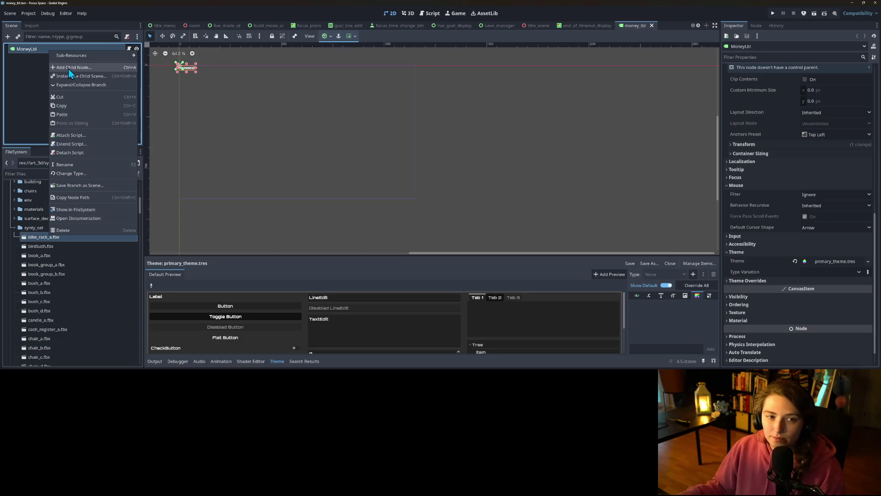
click(68, 69)
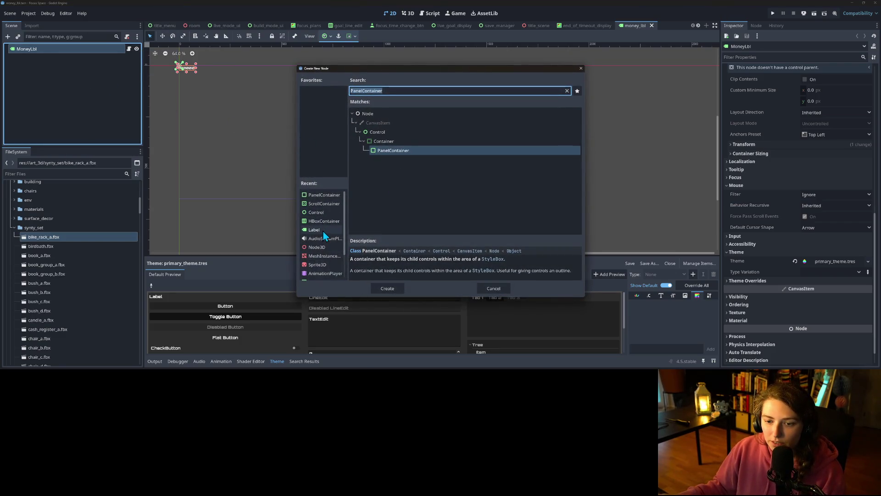
click(323, 230)
click(391, 290)
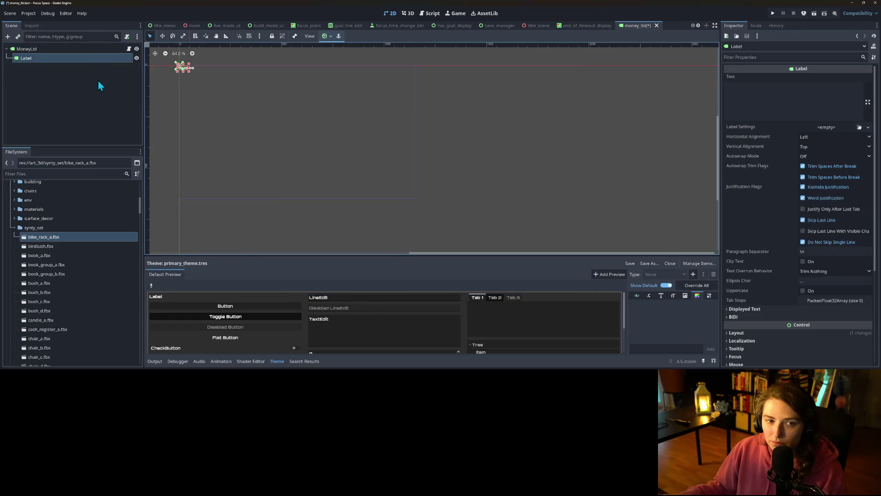
click(56, 48)
Review MoneyLbl's properties, including its 100000 text, and collapse the Mouse group.
scroll(739, 248, up, 5)
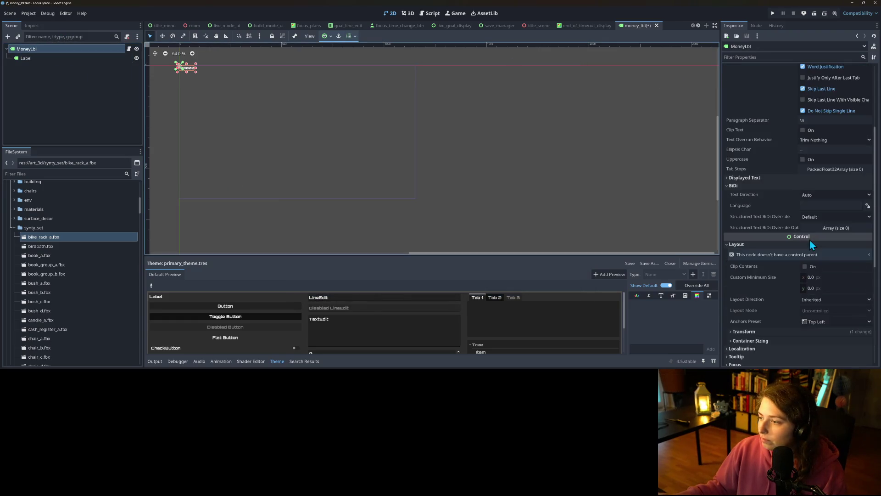
scroll(739, 237, up, 7)
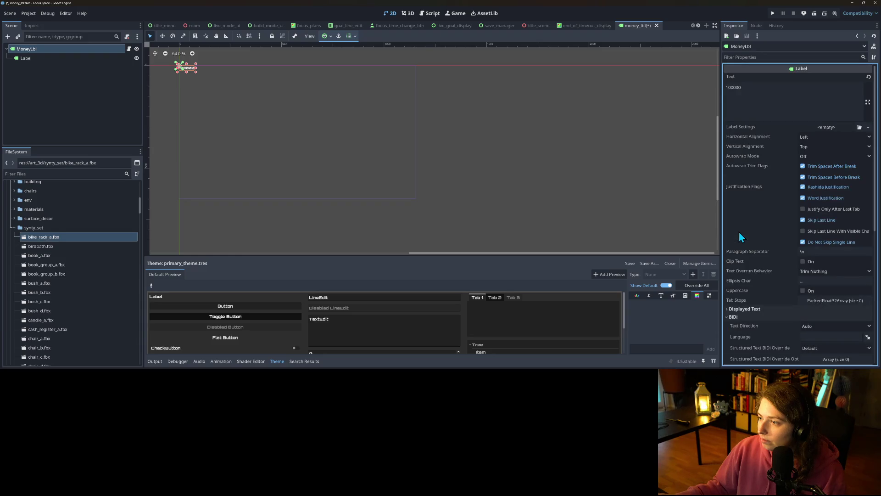
double_click(755, 112)
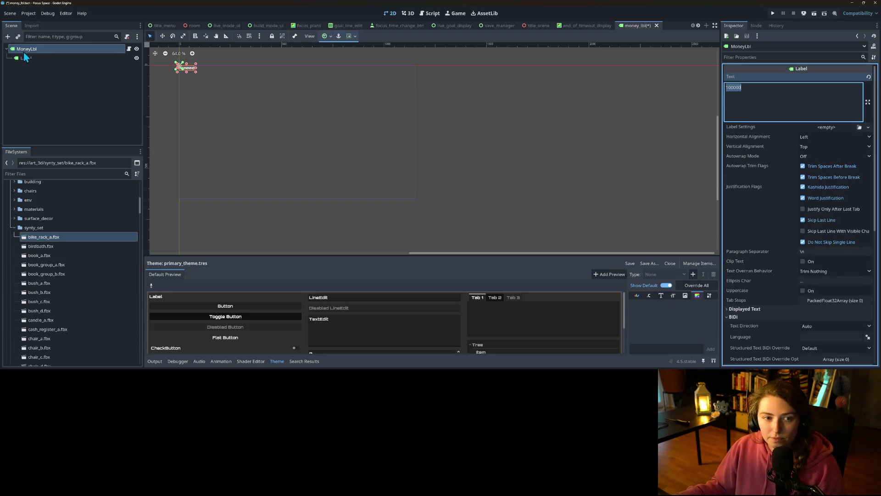
click(73, 60)
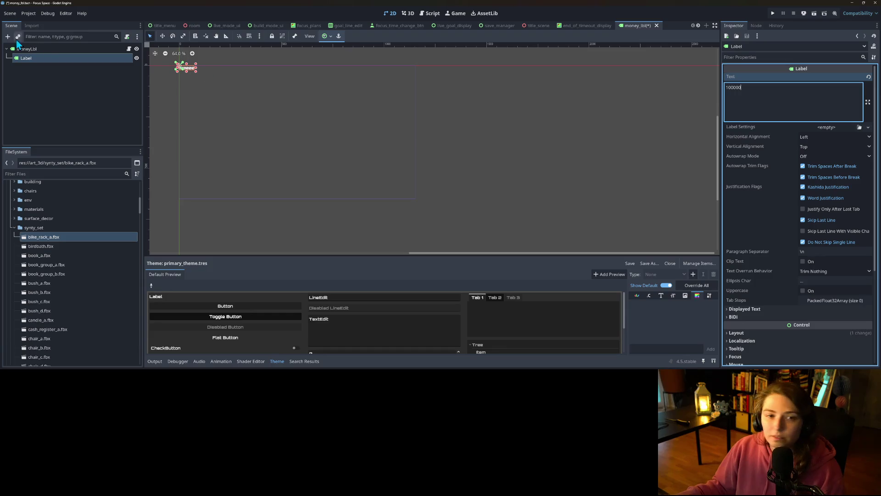
click(29, 48)
scroll(775, 235, down, 10)
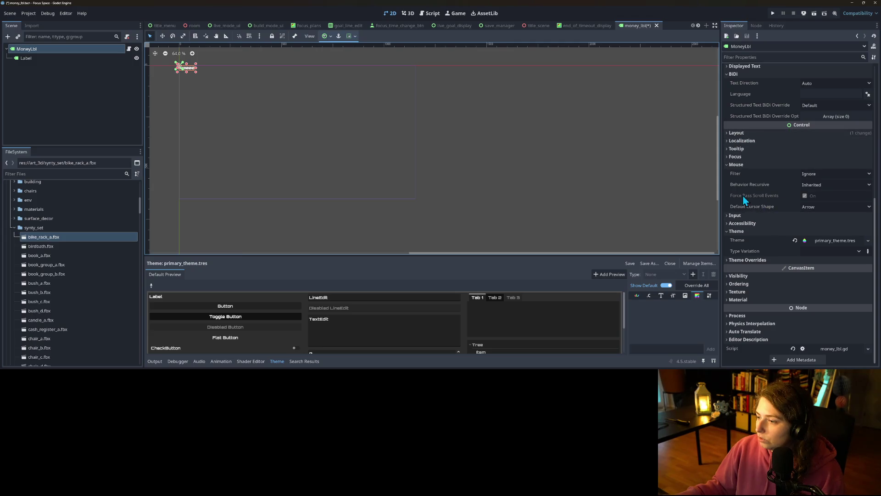
click(743, 165)
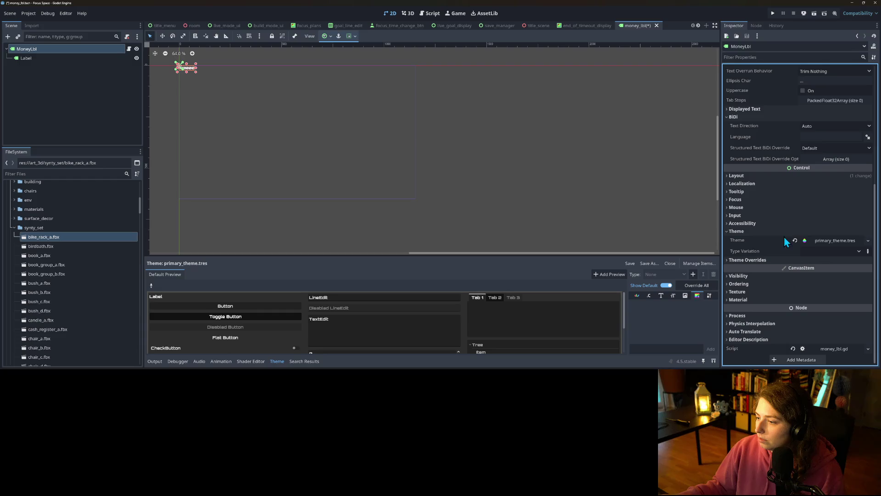
Copy MoneyLbl's primary_theme.tres theme onto the Label child and save the scene.
right_click(753, 242)
click(770, 248)
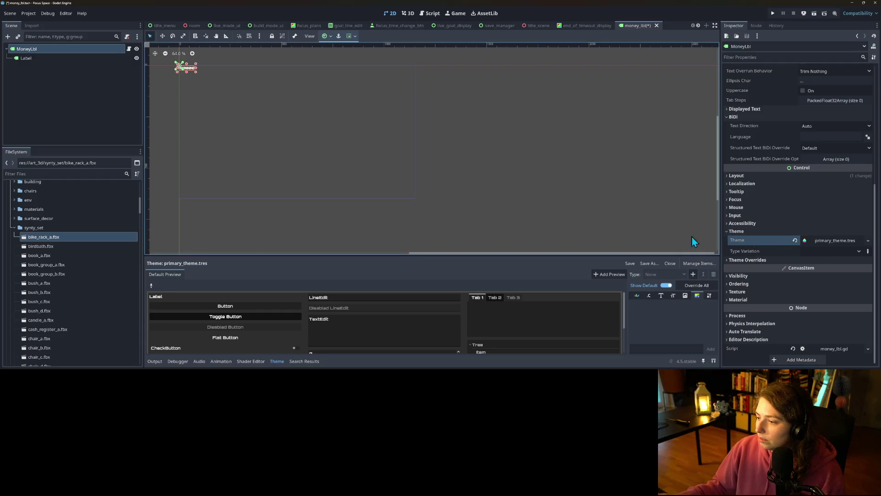
click(54, 59)
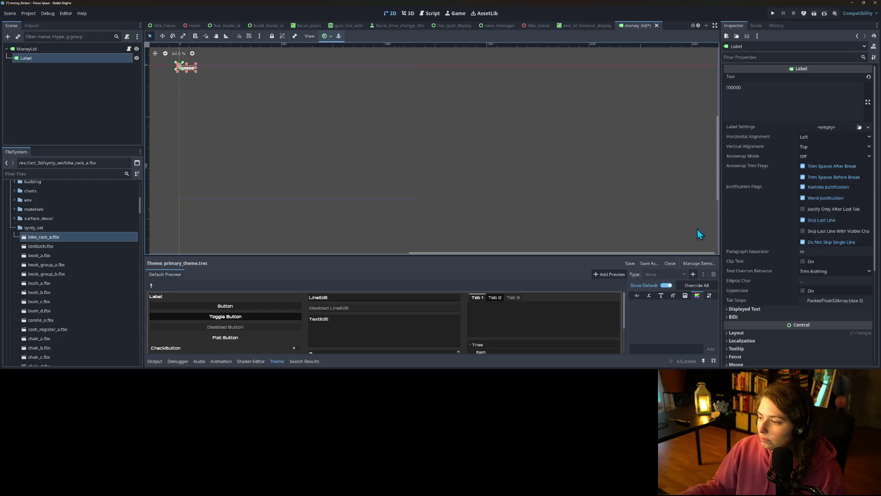
scroll(740, 301, down, 3)
click(746, 253)
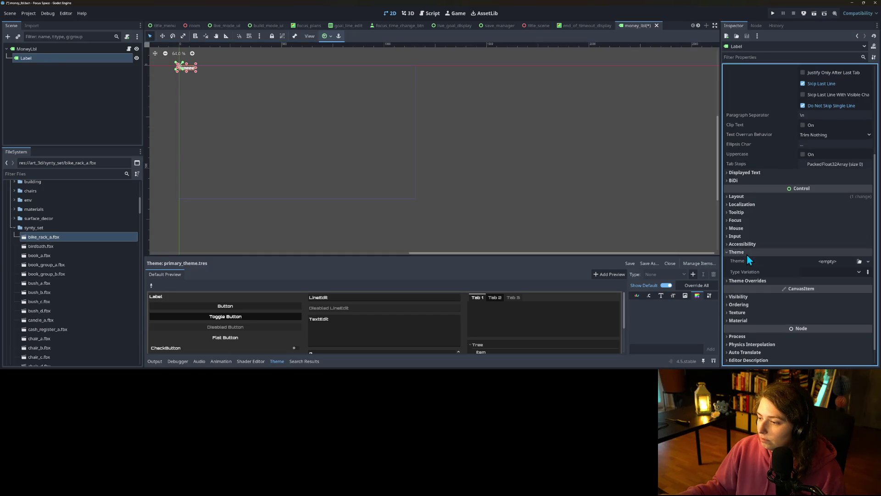
right_click(752, 263)
click(768, 275)
key(ctrl+s)
Change MoneyLbl's node type to PanelContainer.
right_click(26, 48)
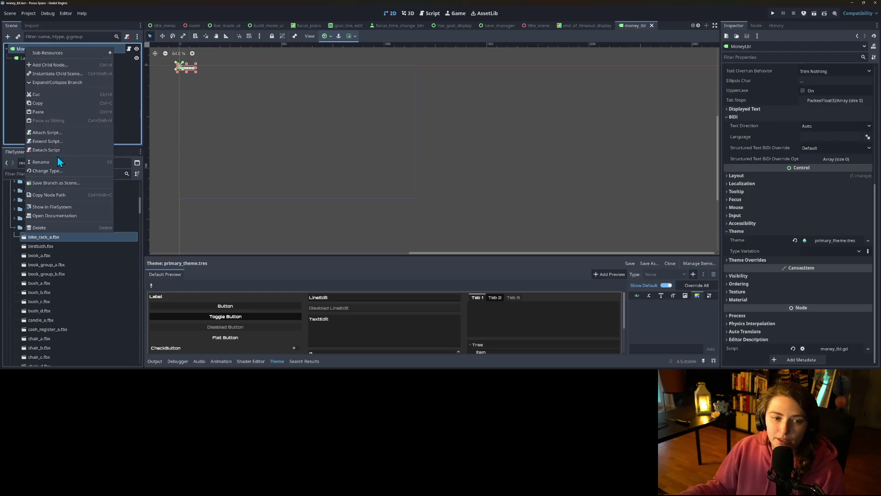
click(52, 170)
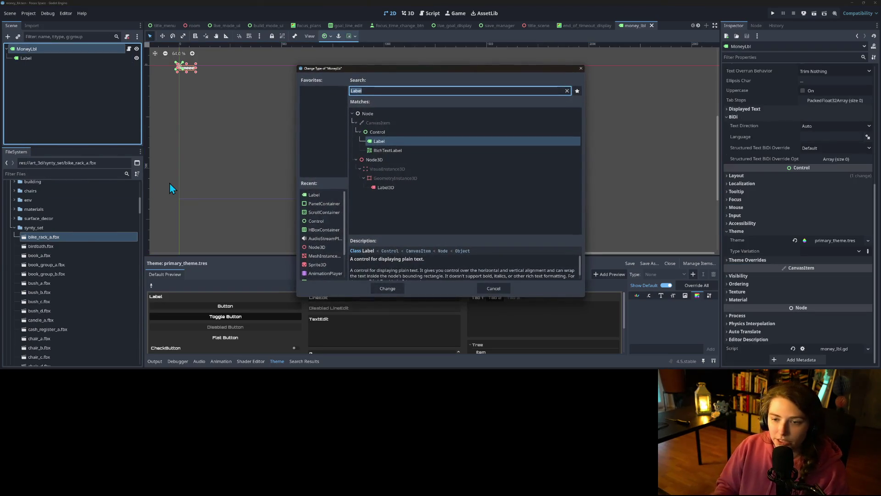
text(pan)
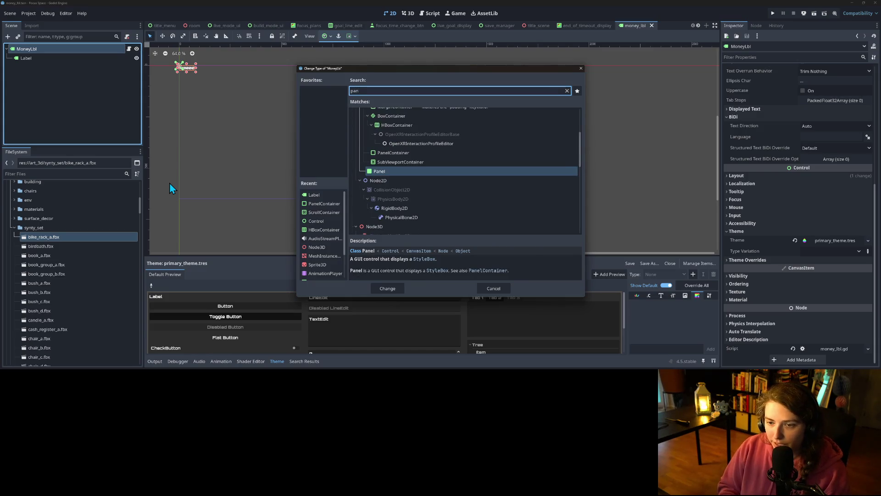
key(Up)
key(Return)
Add an HBoxContainer child to MoneyLbl and move the Label into it.
right_click(56, 48)
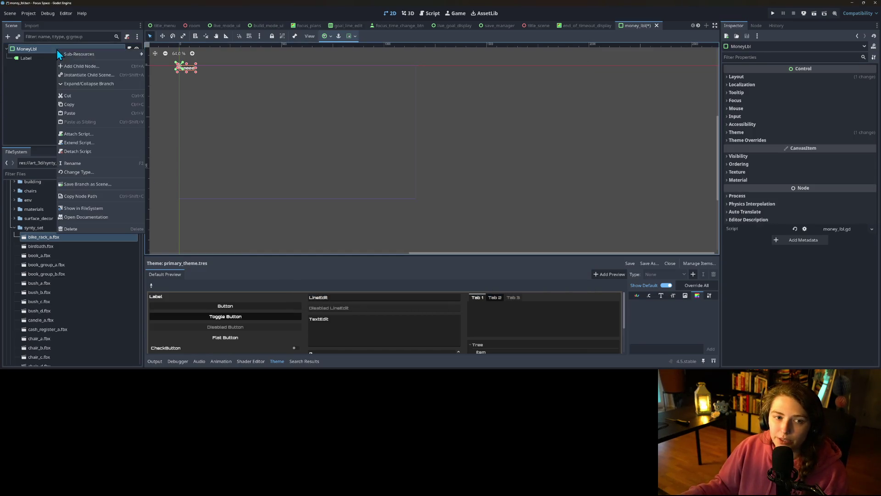
click(76, 65)
text(hb)
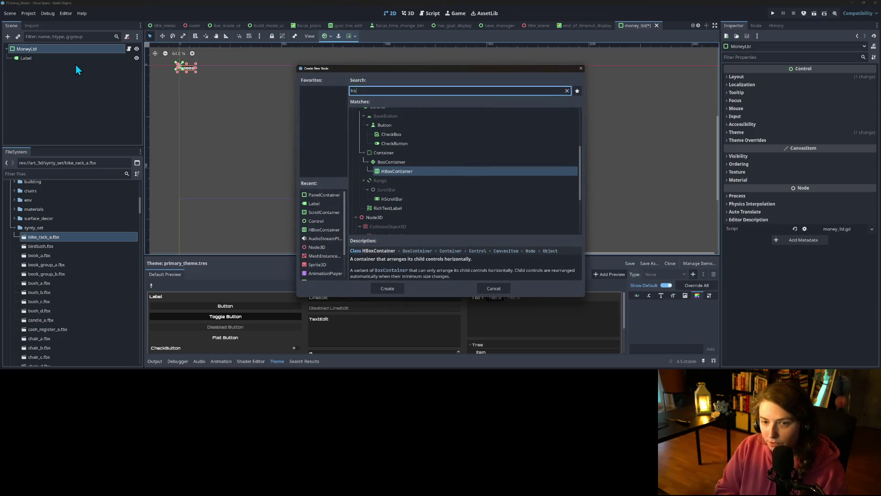
key(Return)
mouse_move(39, 59)
mouse_down()
mouse_move(40, 76)
mouse_move(40, 68)
mouse_up()
Rename the Label to MoneyAmountLbl and give it a scene-unique name.
right_click(40, 66)
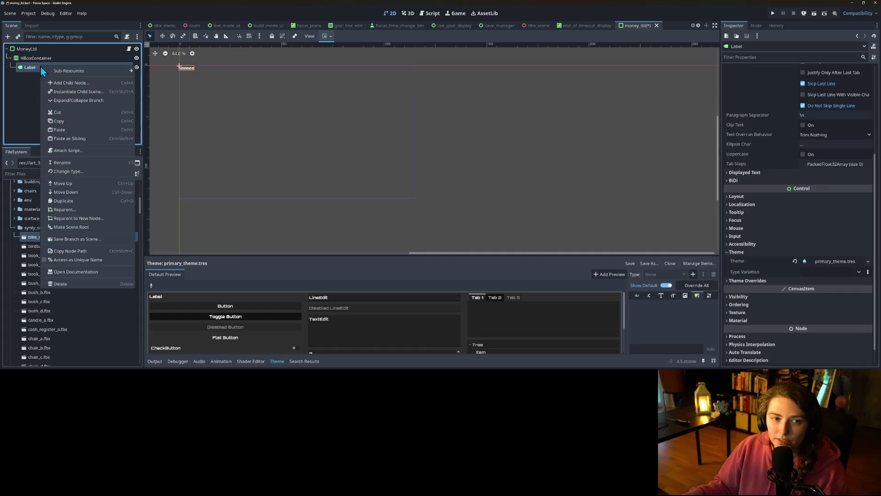
click(79, 164)
text(MoneyAmountLbl)
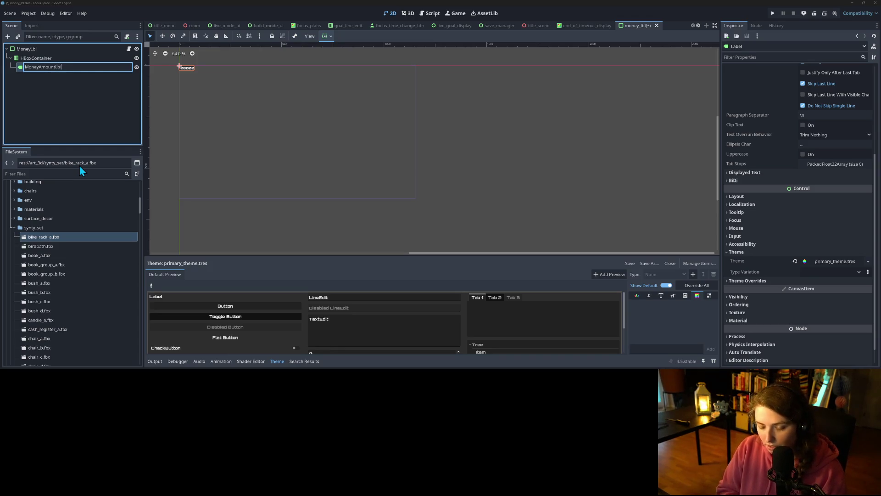
key(Return)
right_click(92, 68)
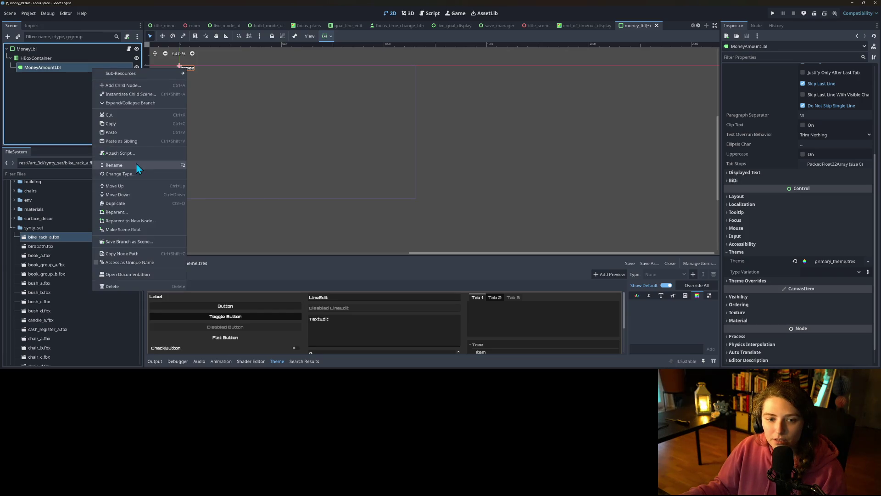
click(130, 262)
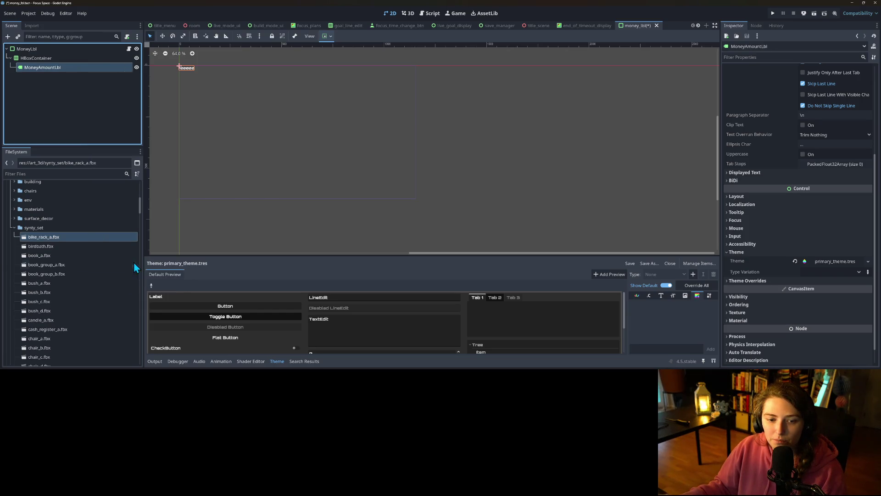
Add a TextureRect to the HBoxContainer, placed before MoneyAmountLbl.
right_click(57, 60)
click(73, 64)
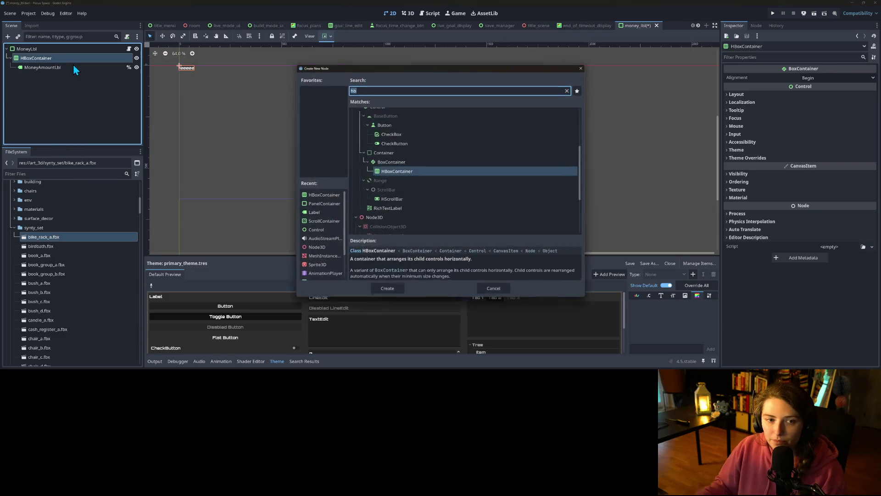
text(textur)
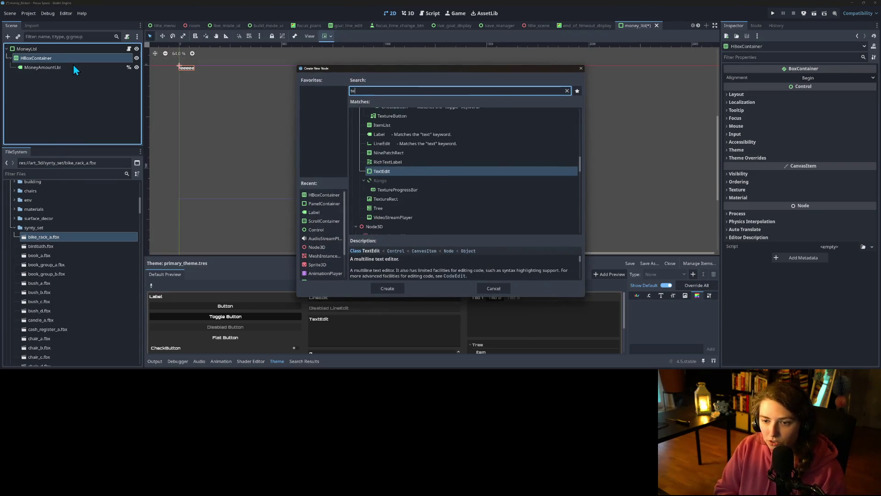
key(Return)
drag(46, 75, 44, 68)
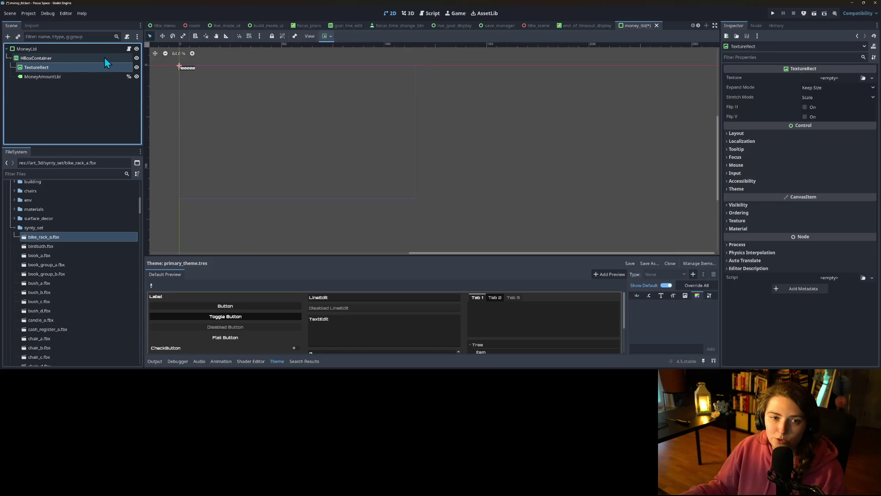
click(129, 48)
Make money_lbl.gd extend Control and set the credits text on %MoneyAmountLbl.text in line 8.
double_click(316, 48)
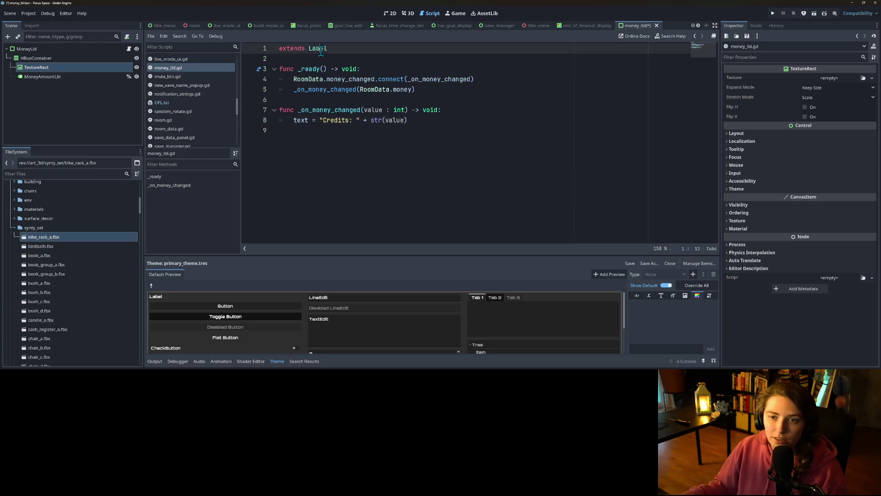
text(Control)
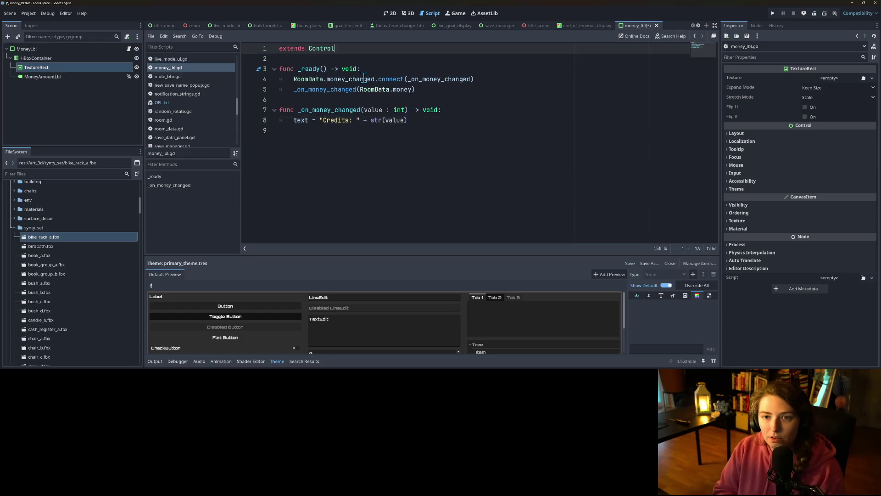
click(381, 120)
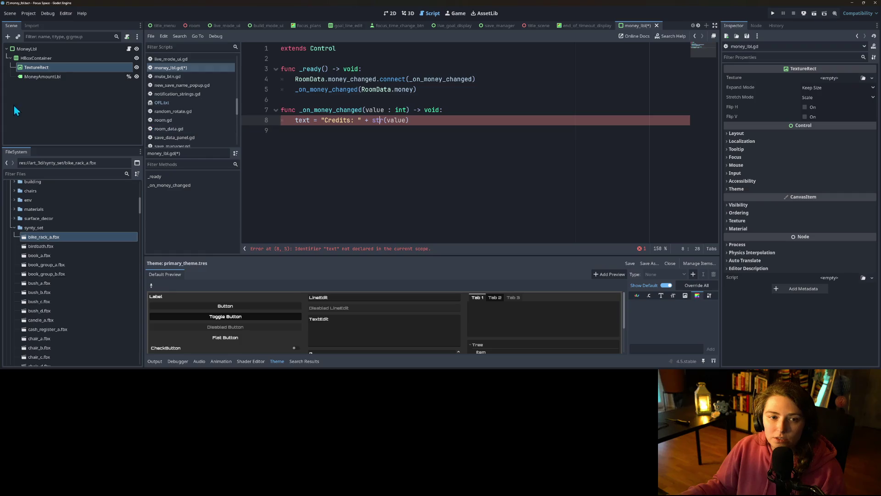
mouse_move(42, 77)
mouse_down()
mouse_move(284, 131)
mouse_move(296, 124)
mouse_up()
text(.)
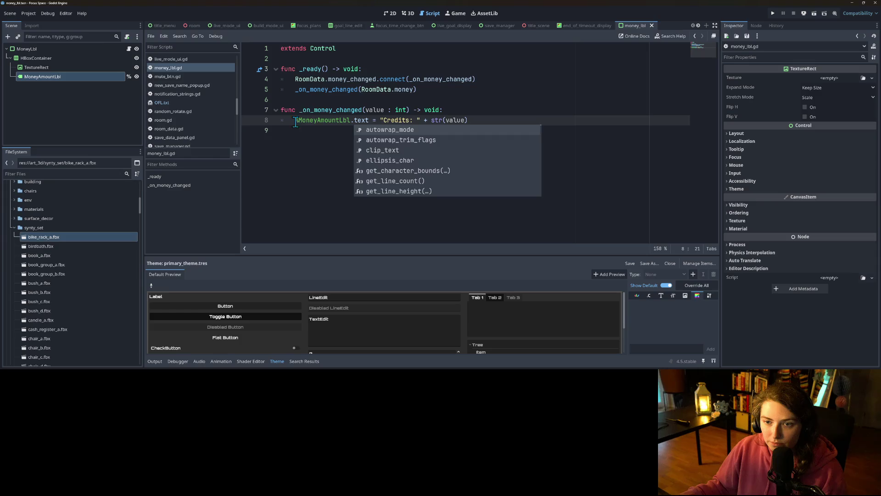
click(314, 110)
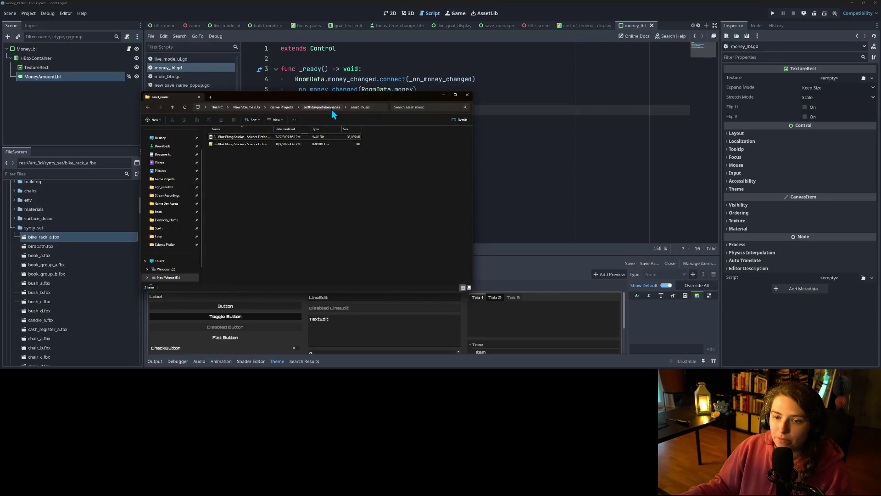
Copy currency_icon.png into the project's art_2d folder and go back to Godot to load it as a texture.
click(331, 108)
double_click(225, 167)
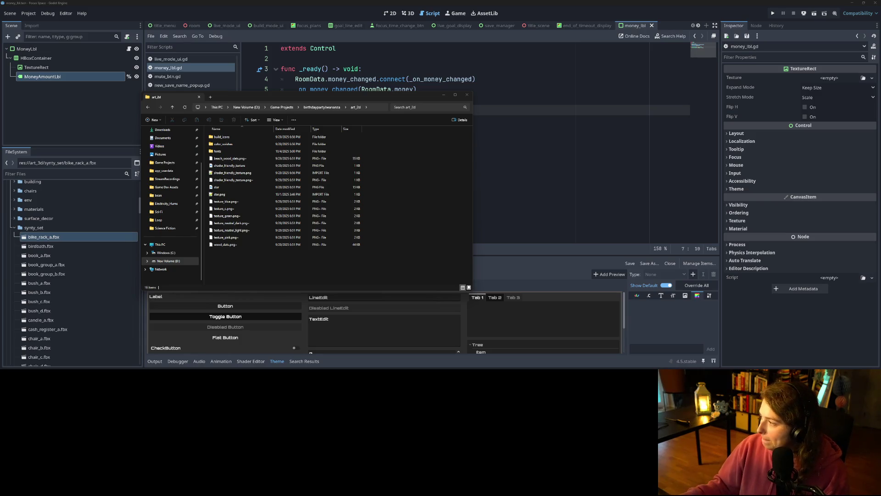
drag(394, 284, 379, 272)
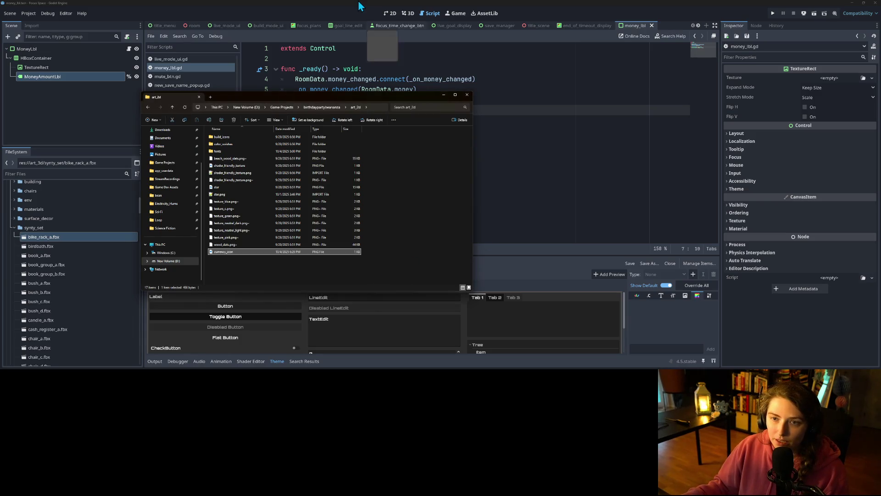
click(358, 4)
click(863, 78)
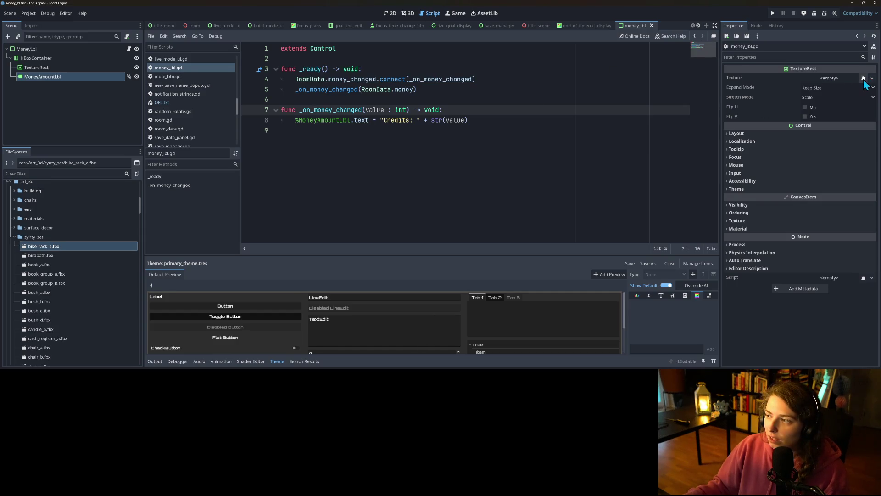
Use currency_icon as the TextureRect's texture, save, and place MoneyAmountLbl before the icon.
double_click(454, 126)
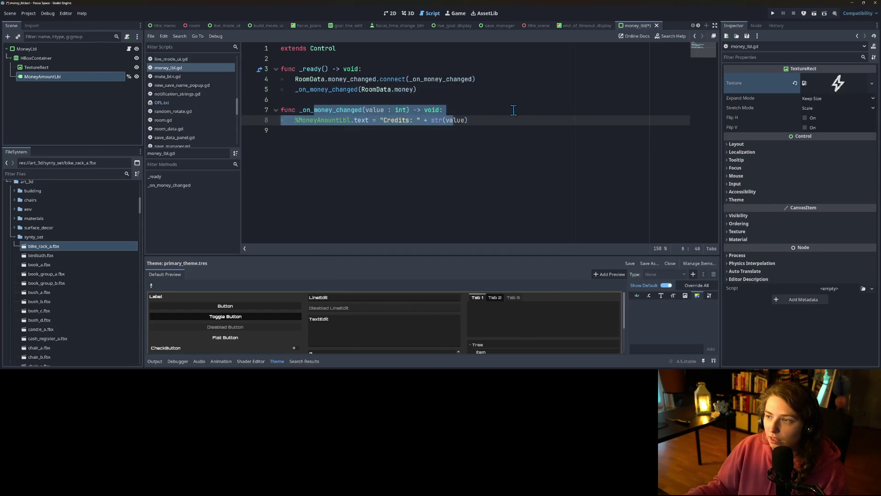
key(ctrl+s)
click(391, 14)
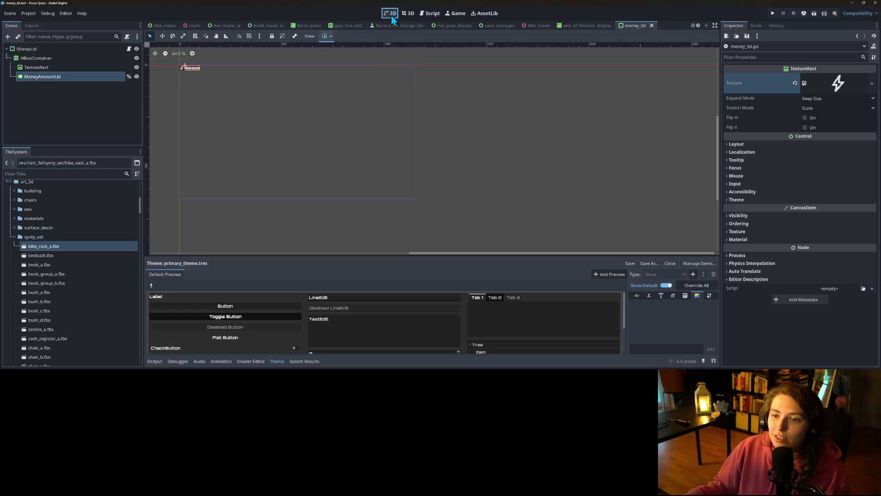
scroll(351, 205, up, 5)
click(277, 151)
scroll(288, 145, left, 3)
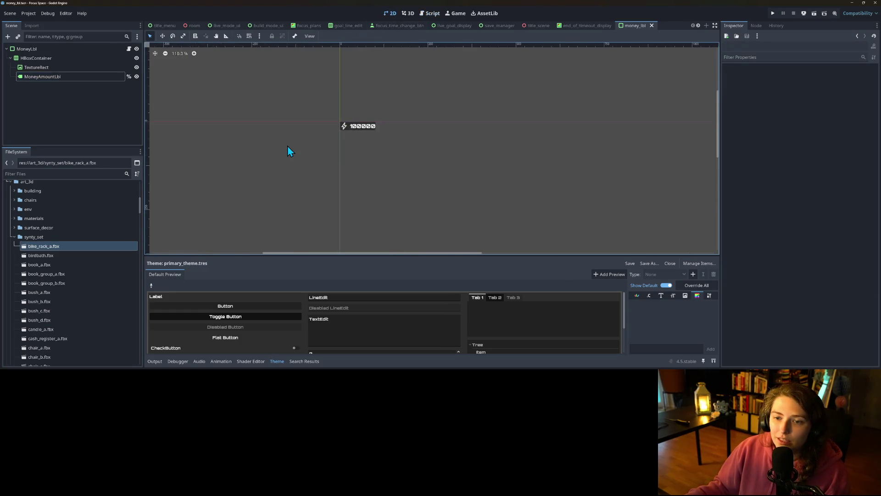
mouse_move(79, 82)
mouse_down()
mouse_move(68, 65)
mouse_move(50, 65)
mouse_move(48, 79)
mouse_up()
click(68, 70)
Select MoneyLbl and open its primary_theme.tres theme to add a new item type.
click(420, 211)
scroll(420, 211, down, 2)
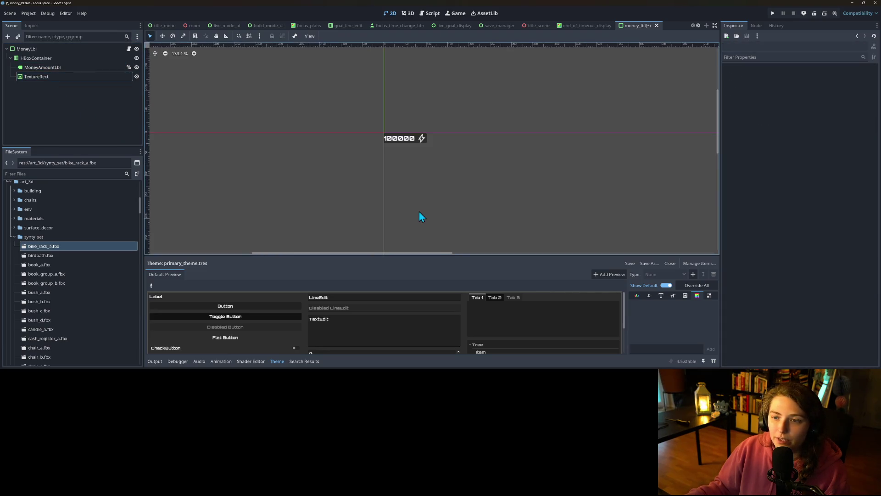
scroll(403, 202, up, 1)
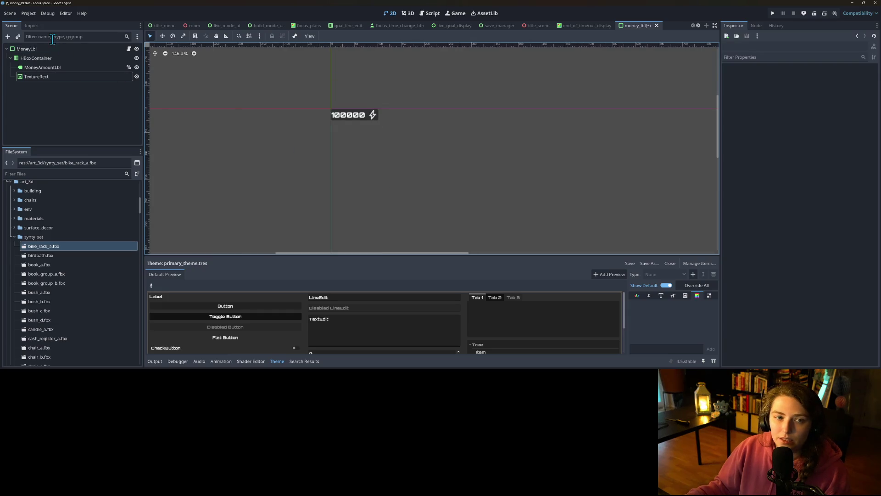
click(27, 49)
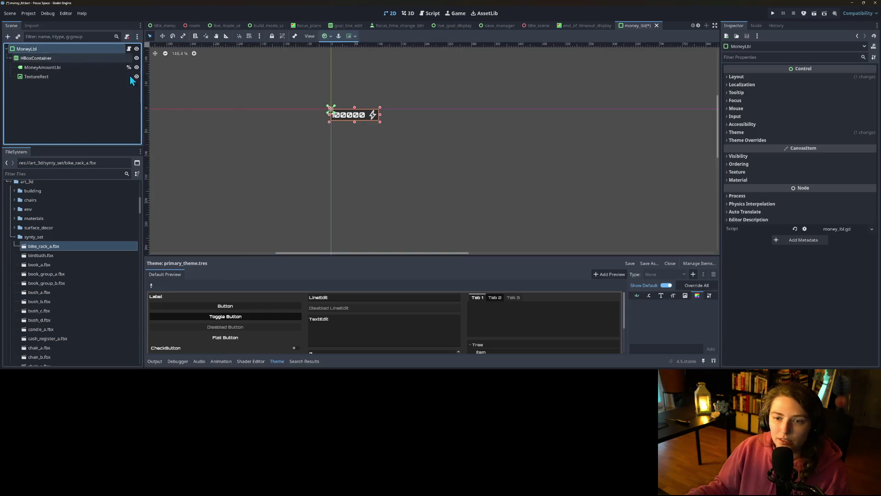
click(785, 133)
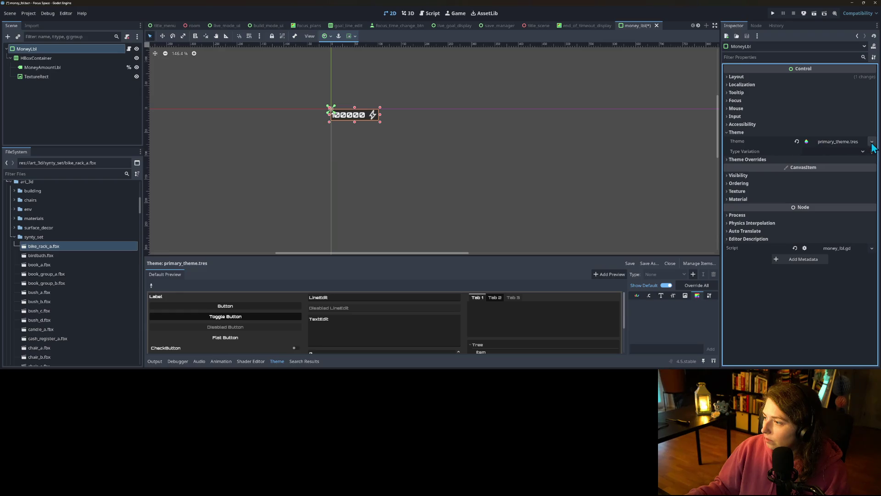
click(835, 142)
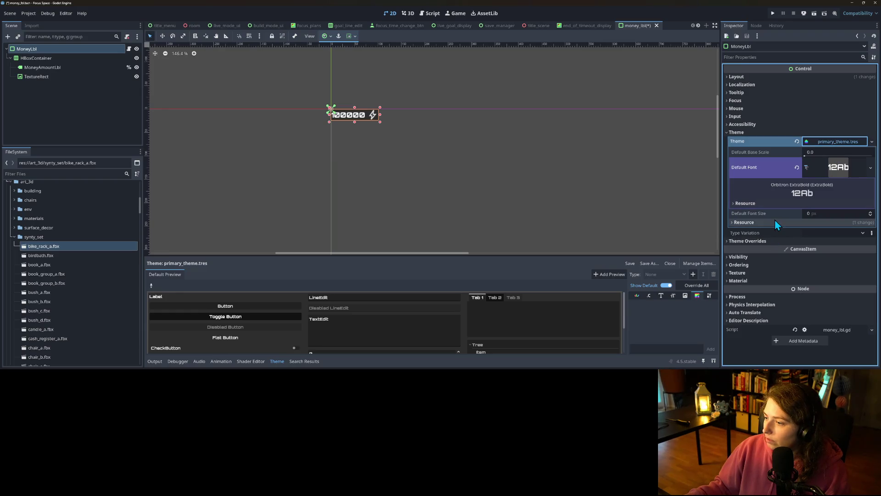
click(693, 275)
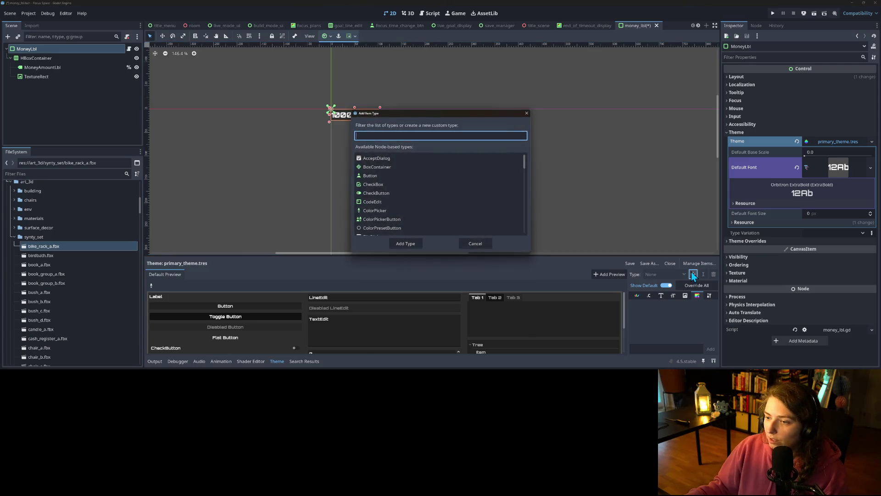
Add PanelContainer to primary_theme and give its panel a new StyleBoxFlat.
text(panel)
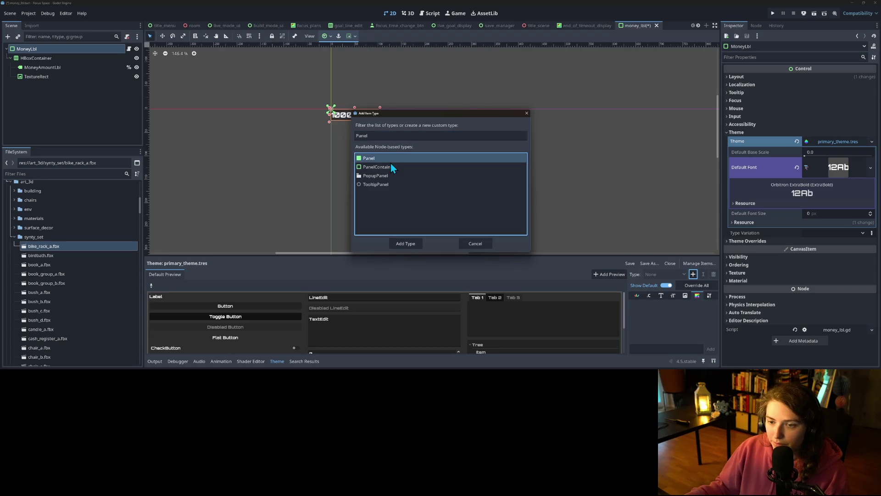
click(390, 167)
click(404, 242)
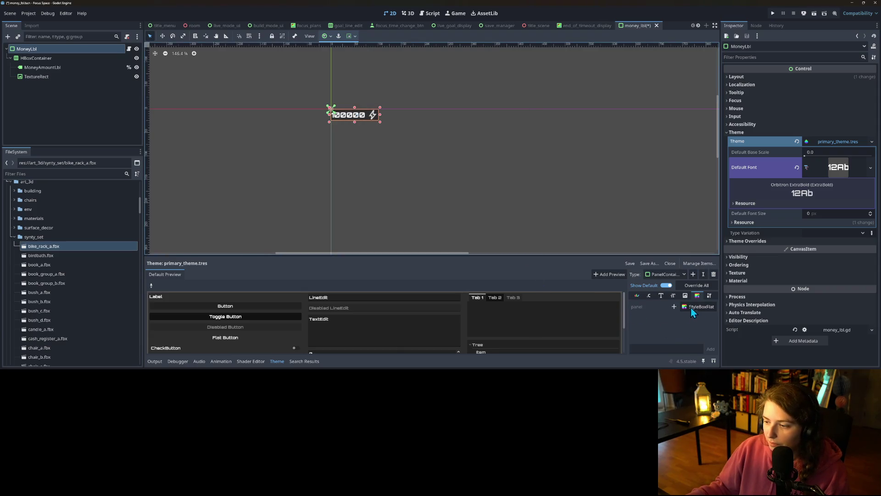
click(675, 307)
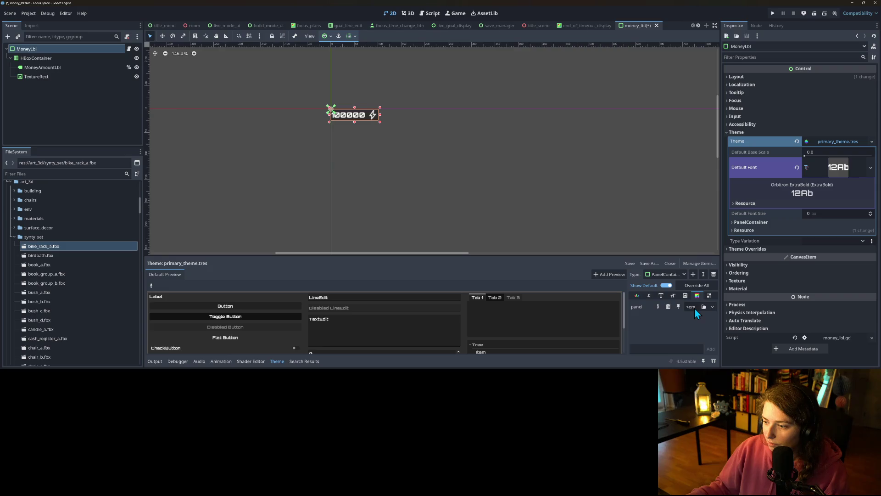
click(703, 306)
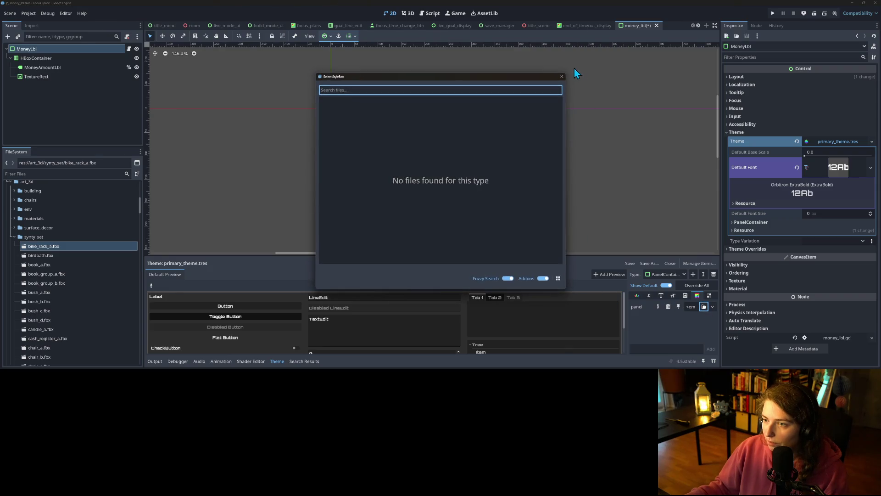
click(561, 76)
click(669, 306)
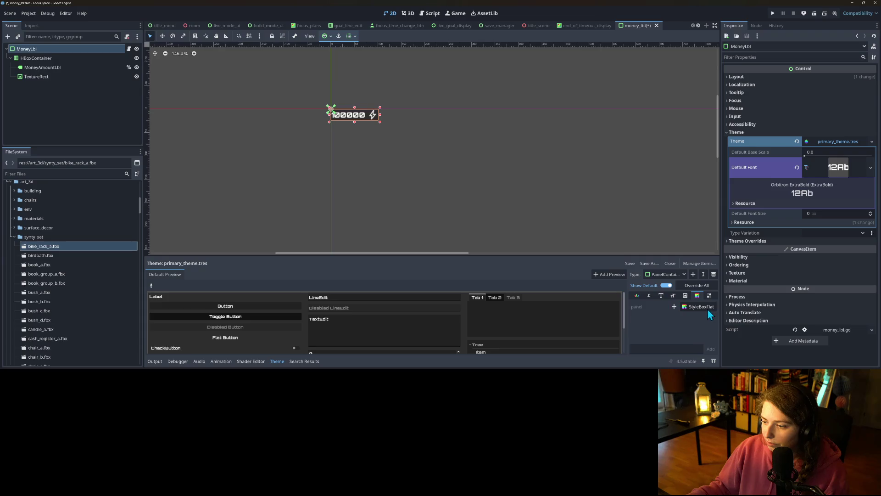
click(709, 310)
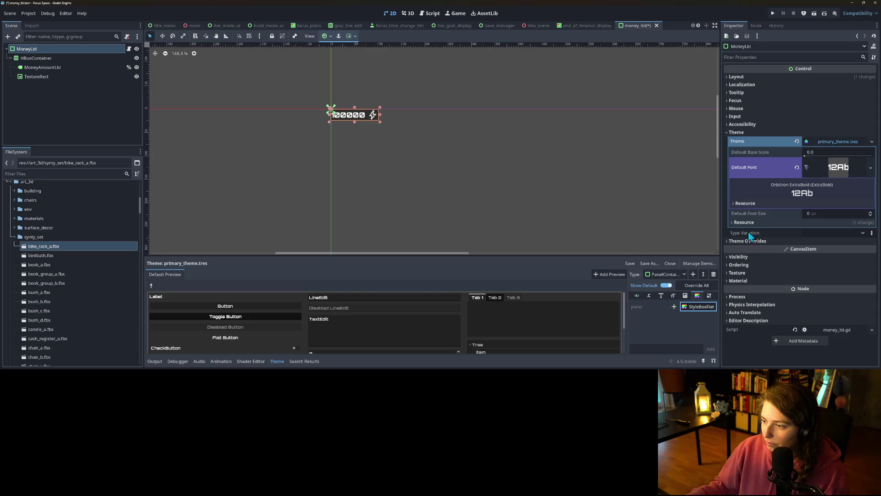
click(673, 306)
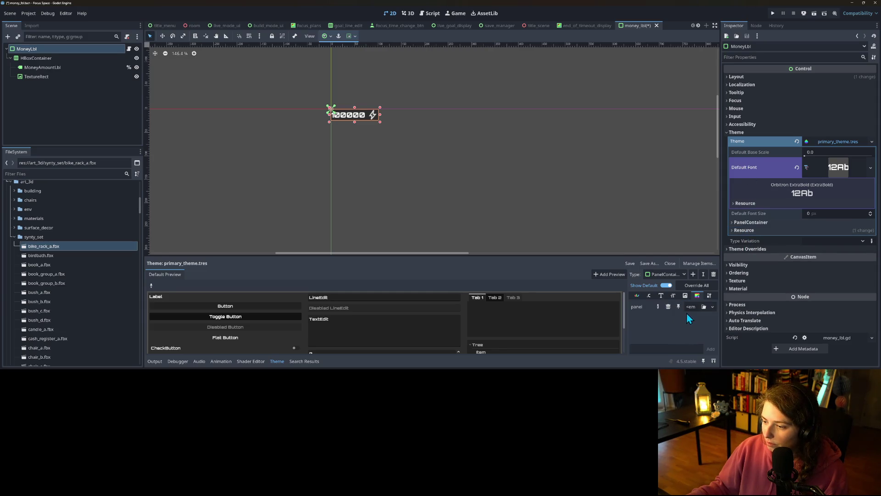
click(712, 306)
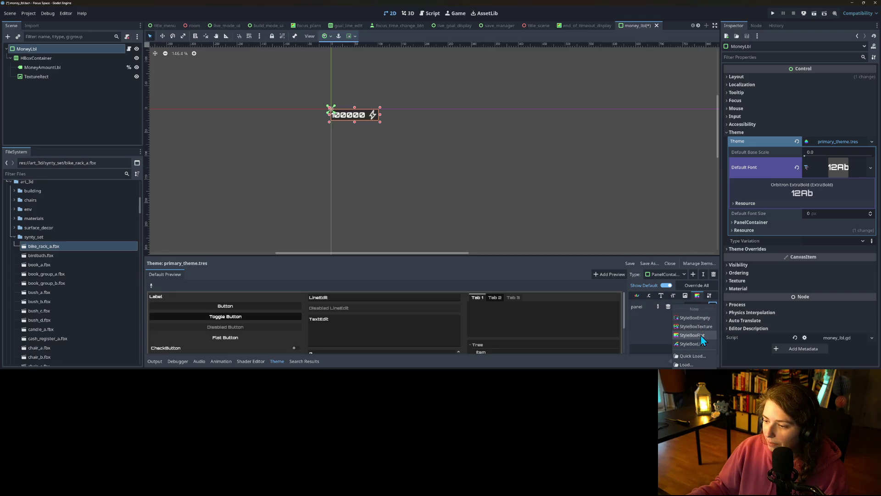
click(703, 334)
click(697, 307)
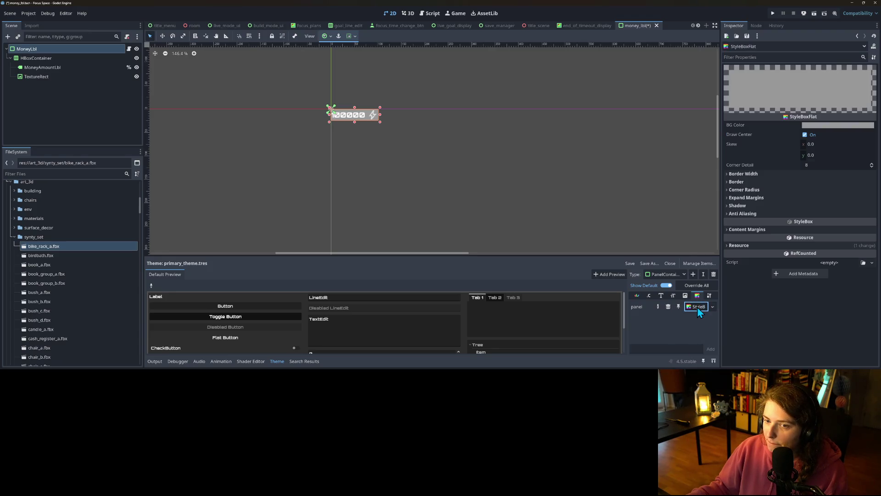
Make the stylebox background colour a darker, semi-transparent grey.
click(817, 125)
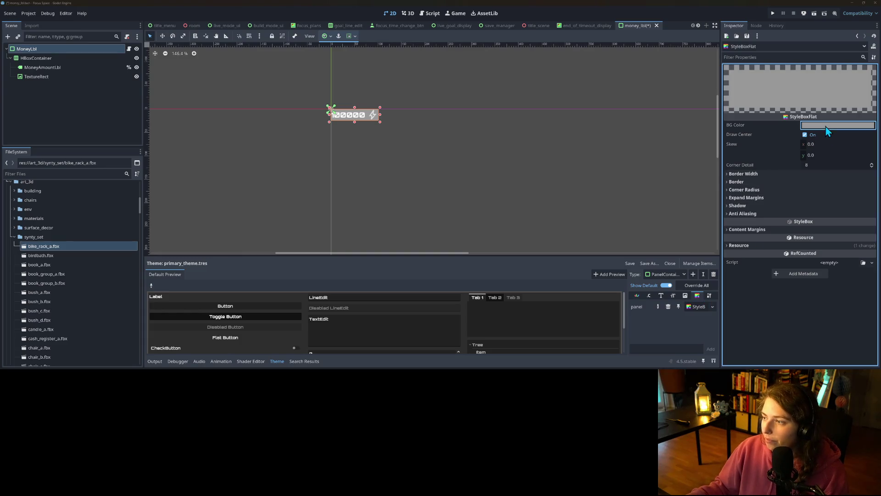
mouse_move(869, 174)
mouse_down()
mouse_move(873, 197)
mouse_move(872, 185)
mouse_up()
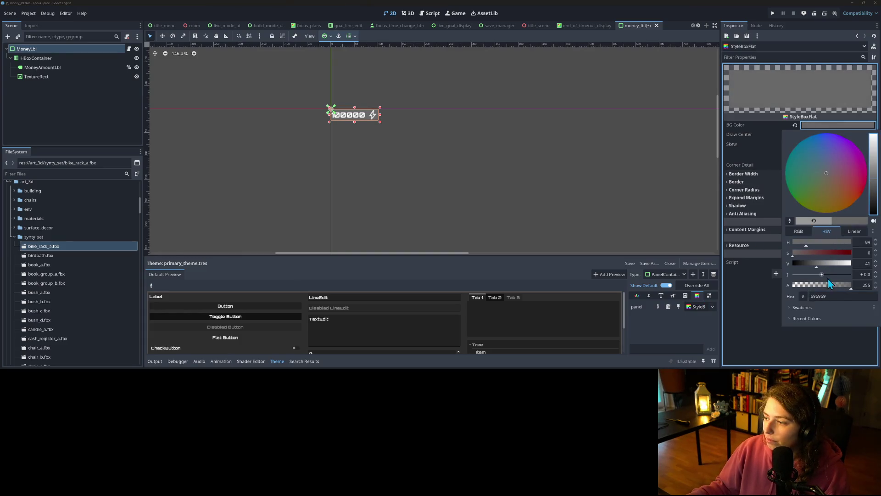
drag(829, 283, 821, 285)
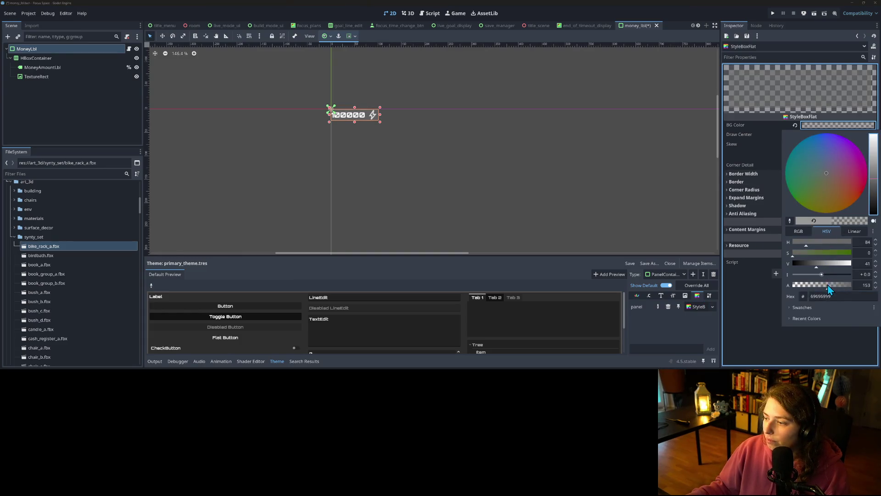
click(874, 198)
click(738, 309)
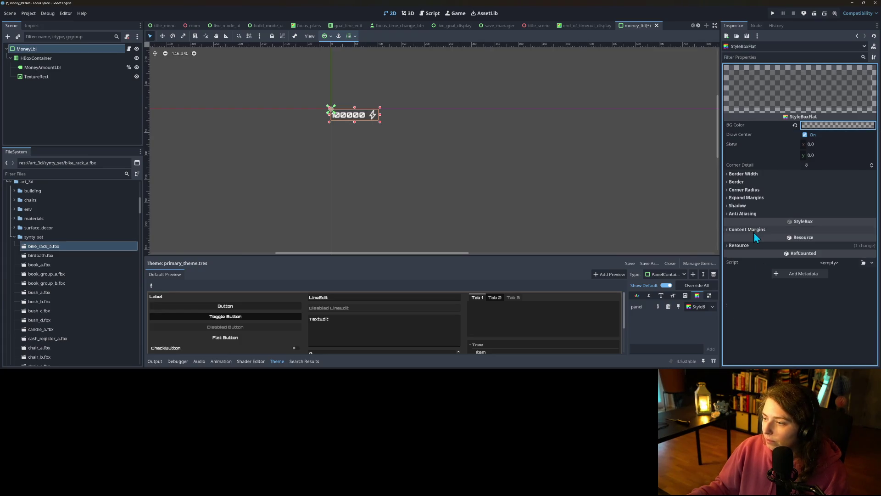
Set all four content margins to 10 and save the scene.
click(753, 230)
click(815, 237)
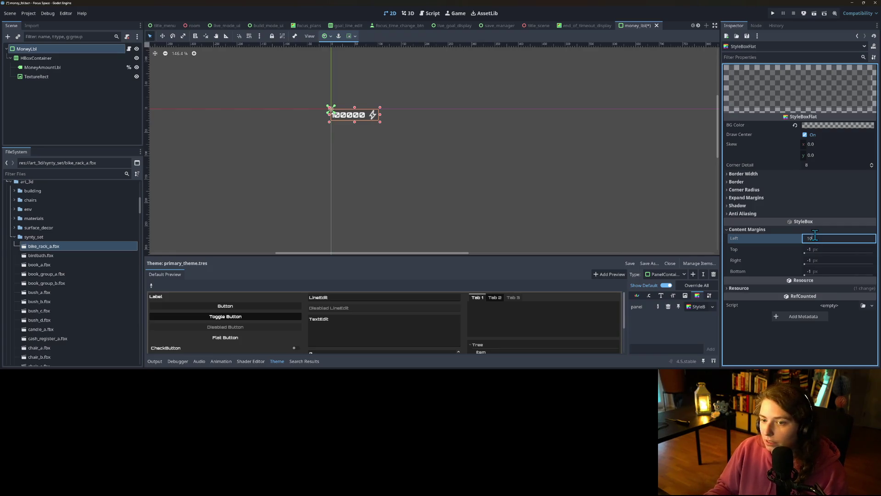
key(Tab)
text(10)
key(Tab)
text(10)
key(Tab)
key(Return)
click(467, 207)
key(ctrl+s)
Set every corner radius to 5, save, and check the money label on the canvas.
scroll(396, 202, down, 2)
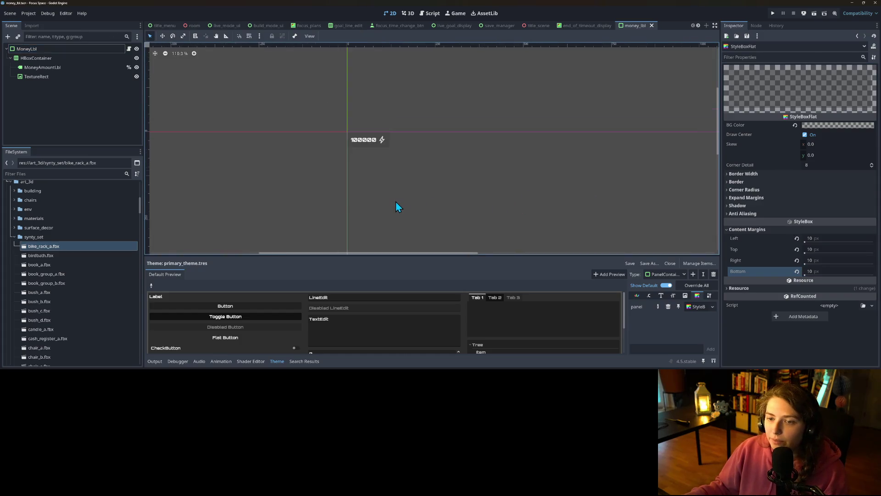
click(780, 189)
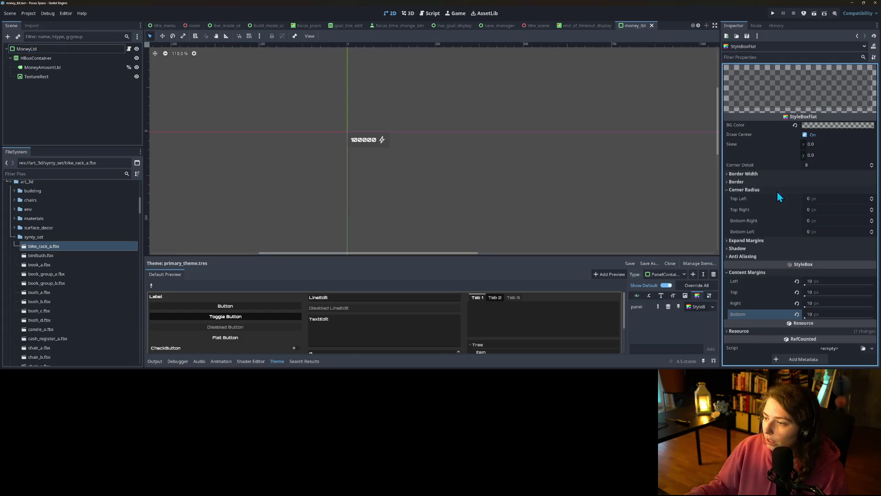
click(825, 201)
text(5)
key(Tab)
text(5)
key(Tab)
text(5)
key(Tab)
text(5)
key(ctrl+s)
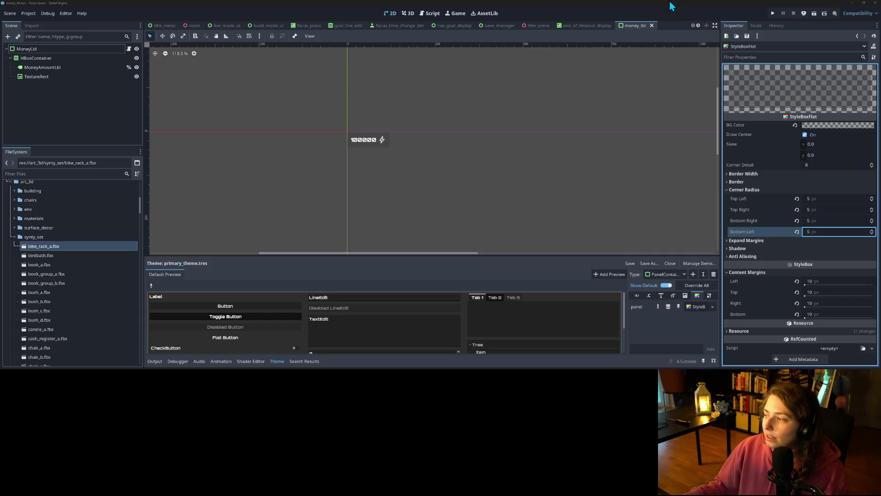
click(585, 78)
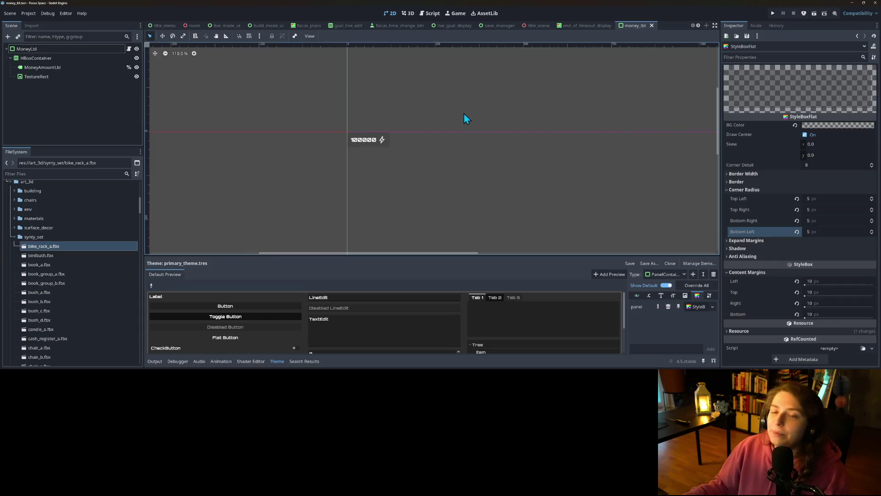
scroll(456, 185, up, 3)
drag(518, 159, 508, 167)
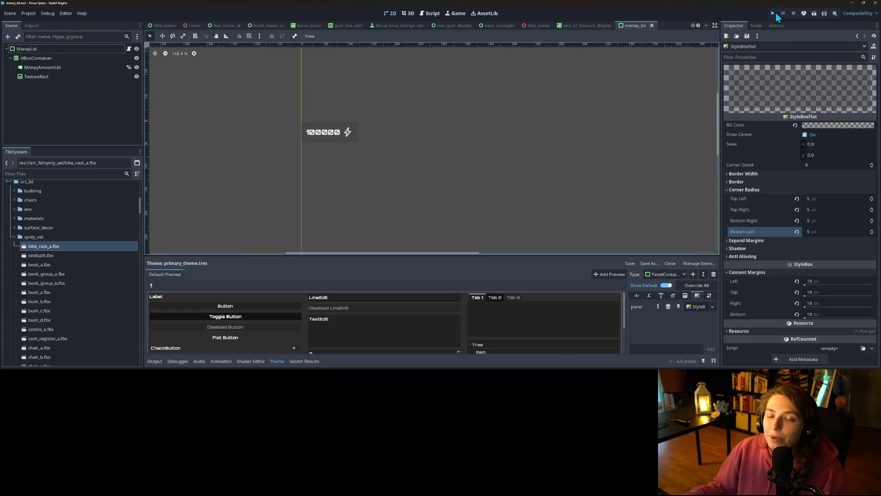
Run the game, start from the title screen, and load the my_save room.
click(775, 12)
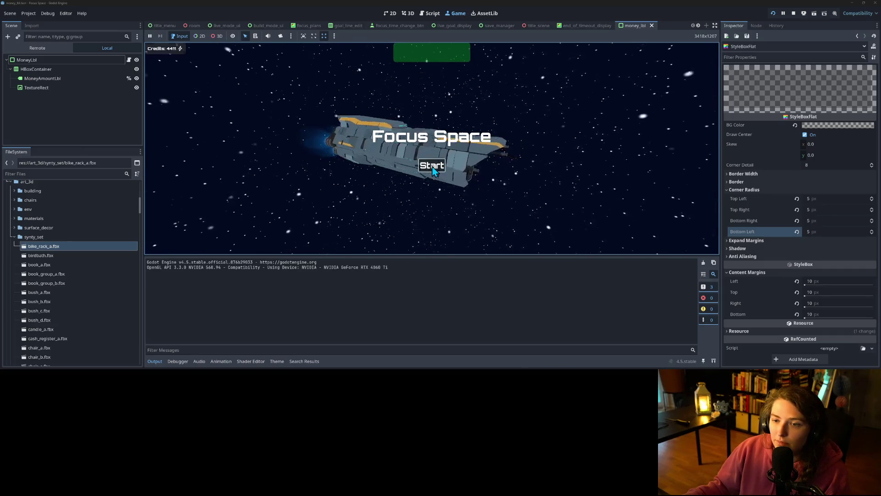
click(432, 167)
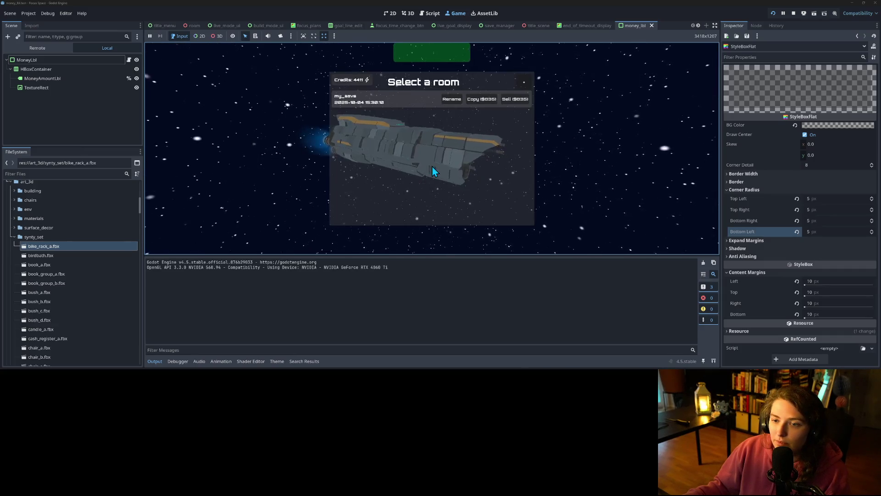
click(409, 104)
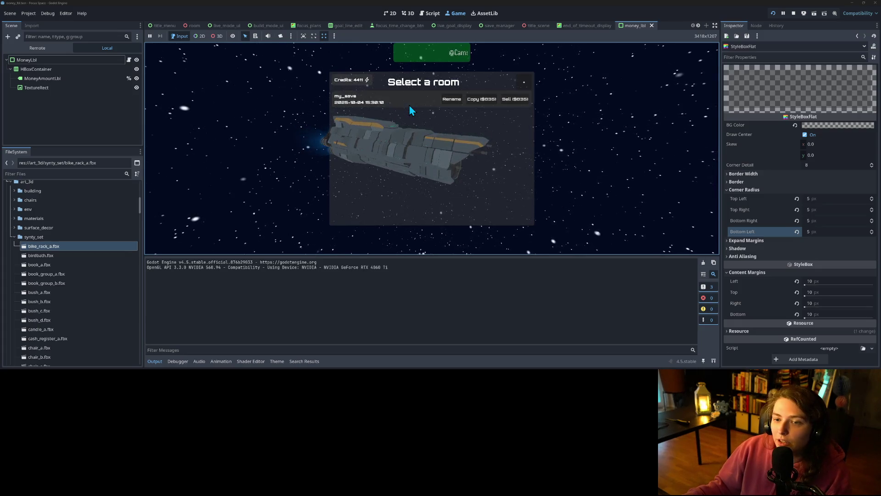
Collapse the Output panel, orbit around the room, and bring up the Focus Planner.
drag(464, 145, 434, 144)
scroll(417, 143, up, 3)
scroll(416, 142, up, 3)
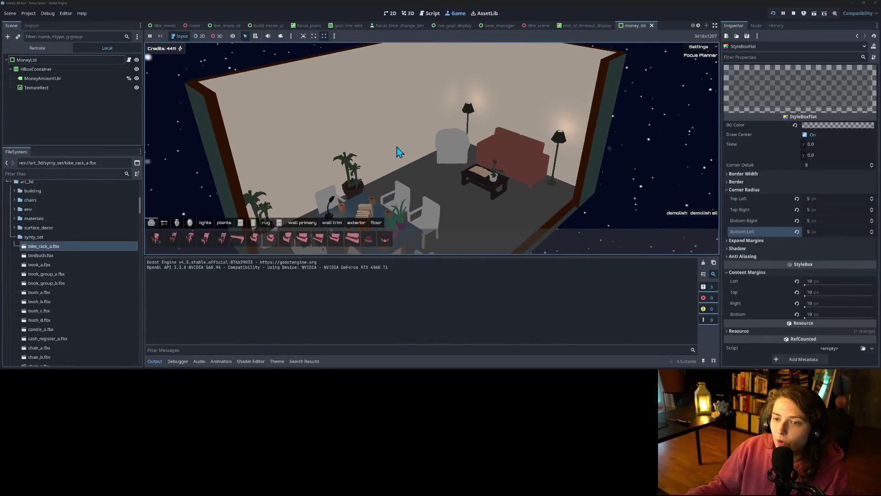
scroll(407, 151, down, 3)
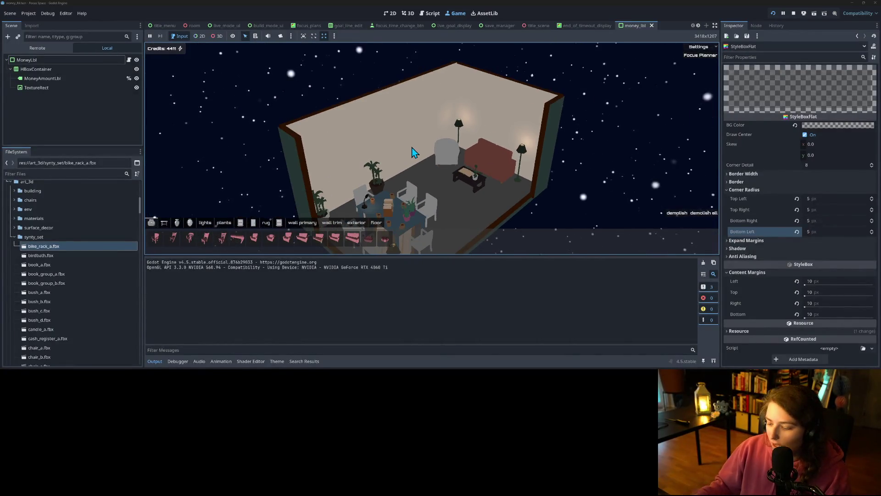
scroll(412, 151, down, 3)
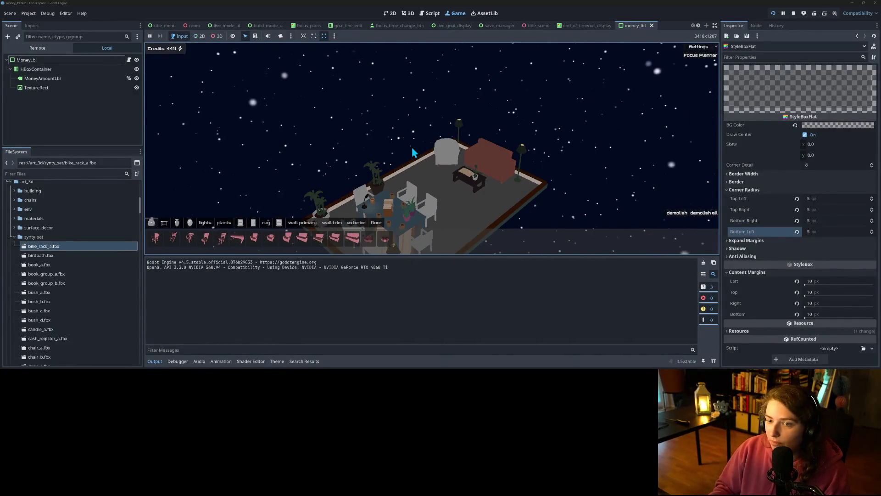
scroll(422, 146, down, 2)
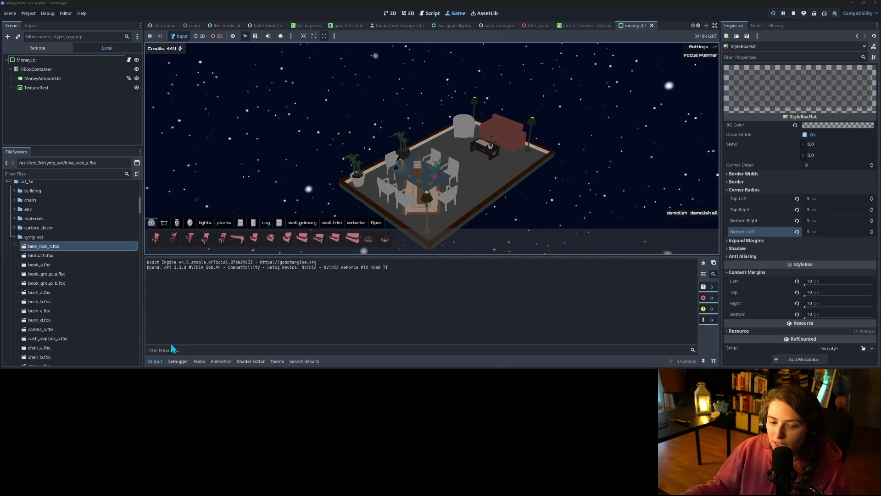
click(155, 361)
mouse_move(475, 253)
mouse_down()
mouse_move(475, 238)
mouse_move(492, 236)
mouse_move(466, 227)
mouse_up()
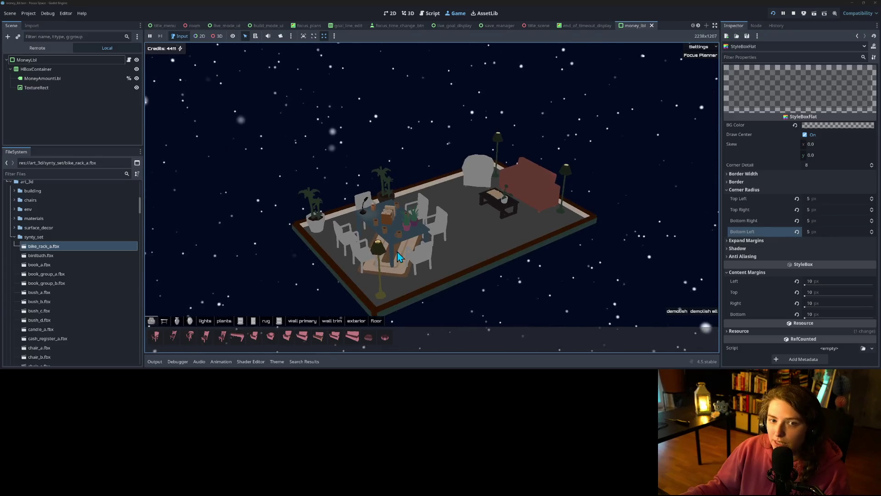
click(704, 56)
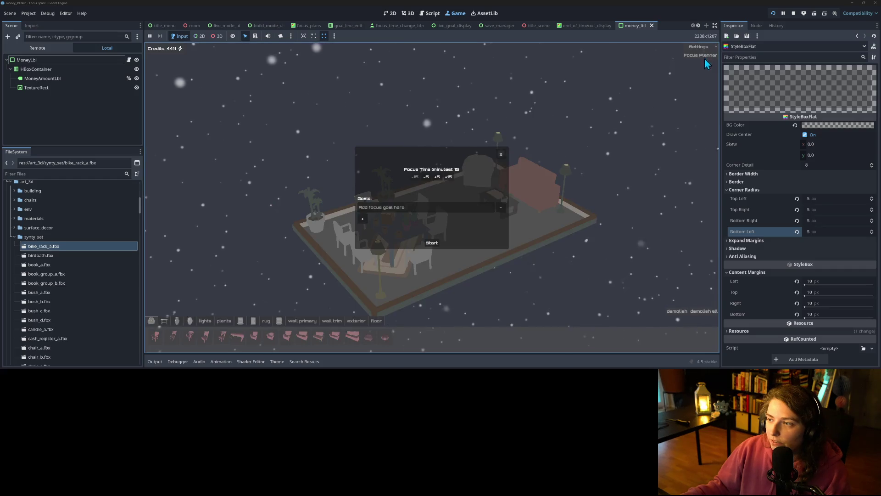
Enter the goal 'Eat a bunch', raise focus time to 30 minutes, and start the session.
click(408, 209)
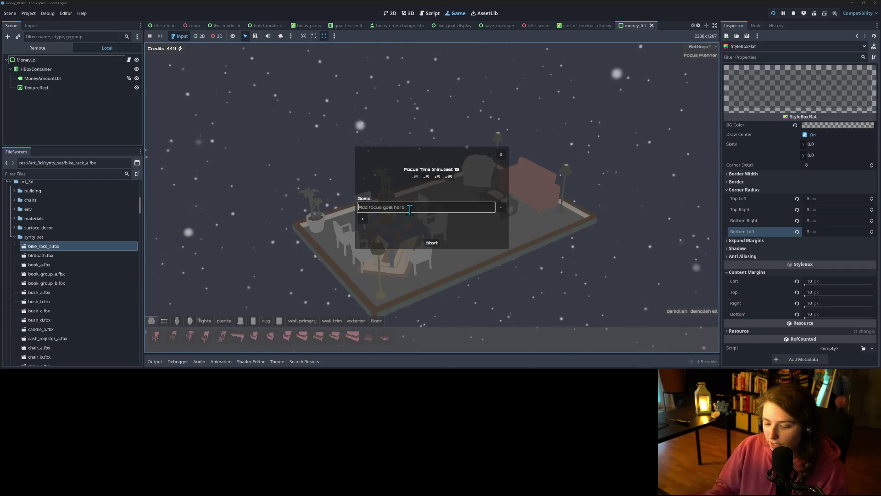
text(Eat a bun)
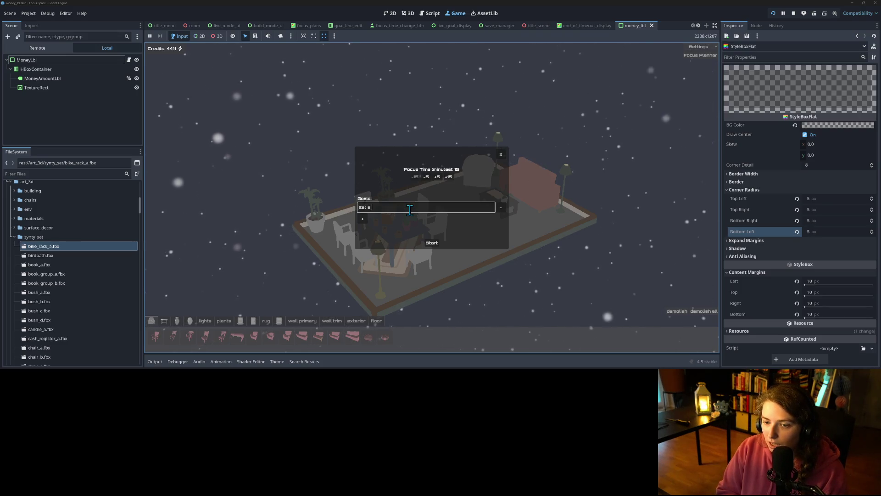
text(ch)
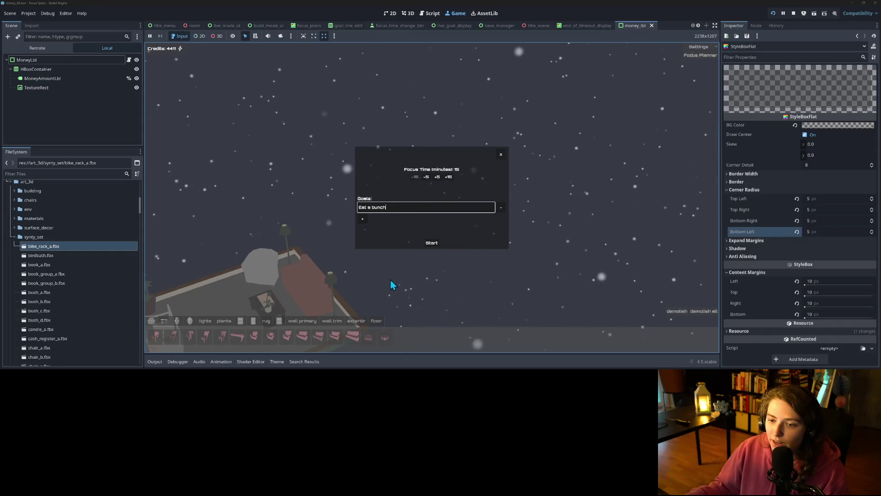
click(448, 178)
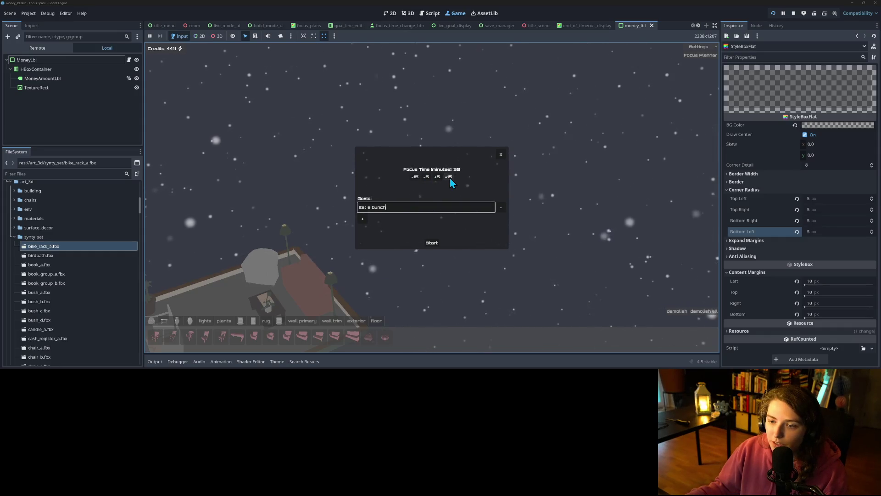
click(431, 243)
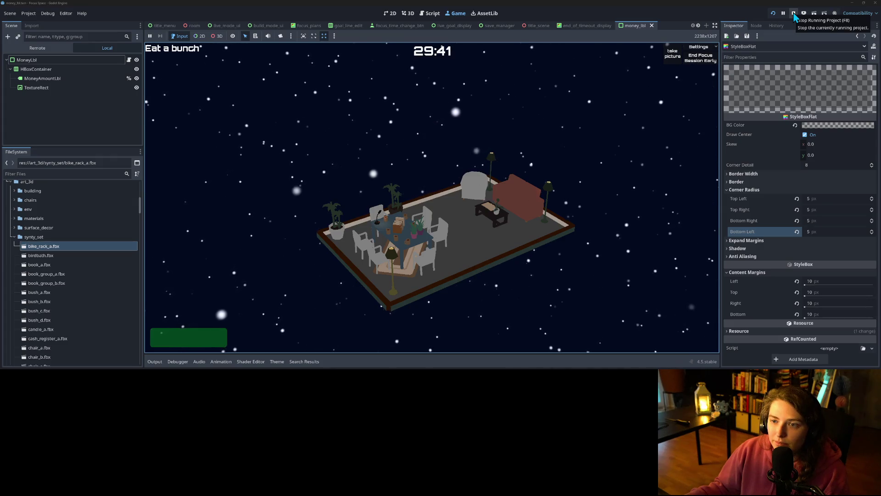
Take an in-game picture and save it named 'chilling in my space dome'.
click(673, 55)
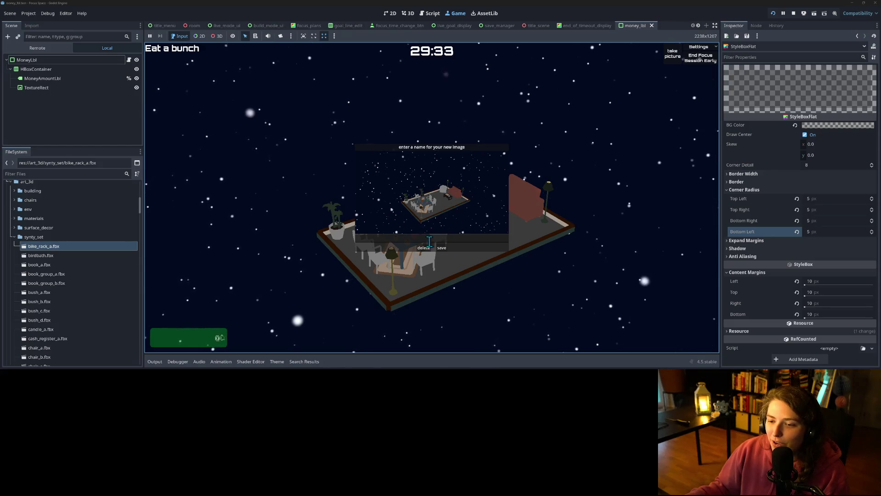
click(430, 239)
text(chi)
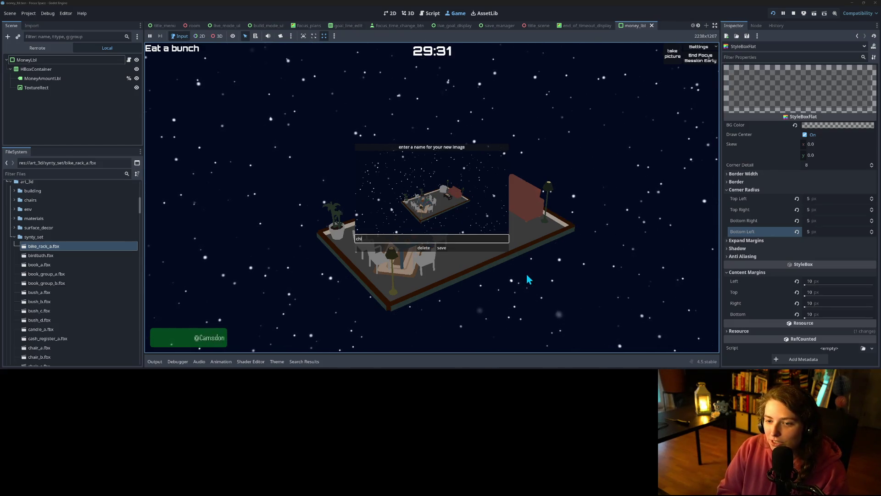
text(lling in my )
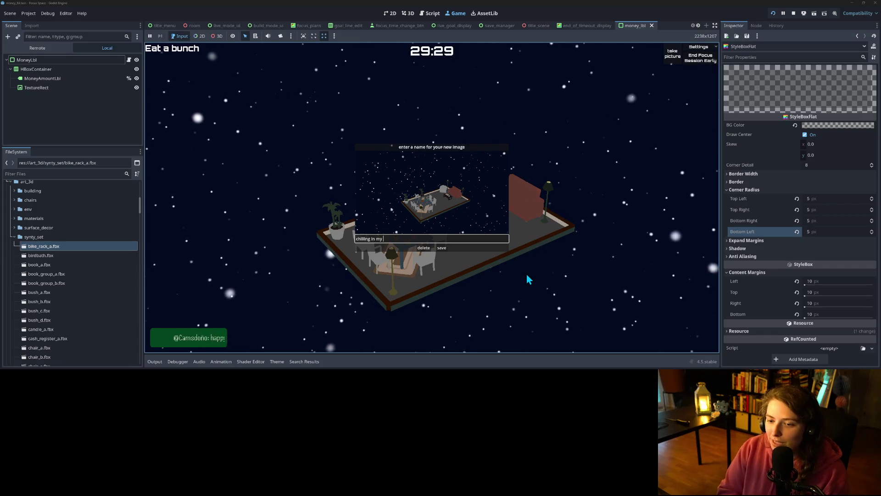
text(space dome)
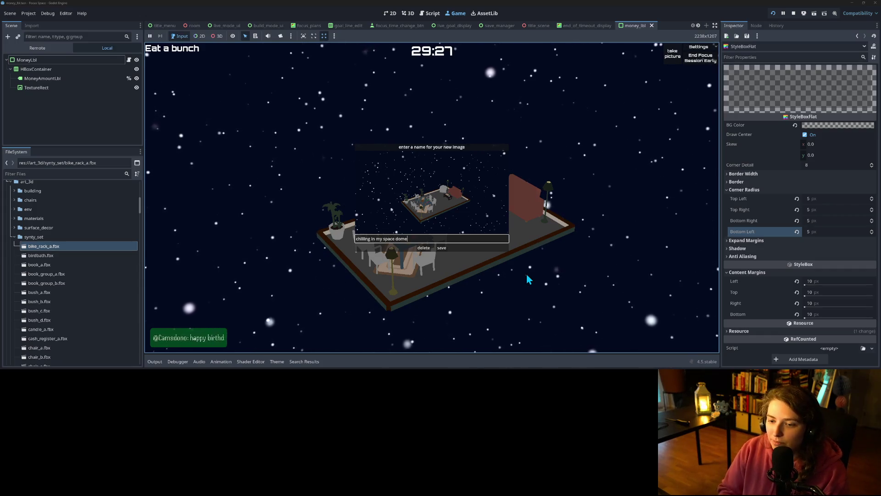
click(441, 248)
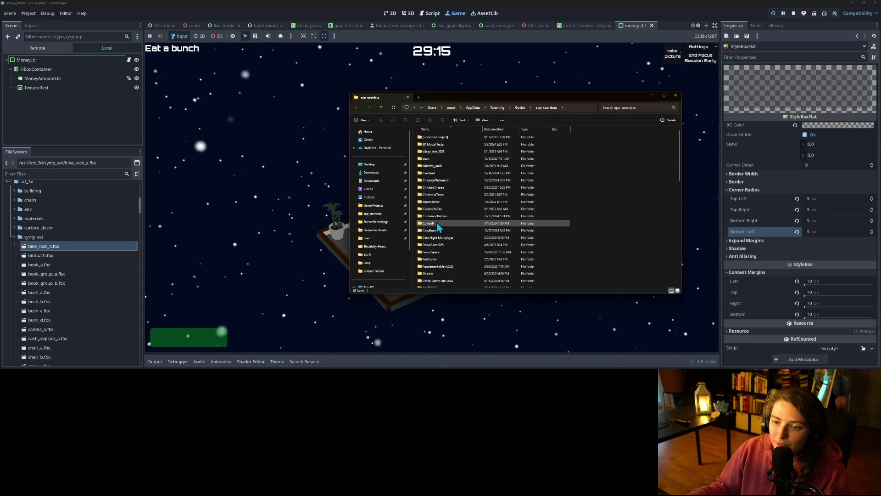
Open the picture from the Focus Space screenshots folder, then close Photos and minimize Explorer.
scroll(436, 225, down, 3)
click(432, 200)
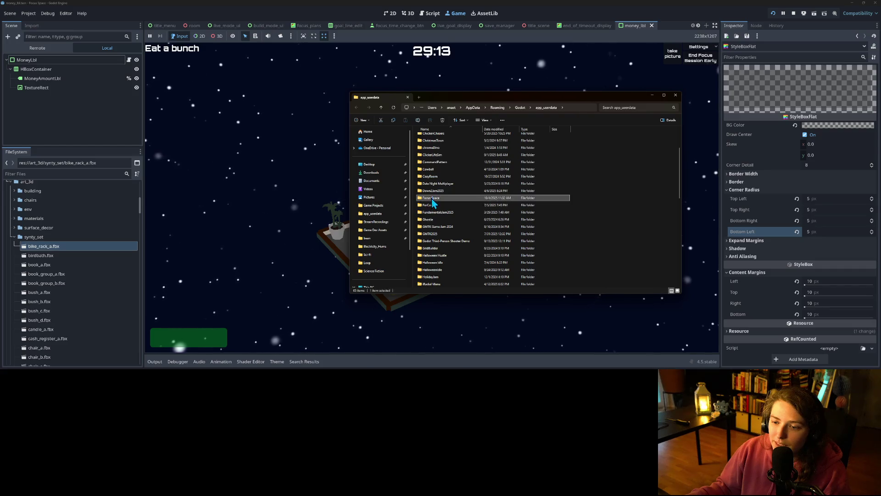
double_click(432, 202)
double_click(442, 154)
double_click(431, 149)
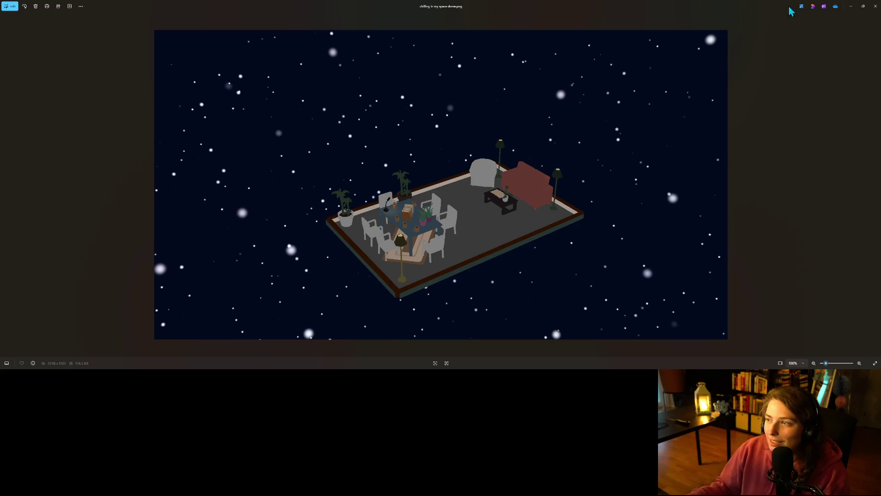
click(874, 7)
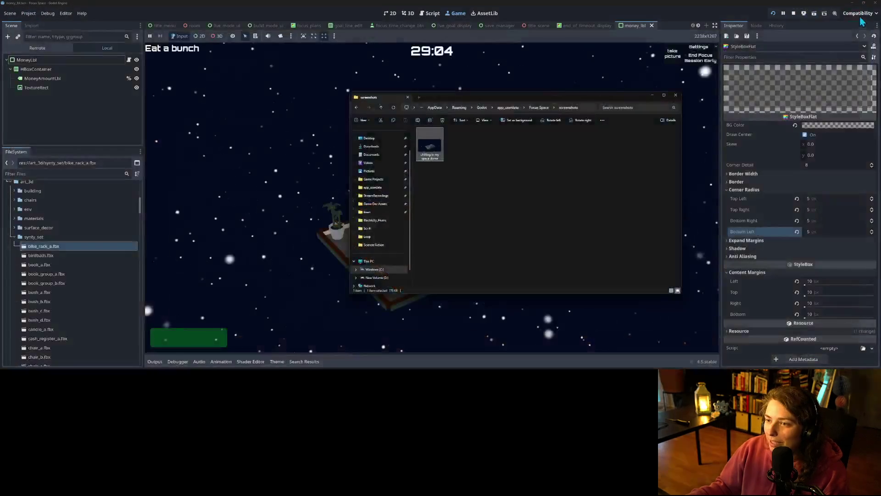
click(654, 95)
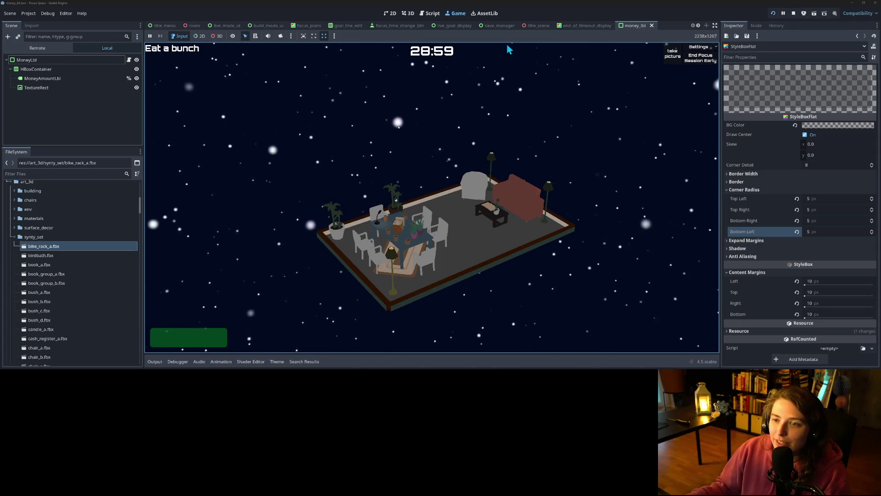
End the focus session early and dismiss the Focus Finished results.
click(707, 59)
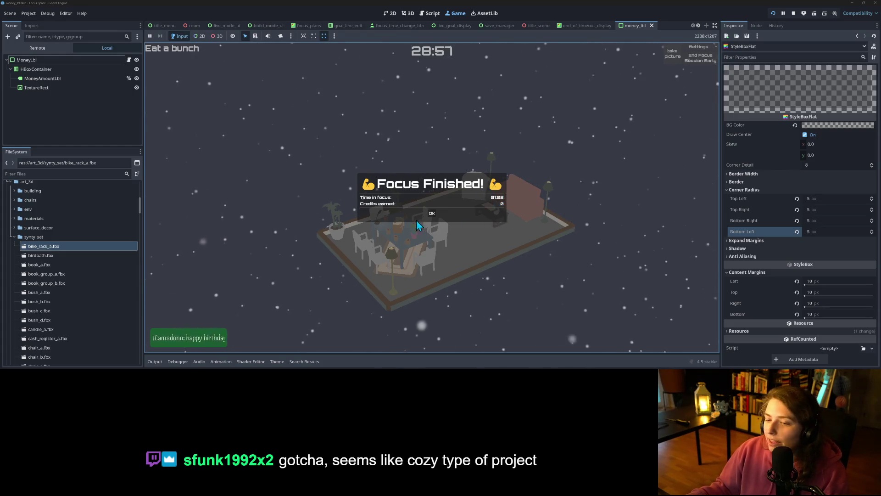
click(432, 213)
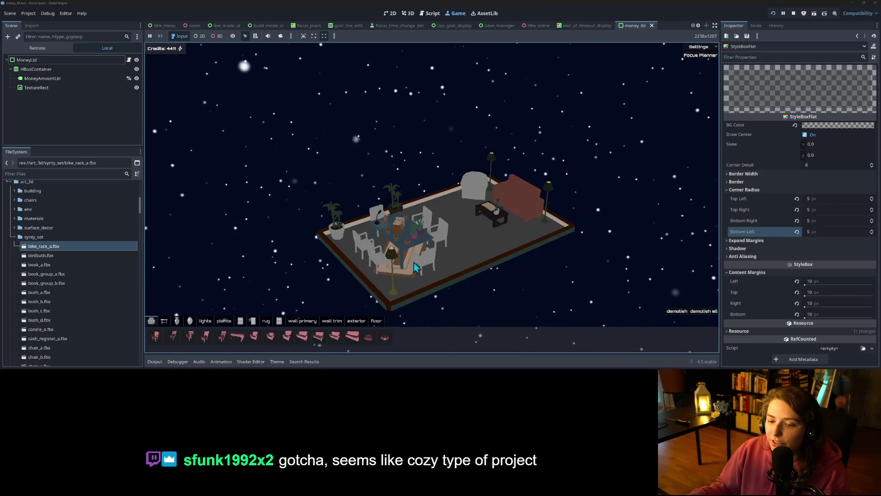
drag(505, 258, 520, 263)
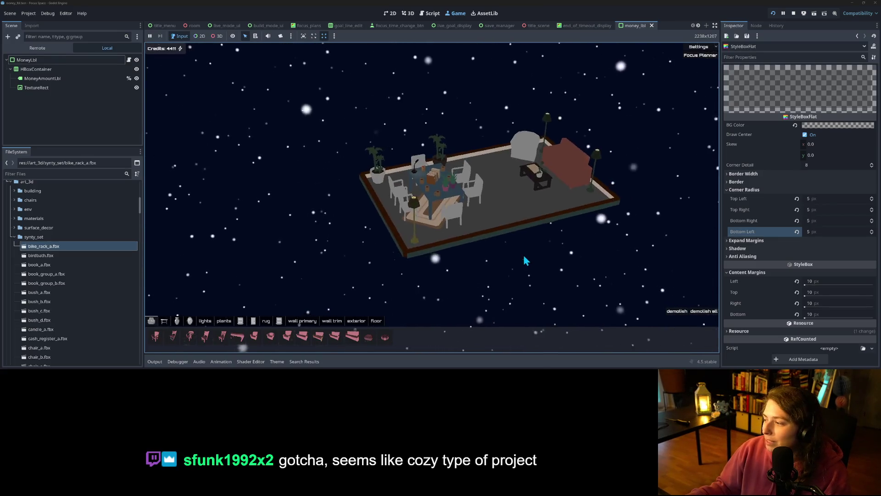
scroll(519, 262, up, 4)
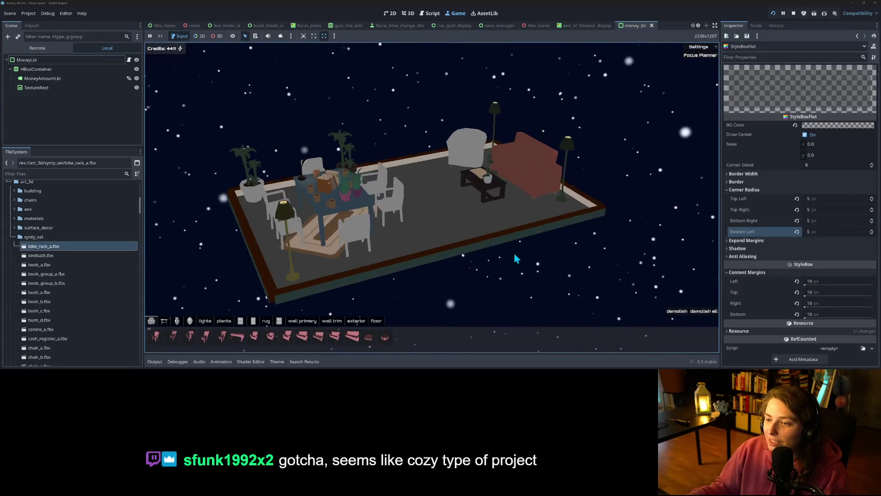
scroll(518, 256, down, 2)
Orbit and zoom around the room, then stop the running game.
drag(517, 256, 526, 260)
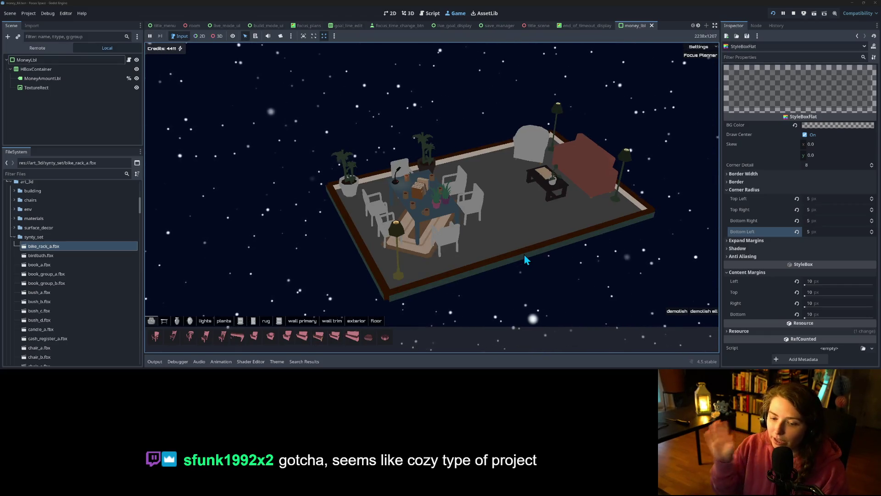
drag(531, 235, 494, 240)
scroll(500, 241, up, 3)
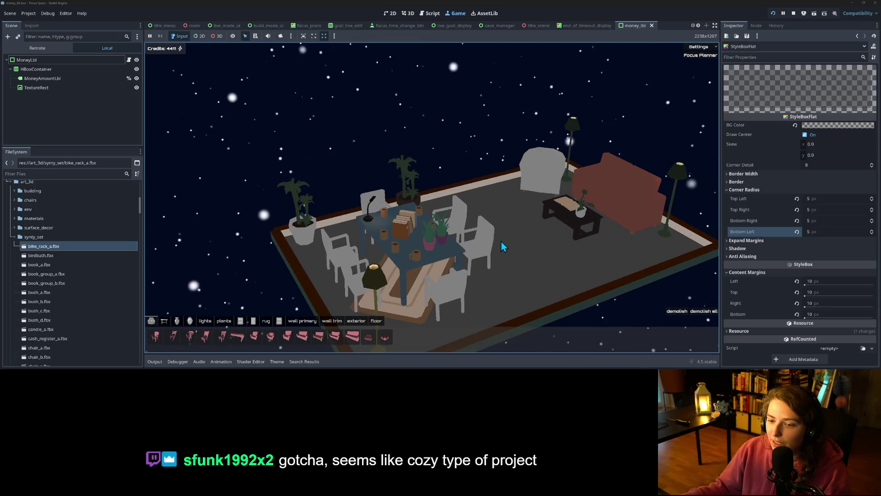
scroll(497, 238, down, 3)
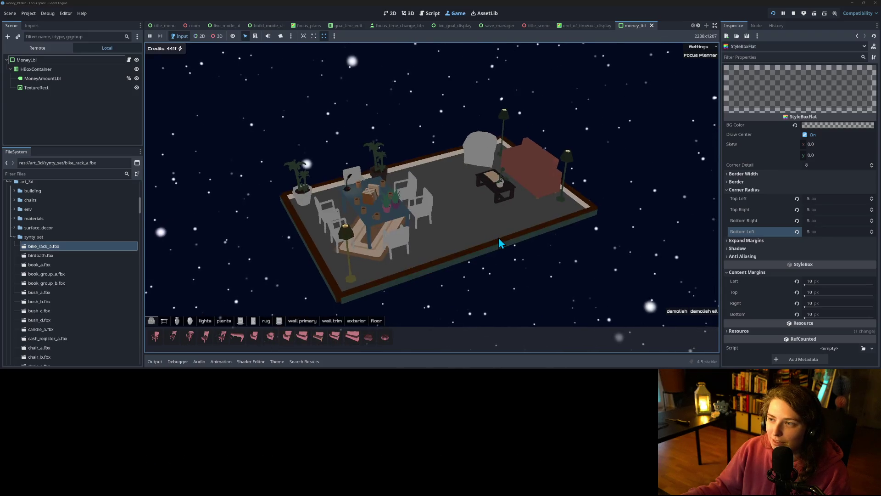
scroll(499, 237, up, 3)
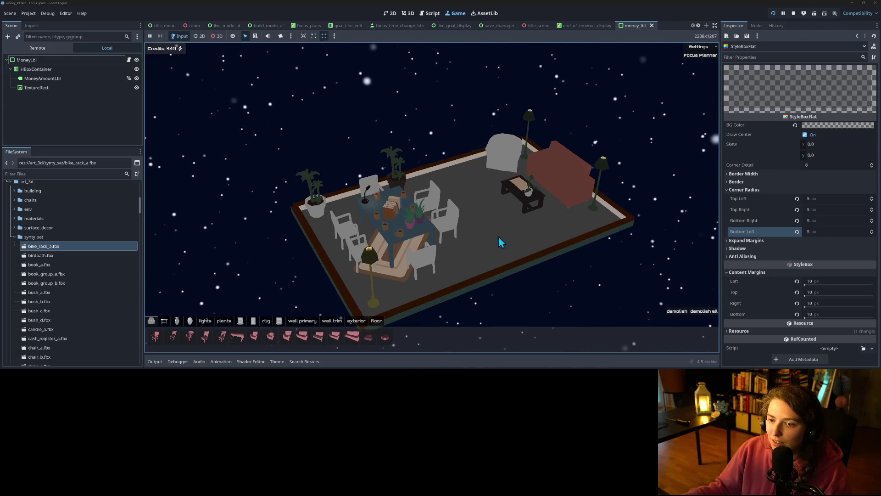
scroll(498, 237, down, 3)
scroll(486, 244, up, 3)
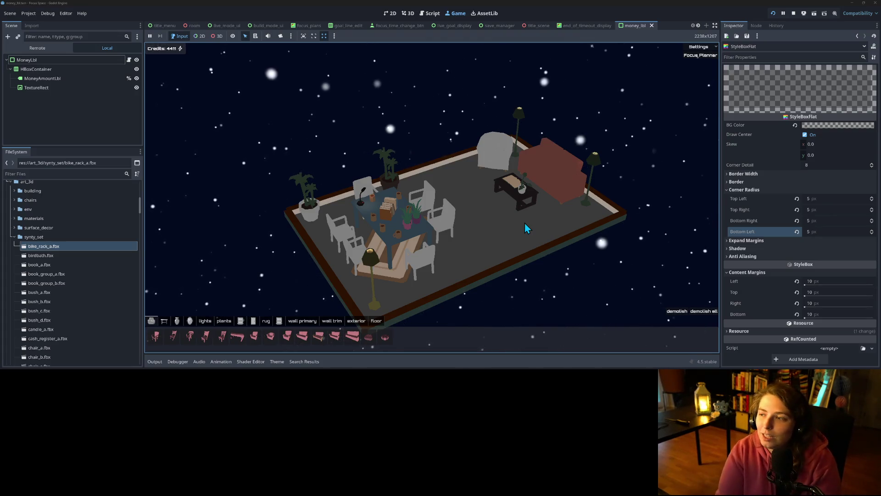
click(793, 14)
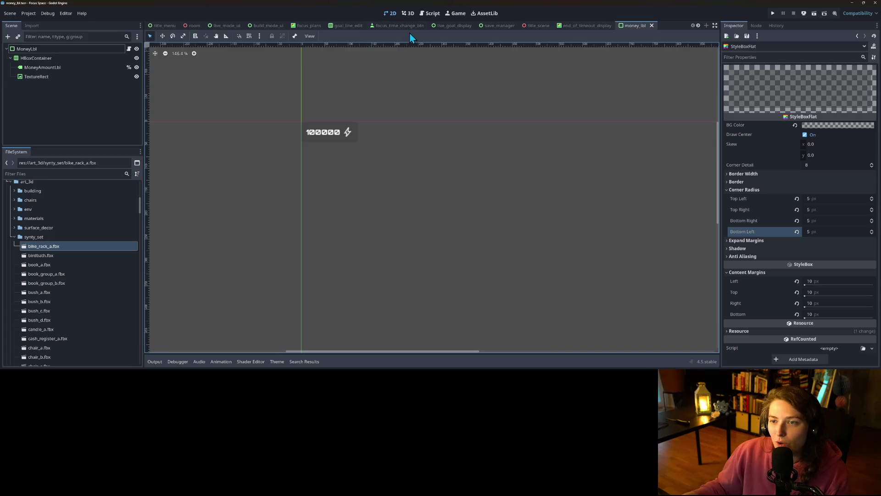
Switch to the title_menu scene tab, then to the room scene tab.
click(169, 26)
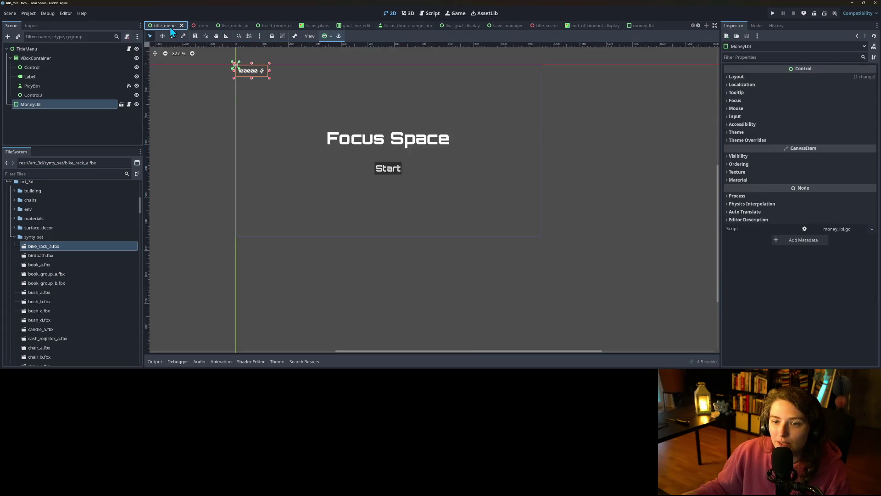
mouse_move(242, 29)
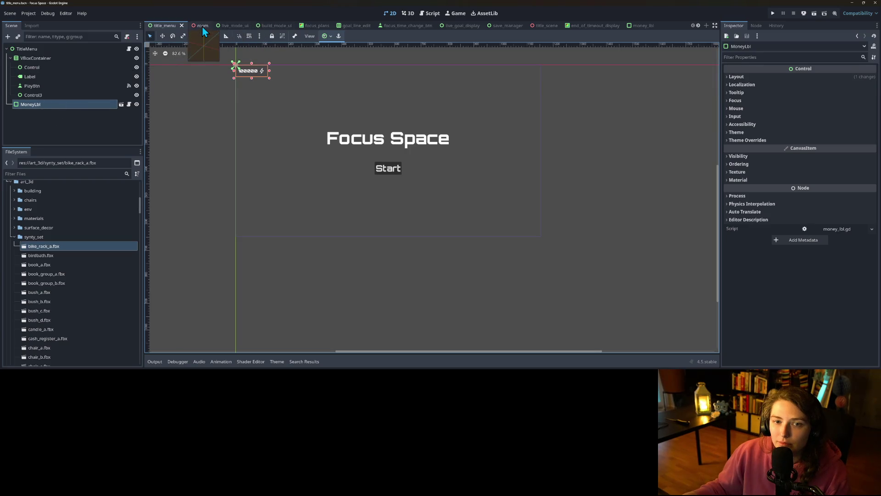
click(200, 26)
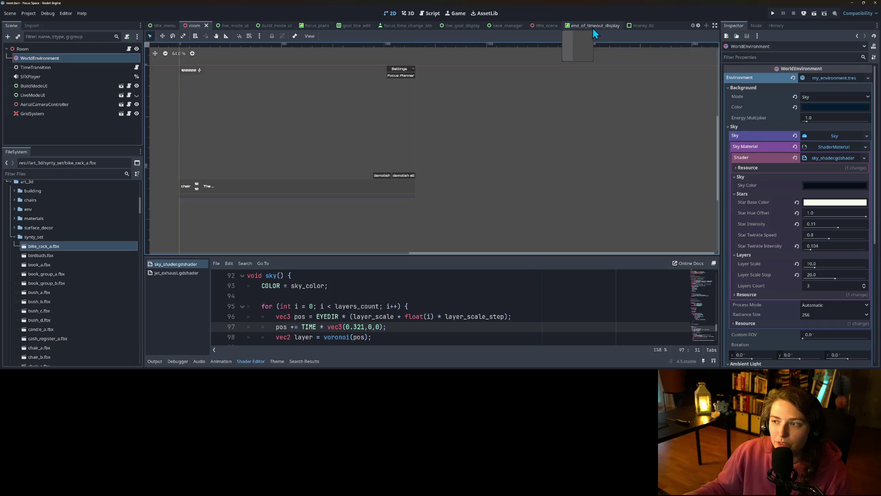
Delete the ScrollingScreenText node from title_scene, then reopen the money_lbl script.
click(548, 27)
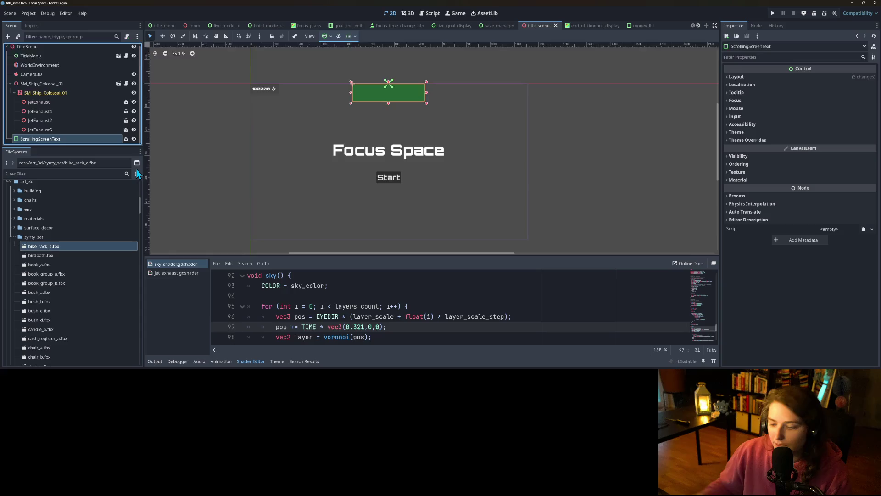
key(Delete)
key(Return)
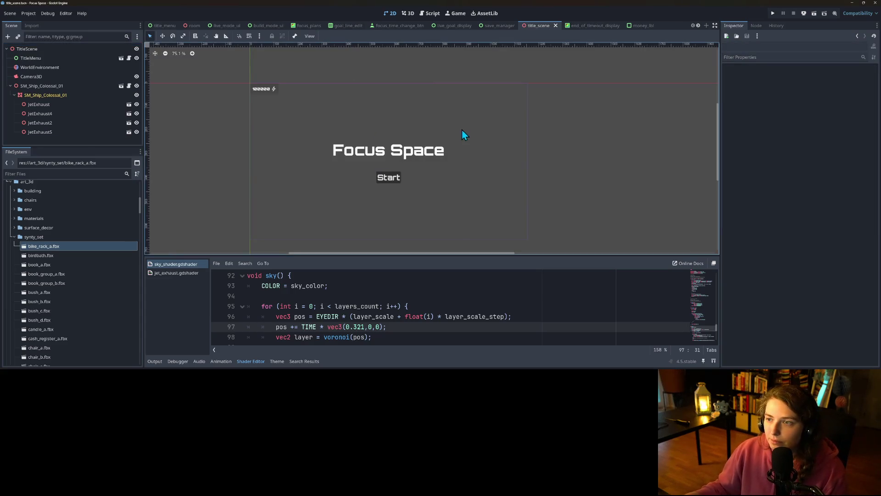
click(265, 95)
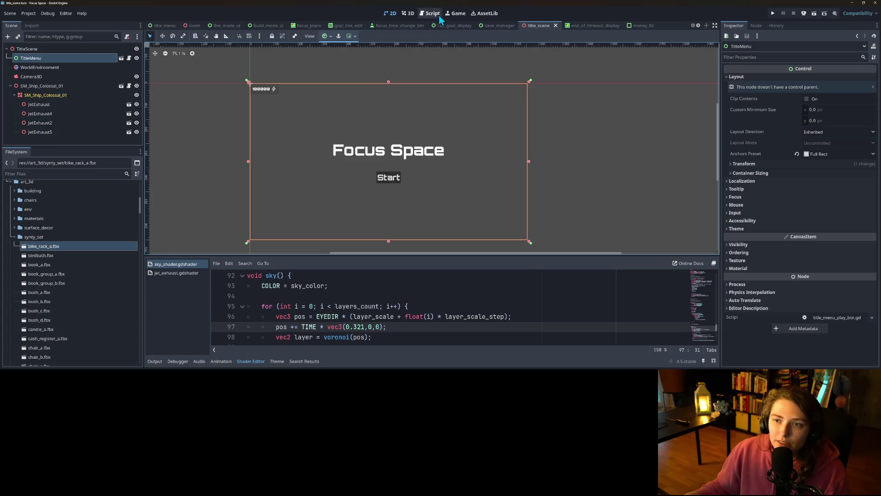
click(643, 26)
click(129, 49)
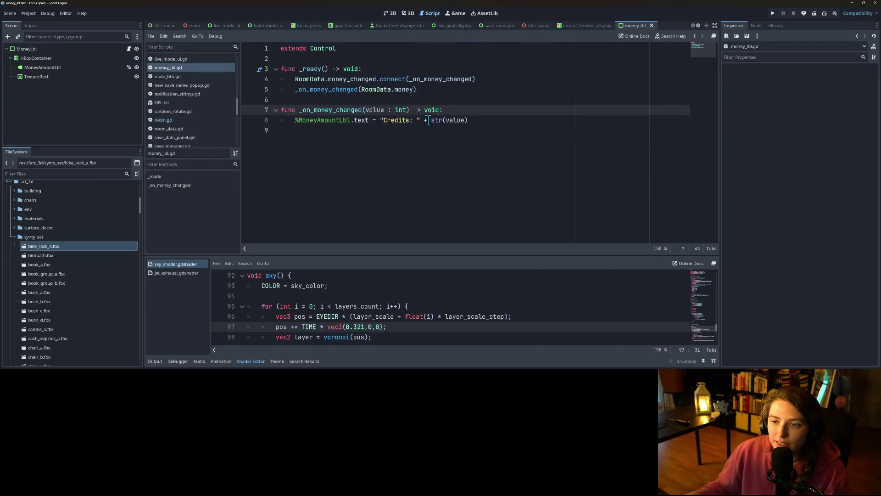
Strip the "Credits: " prefix from line 8 so %MoneyAmountLbl shows only str(value).
drag(433, 121, 384, 122)
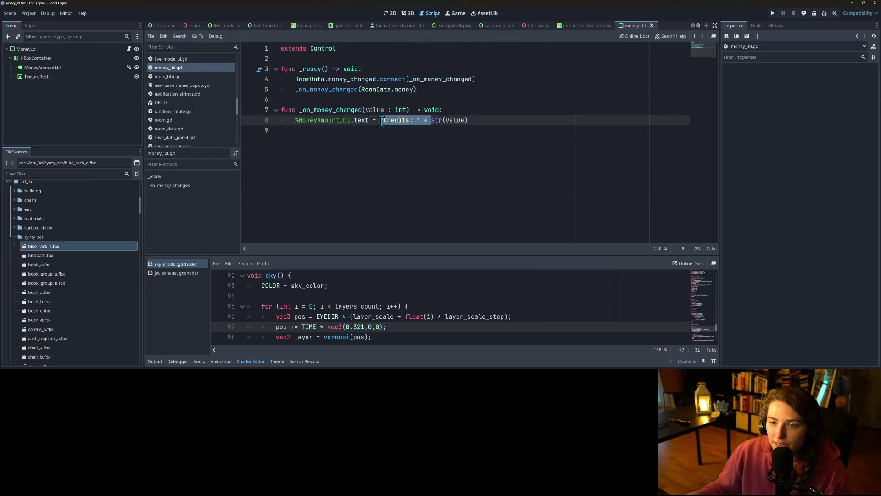
key(BackSpace)
key(Escape)
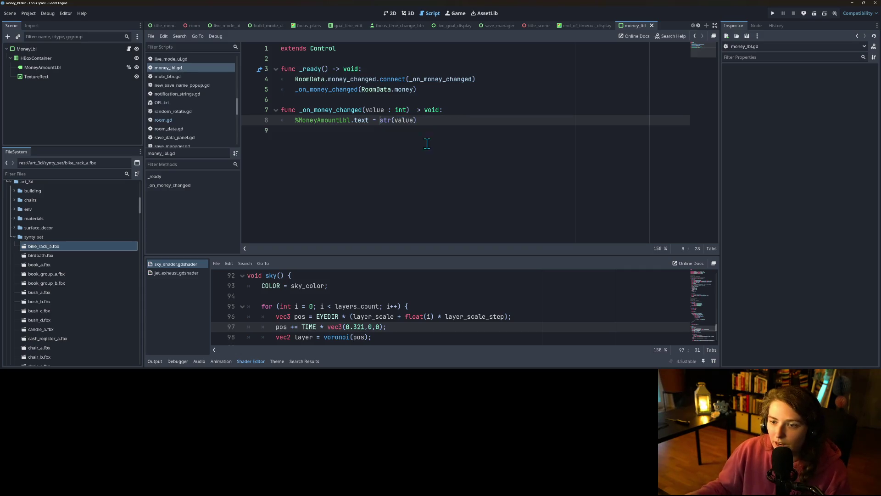
key(Down)
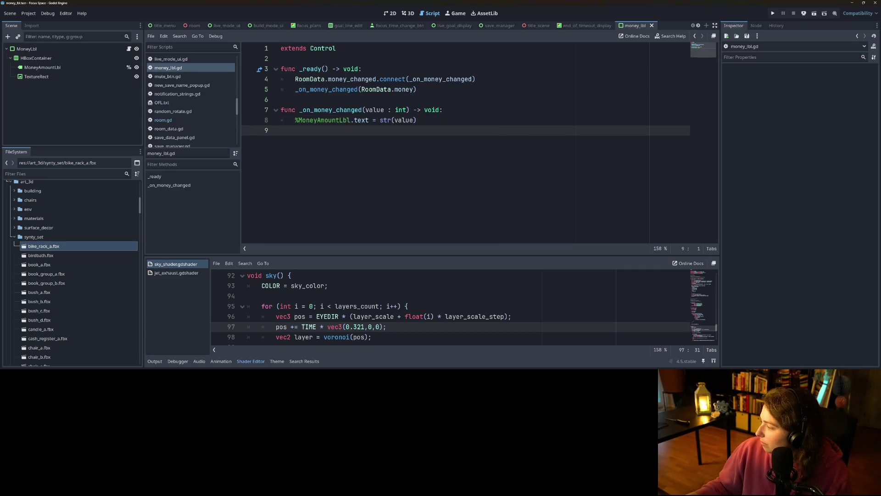
key(alt+Tab)
Commit only title_scene.tscn to main as 'removes scrolling message box from title scene'.
click(178, 94)
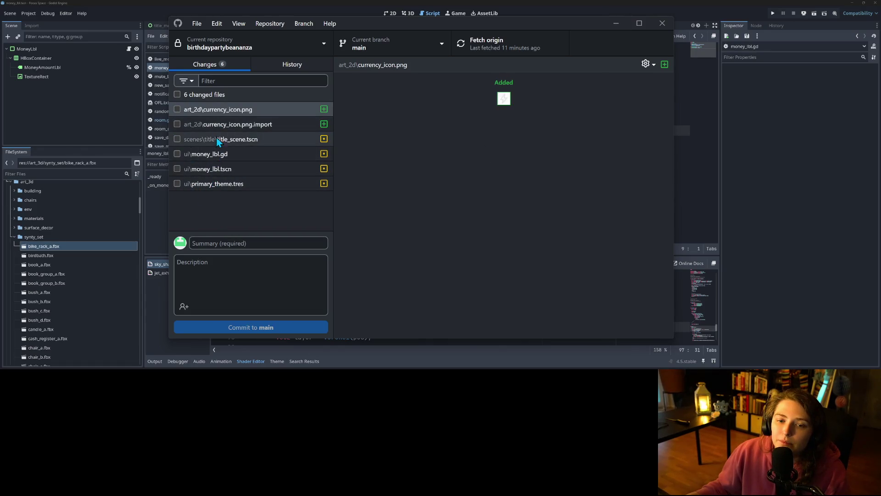
click(216, 139)
click(178, 139)
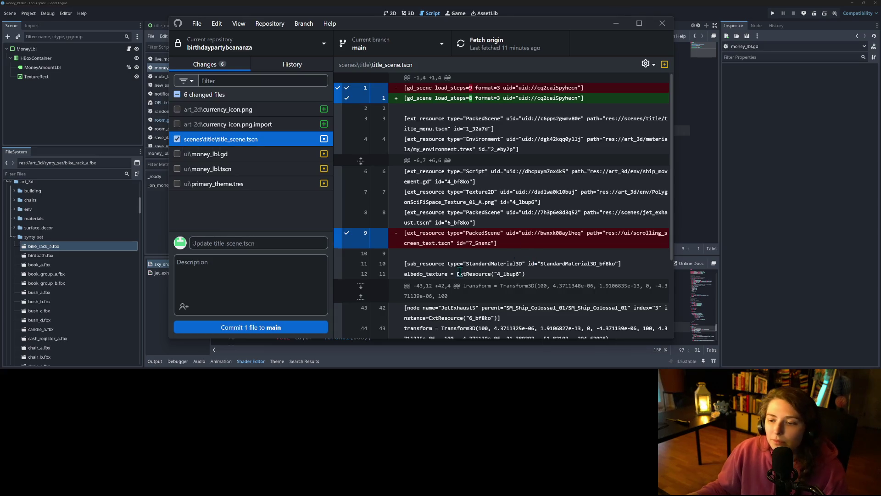
scroll(471, 270, down, 3)
click(302, 247)
text(re)
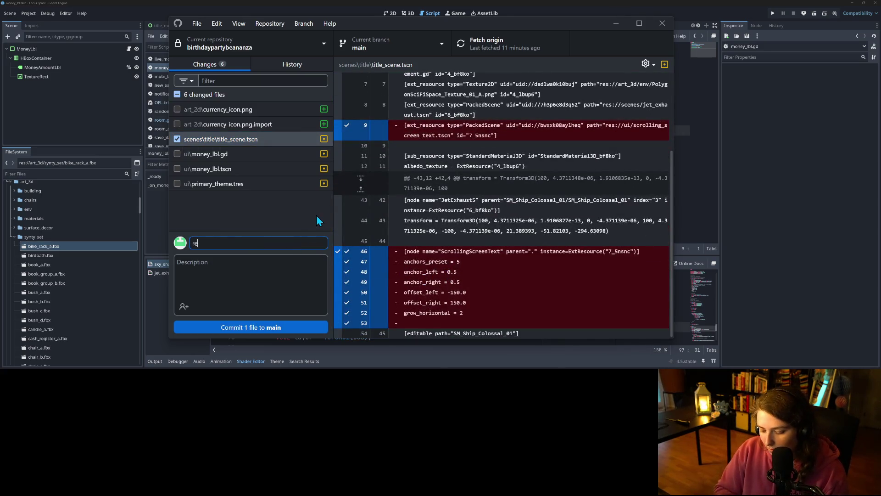
text(moves scrolli)
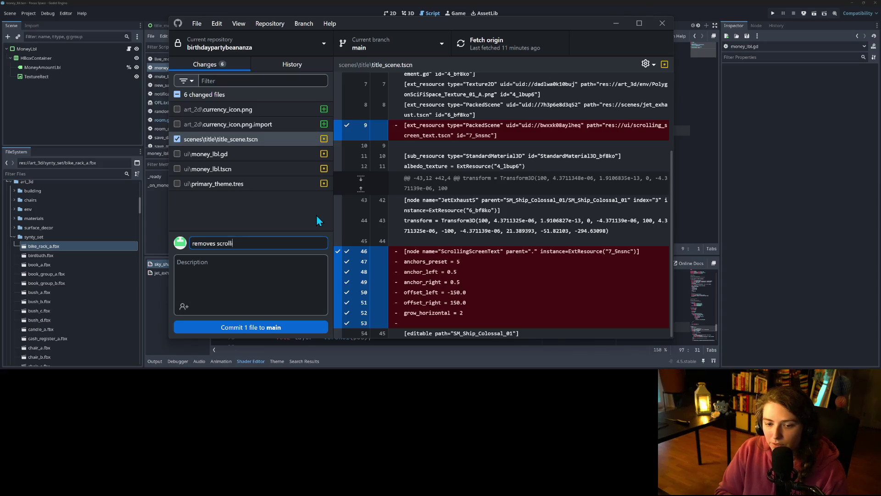
text(ng box from )
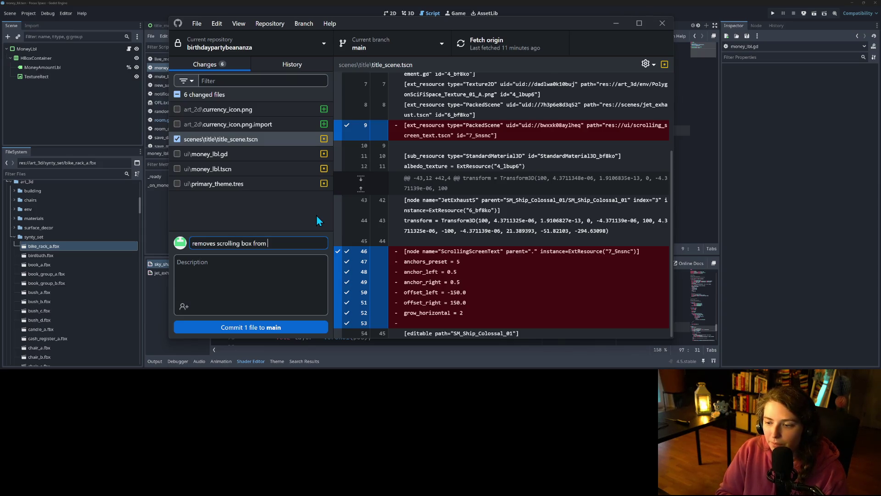
text(title scene)
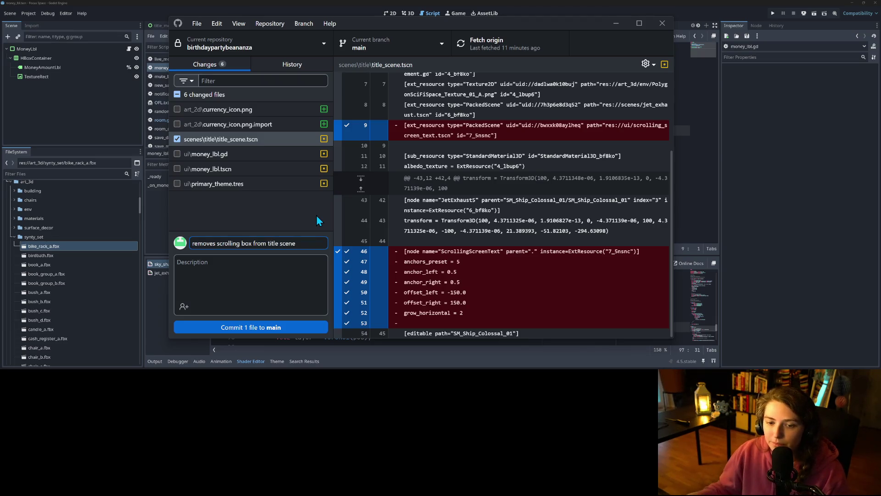
click(239, 244)
text(message)
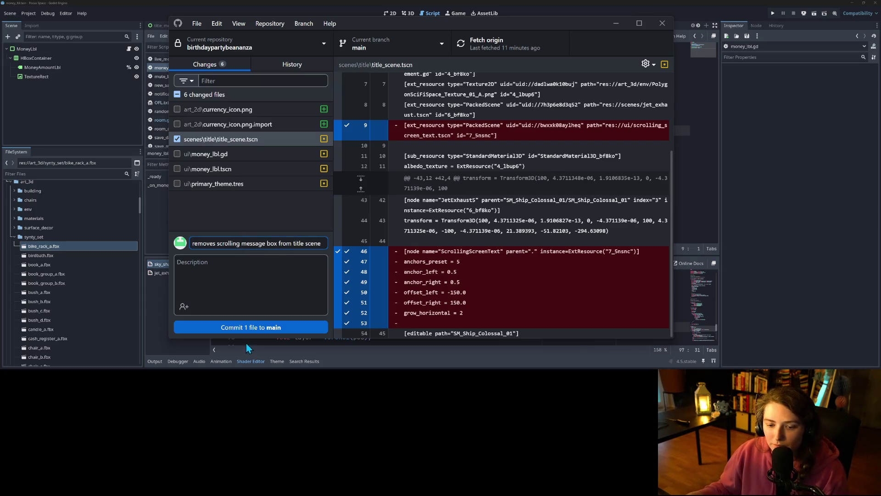
click(249, 327)
click(263, 194)
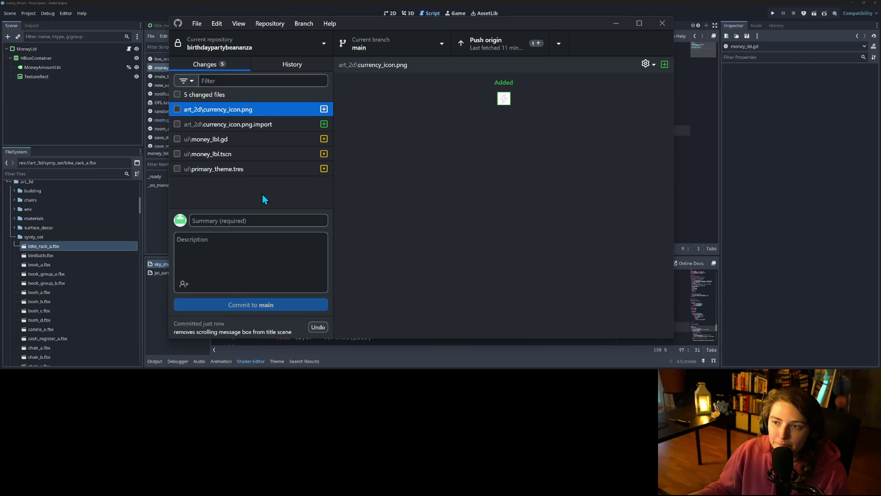
Push the title-scene commit and review the diffs of the five remaining changed files.
click(533, 40)
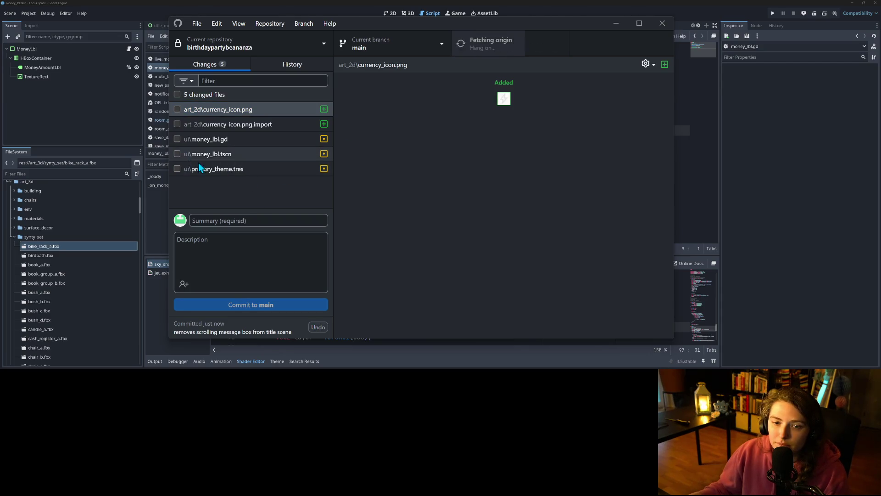
click(221, 168)
click(231, 153)
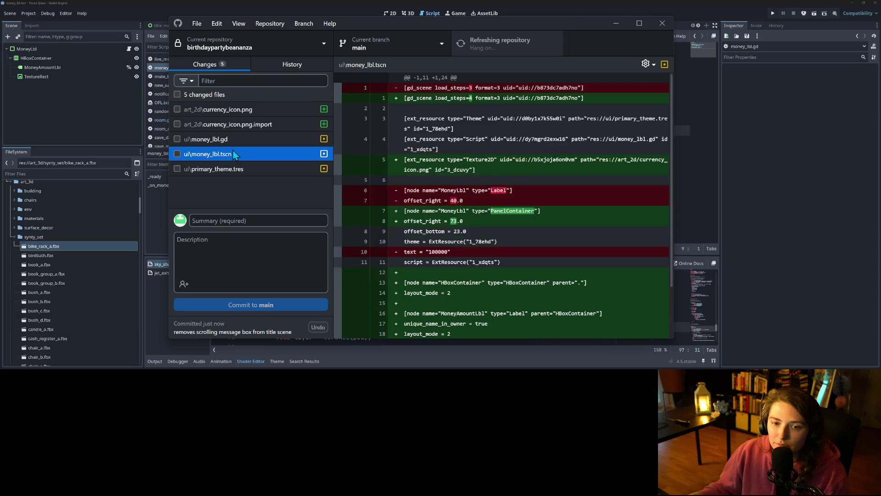
click(241, 143)
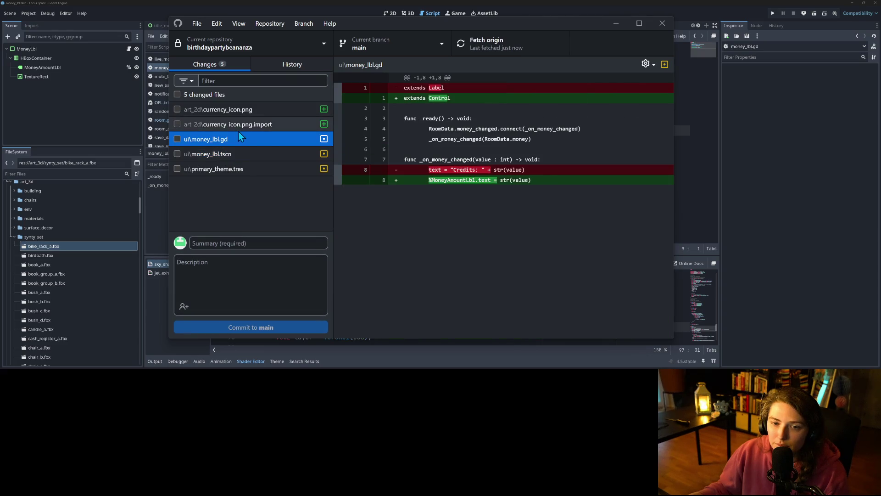
click(238, 125)
click(250, 110)
Commit all five files to main as 'adds currency icon and updates money lbl' and push to origin.
click(178, 95)
text(adds )
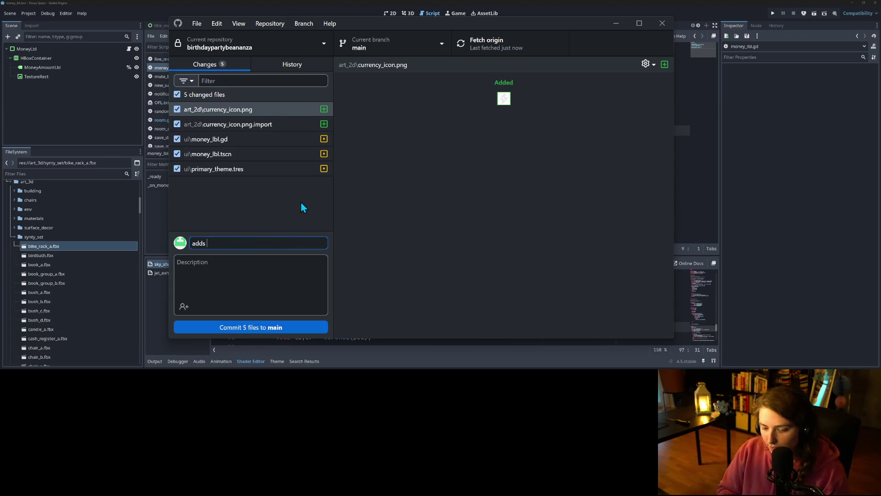
text(currentcy icon)
text(and)
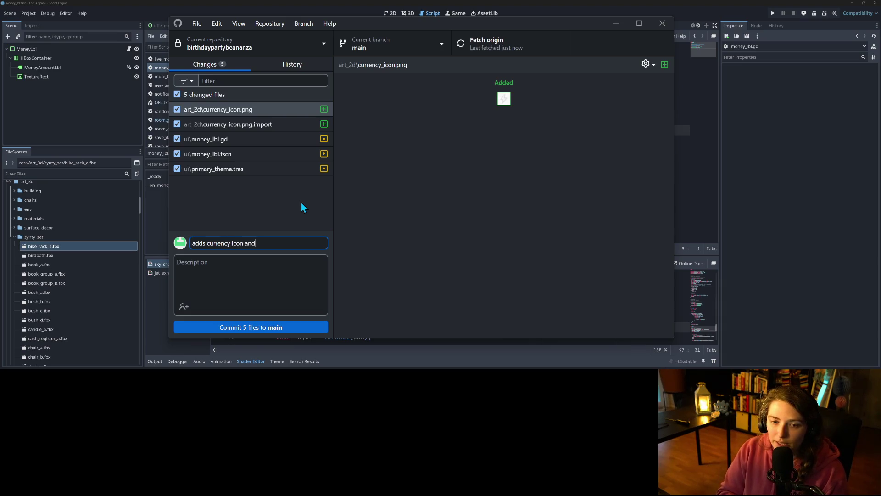
text( updates money lbl)
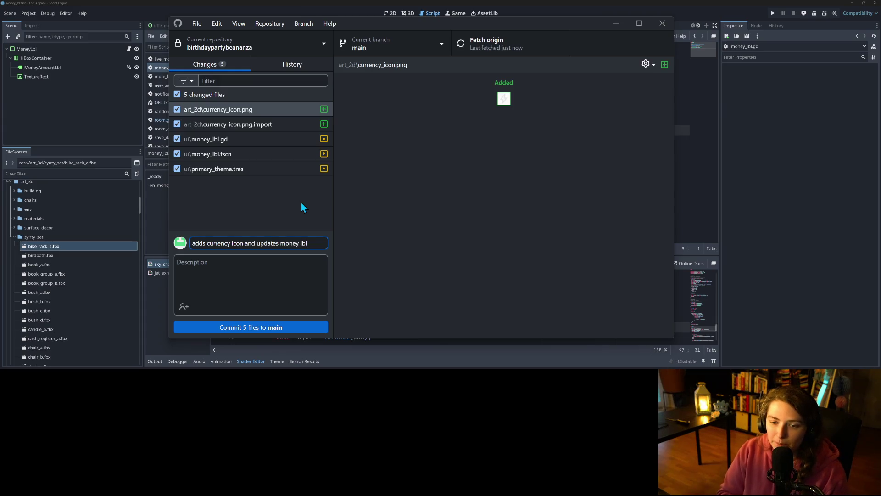
click(298, 329)
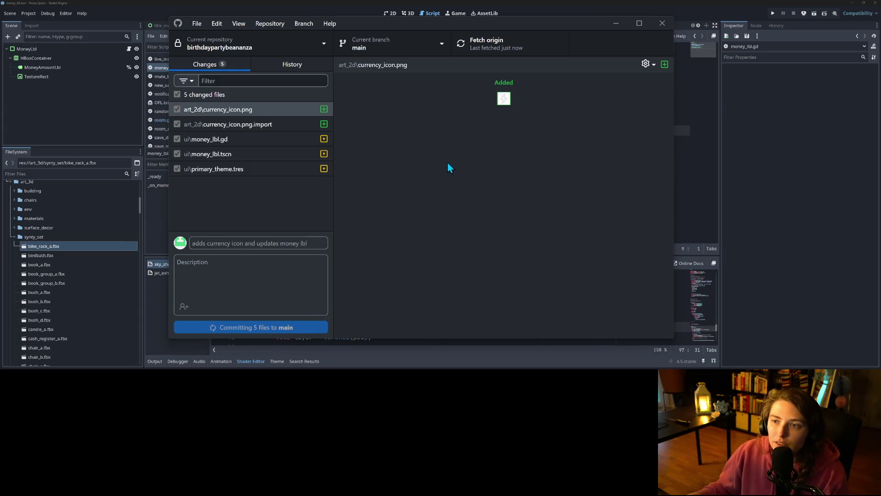
click(615, 161)
key(alt+Tab)
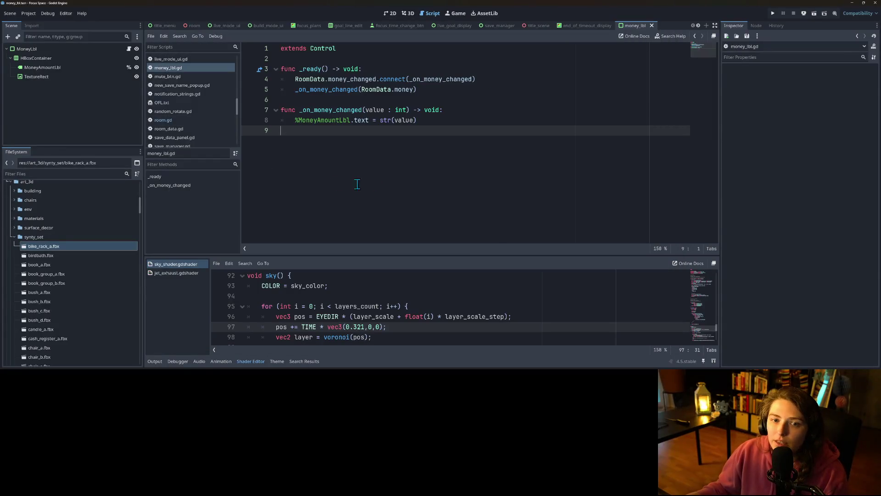
In the build_mode_ui scene, hide the SelectedItemDecoScore label and its icon.
click(260, 29)
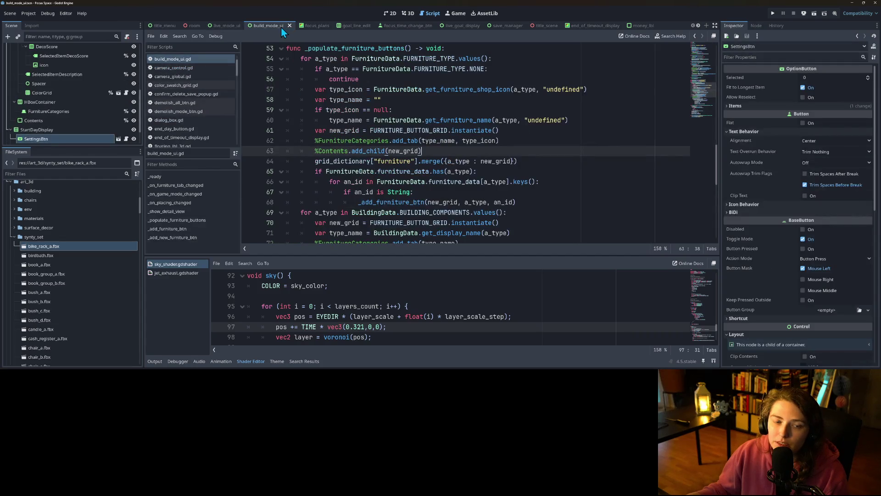
click(384, 19)
scroll(378, 183, down, 3)
mouse_move(378, 183)
mouse_down()
mouse_move(405, 193)
mouse_move(400, 151)
mouse_up()
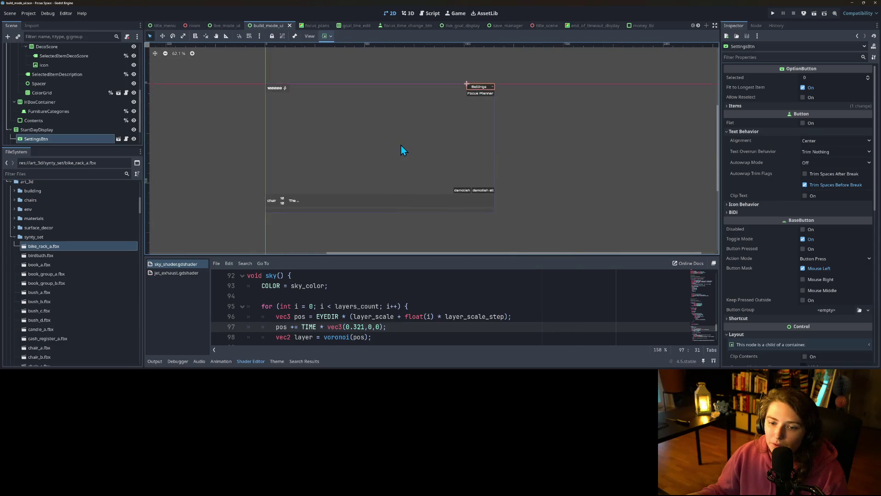
scroll(288, 197, up, 2)
click(287, 198)
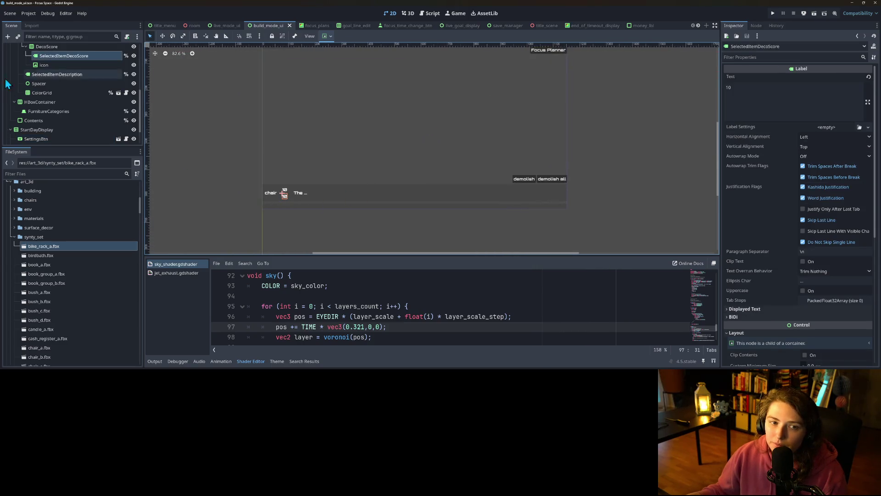
scroll(70, 103, up, 2)
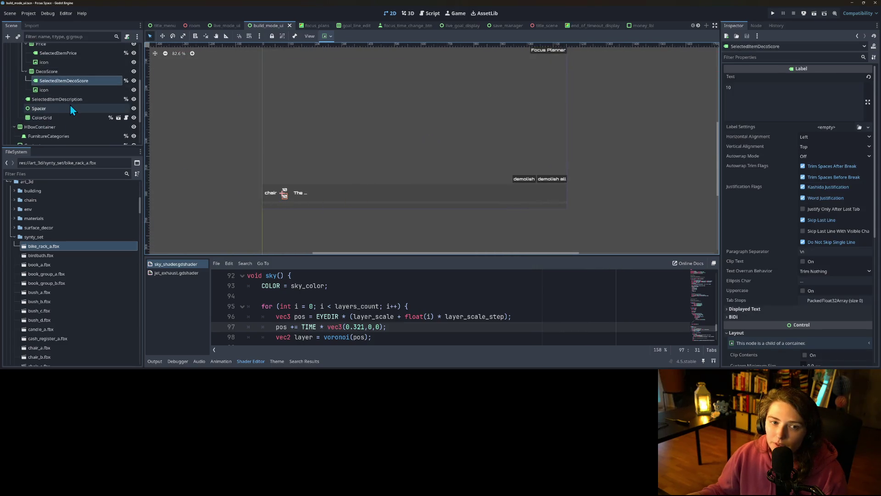
click(134, 85)
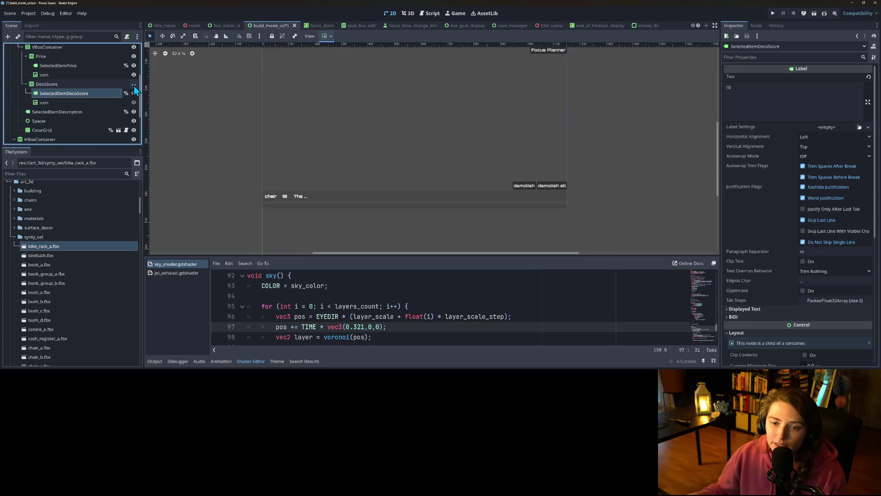
Give the price icon the lightning currency texture and save the build_mode_ui scene.
click(58, 73)
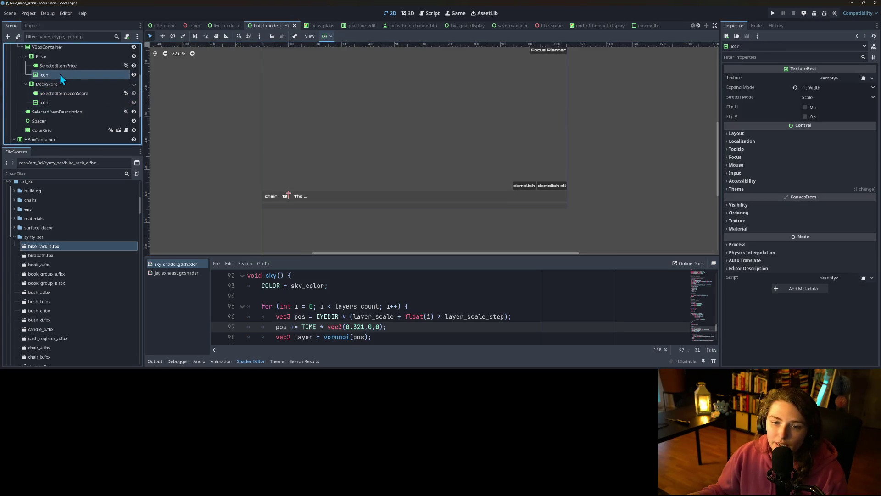
click(863, 78)
double_click(473, 113)
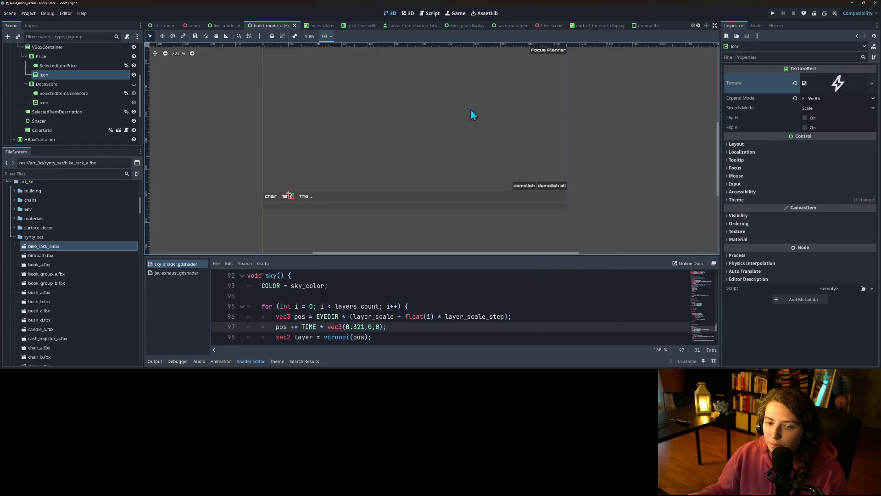
click(621, 160)
key(ctrl+s)
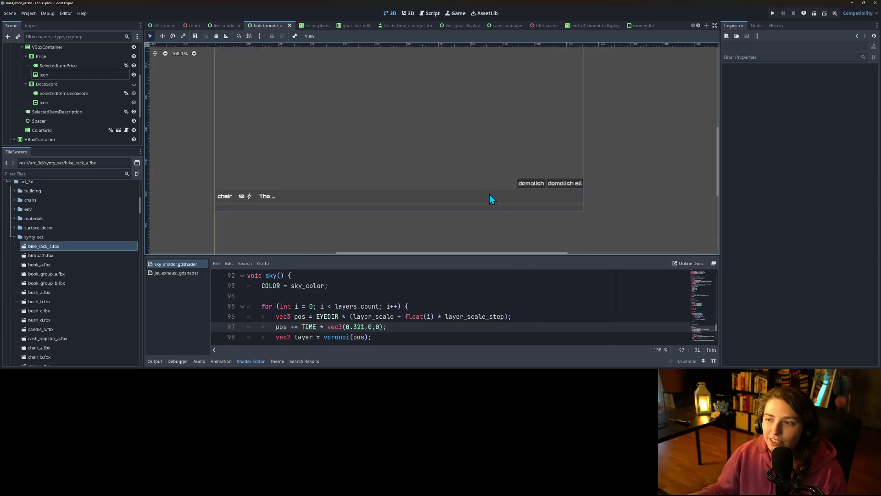
drag(482, 193, 481, 213)
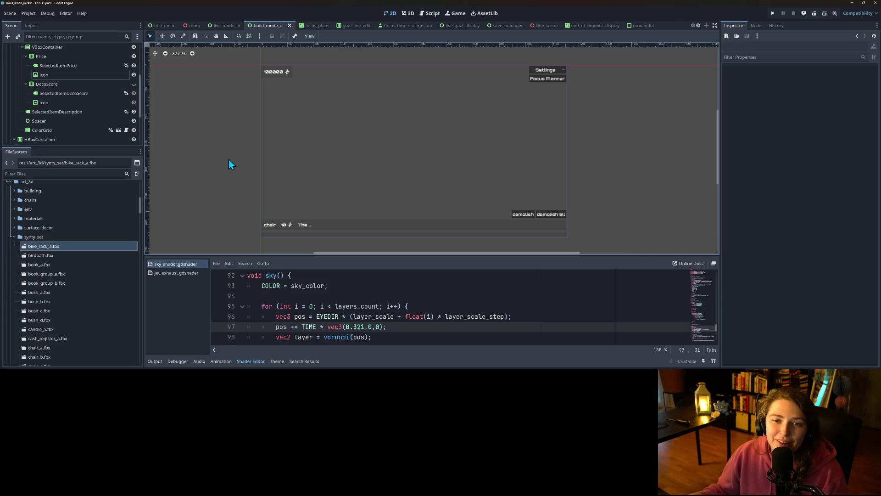
Look over live_mode_ui, open save_manager, and filter the FileSystem dock by 'save'.
click(224, 26)
scroll(383, 175, down, 3)
mouse_move(408, 196)
mouse_down()
mouse_move(391, 150)
mouse_move(390, 173)
mouse_up()
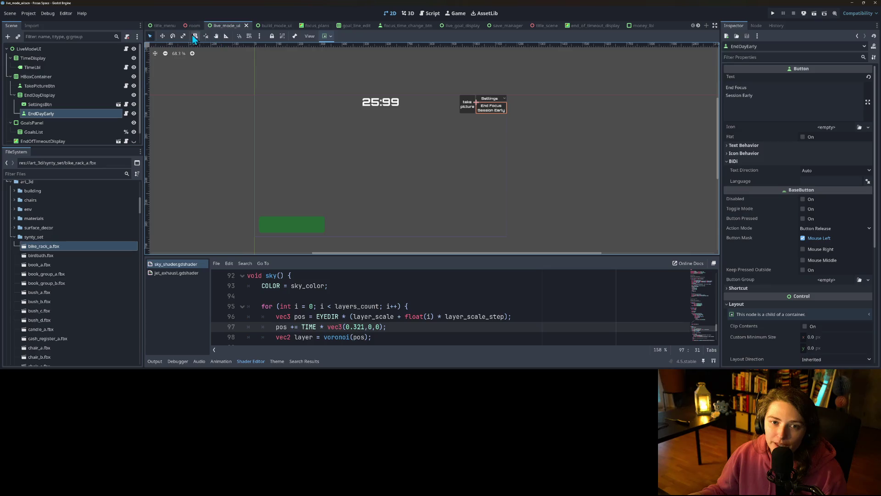
click(514, 26)
click(245, 169)
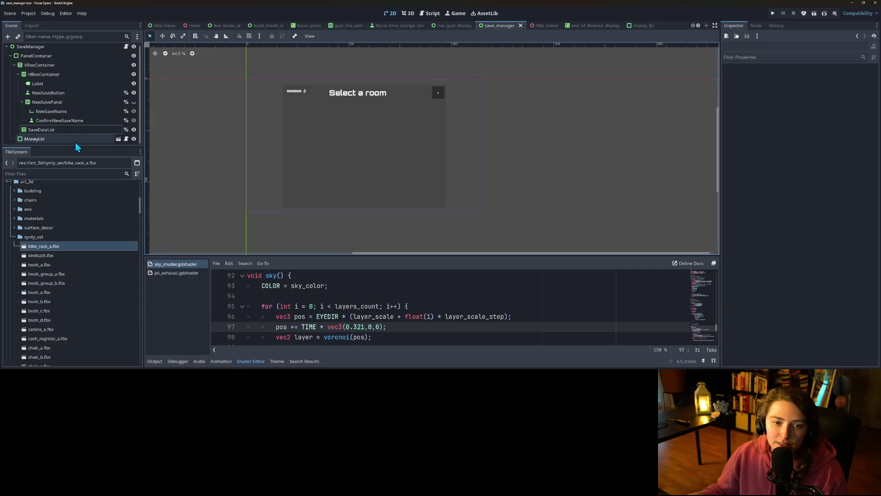
scroll(93, 137, down, 1)
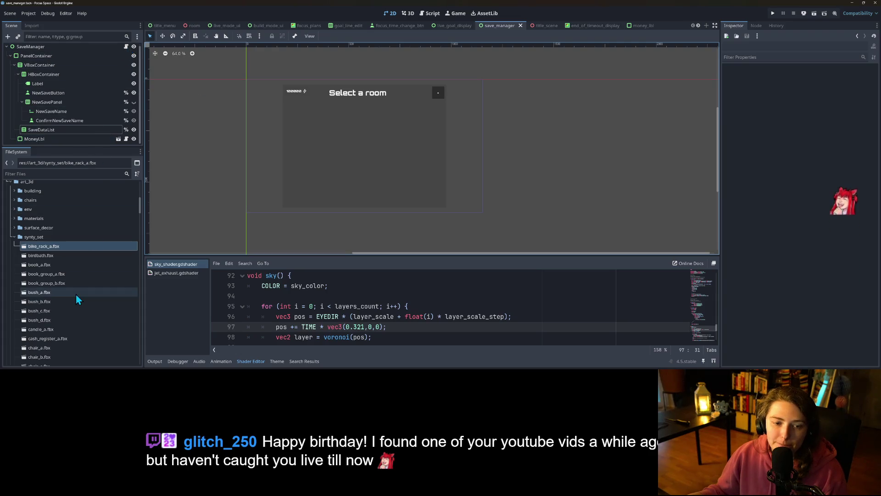
click(10, 183)
click(20, 174)
text(save)
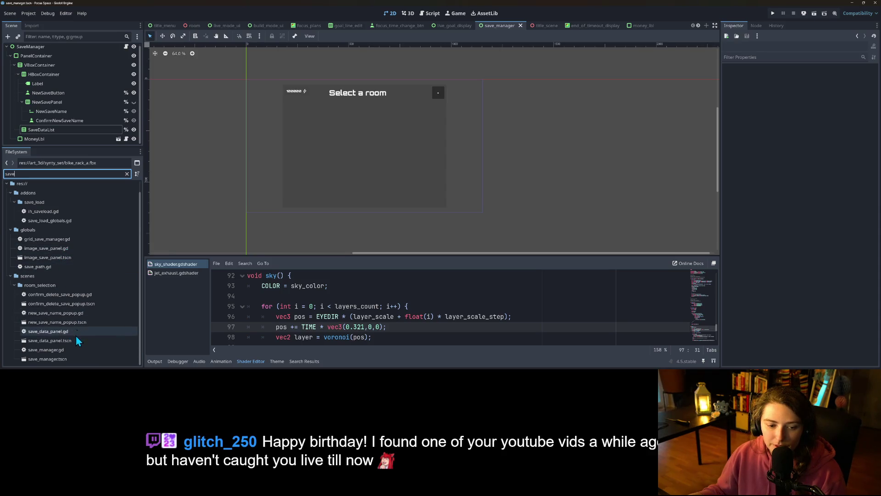
Open save_data_panel.tscn and select its Sell Room and contents (DeleteSave) button.
click(64, 345)
double_click(65, 344)
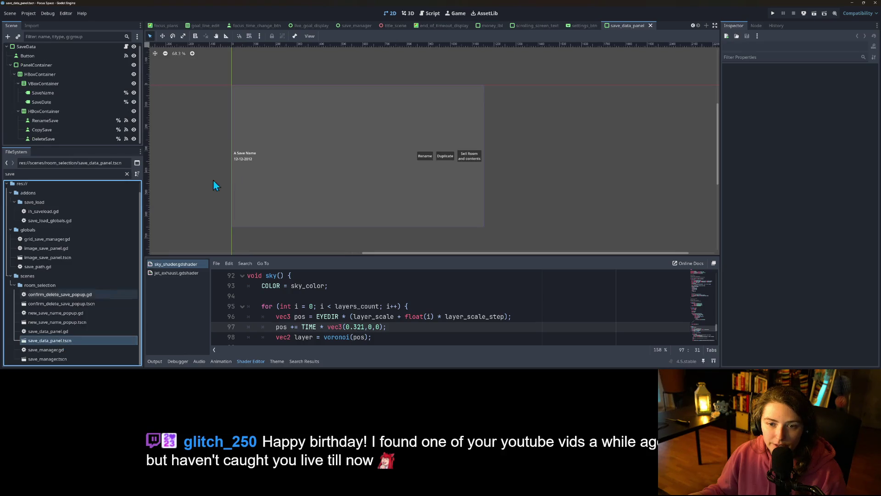
click(476, 158)
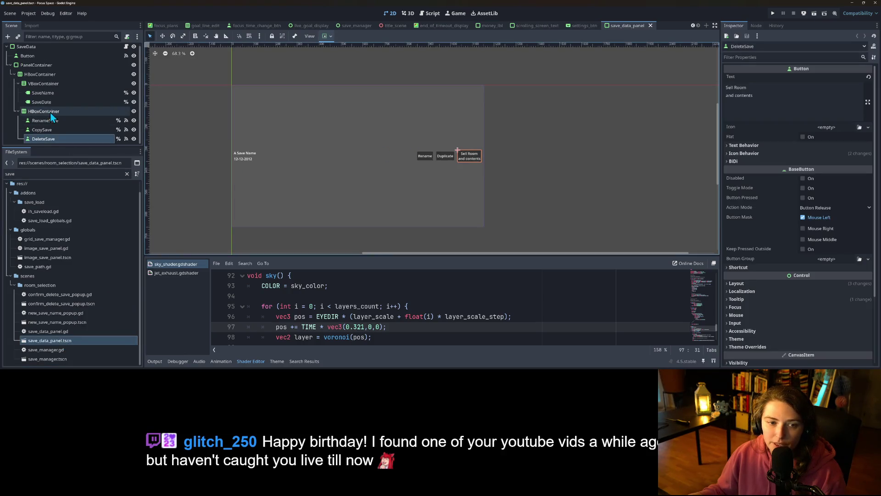
click(78, 140)
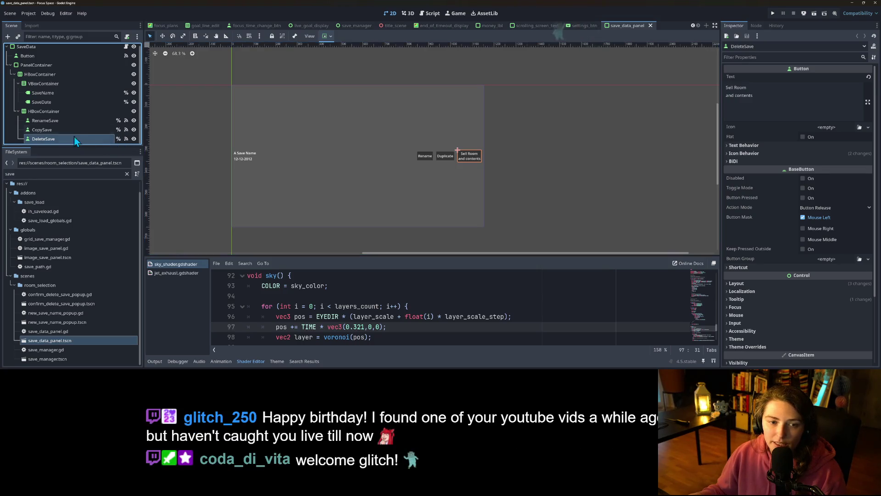